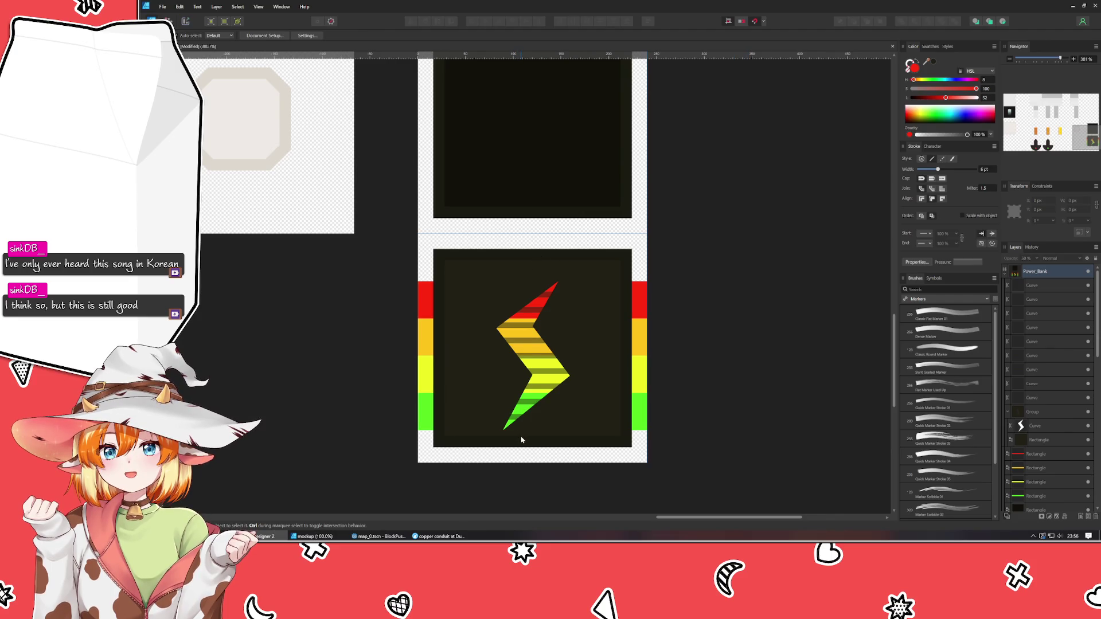
# Duplicate a bottom stripe slightly lower and a top stripe slightly higher on the bolt.
pyautogui.click(514, 420)
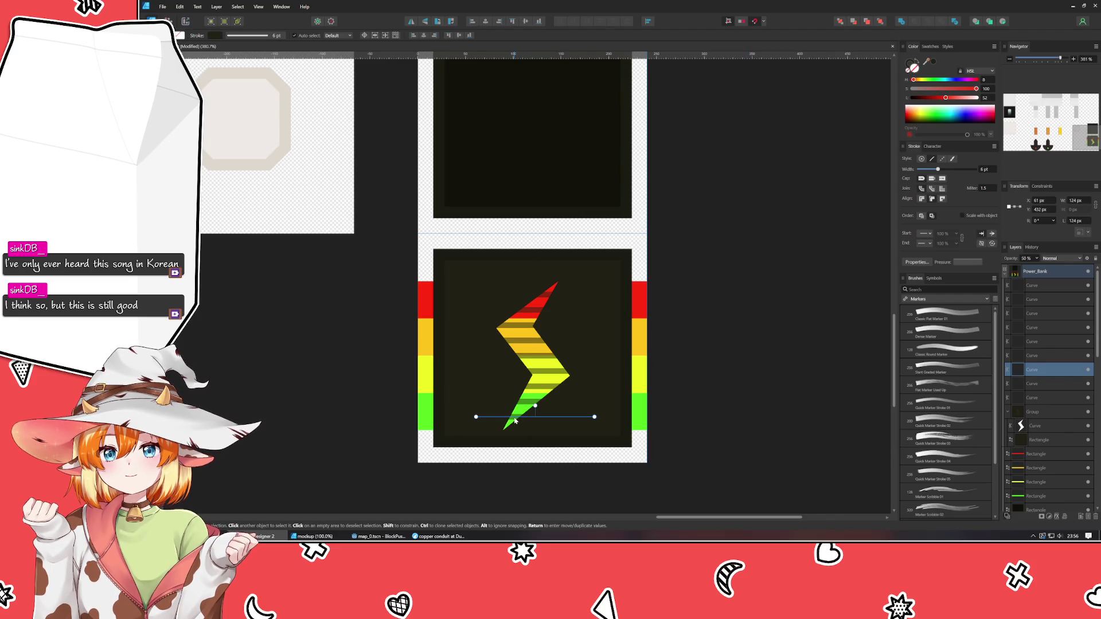
pyautogui.moveTo(514, 420); pyautogui.dragTo(515, 435)
pyautogui.click(546, 297)
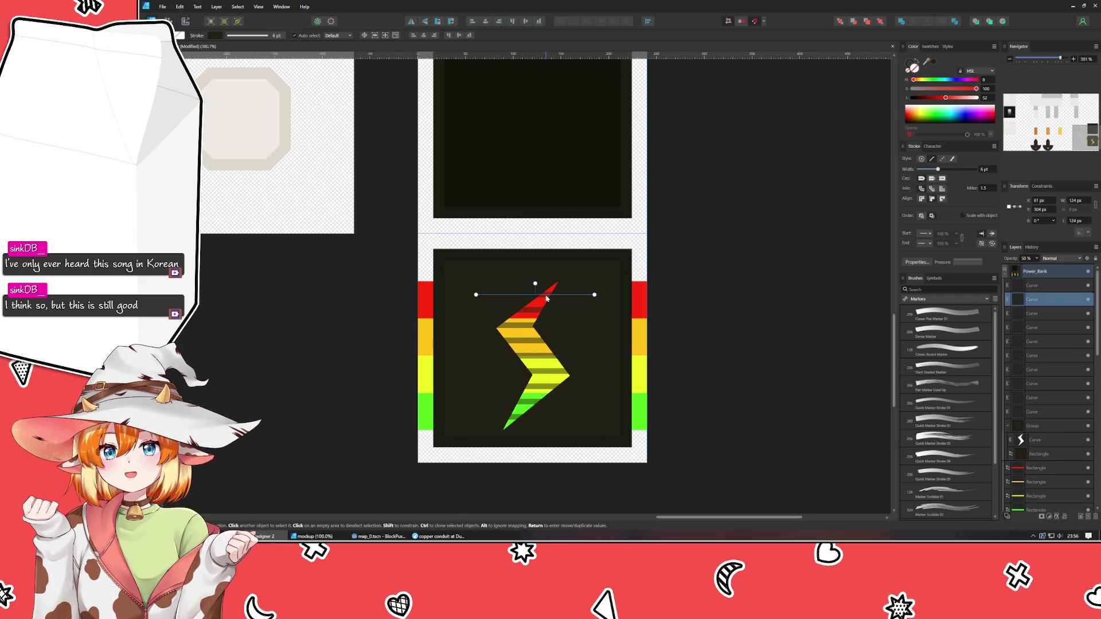
pyautogui.moveTo(547, 298); pyautogui.dragTo(546, 282)
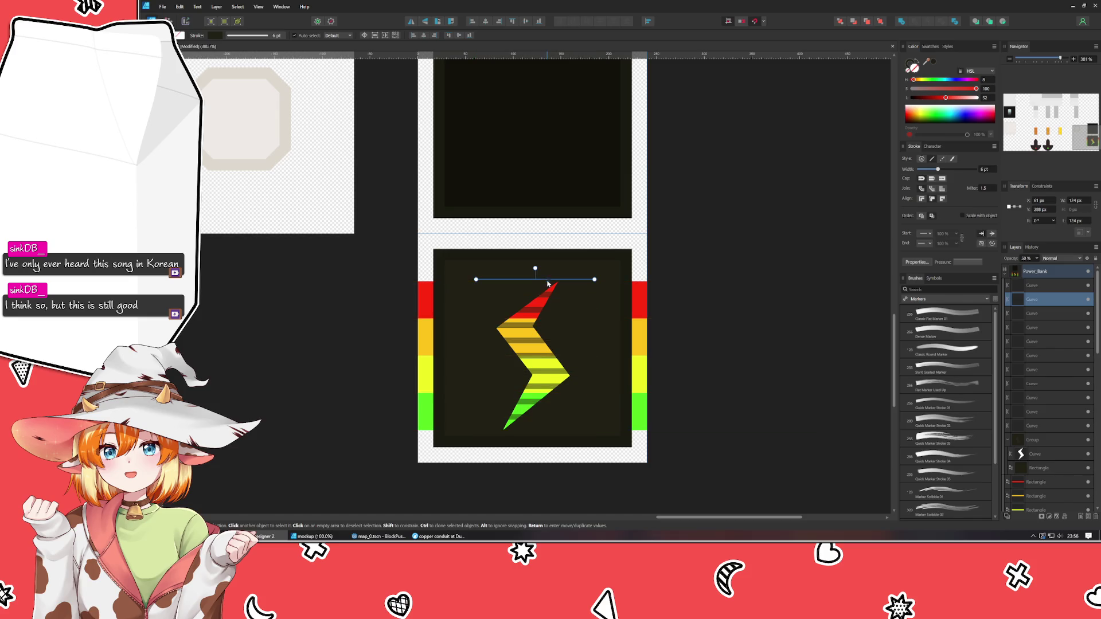
# Select all the stripe curves and squeeze the stack to 131 px tall.
pyautogui.click(1038, 285)
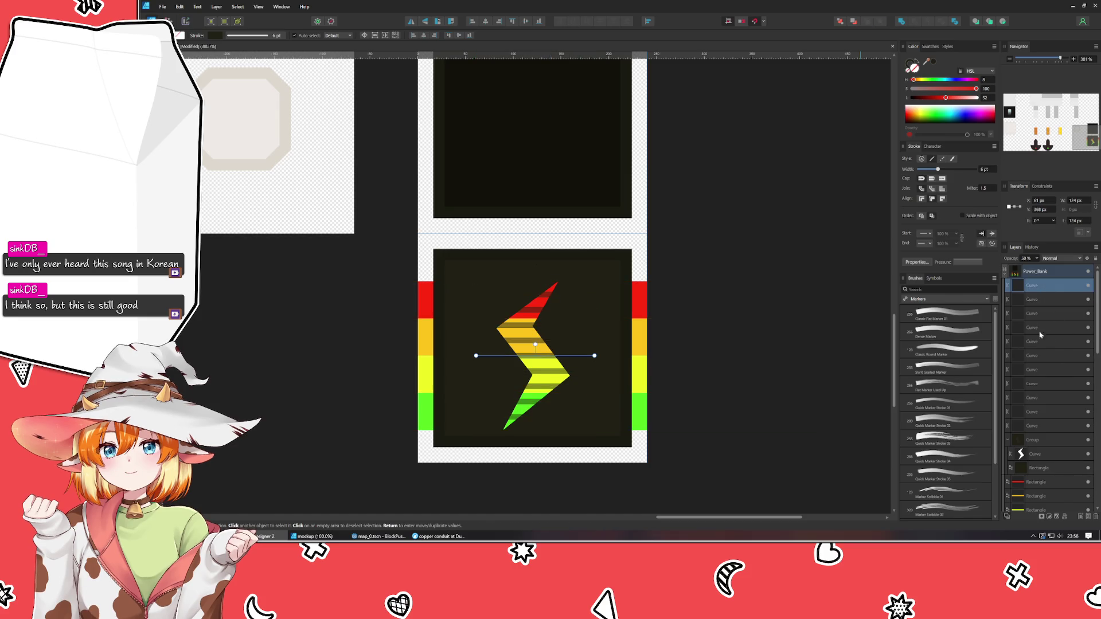
pyautogui.keyDown('shift'); pyautogui.click(1032, 427); pyautogui.keyUp('shift')
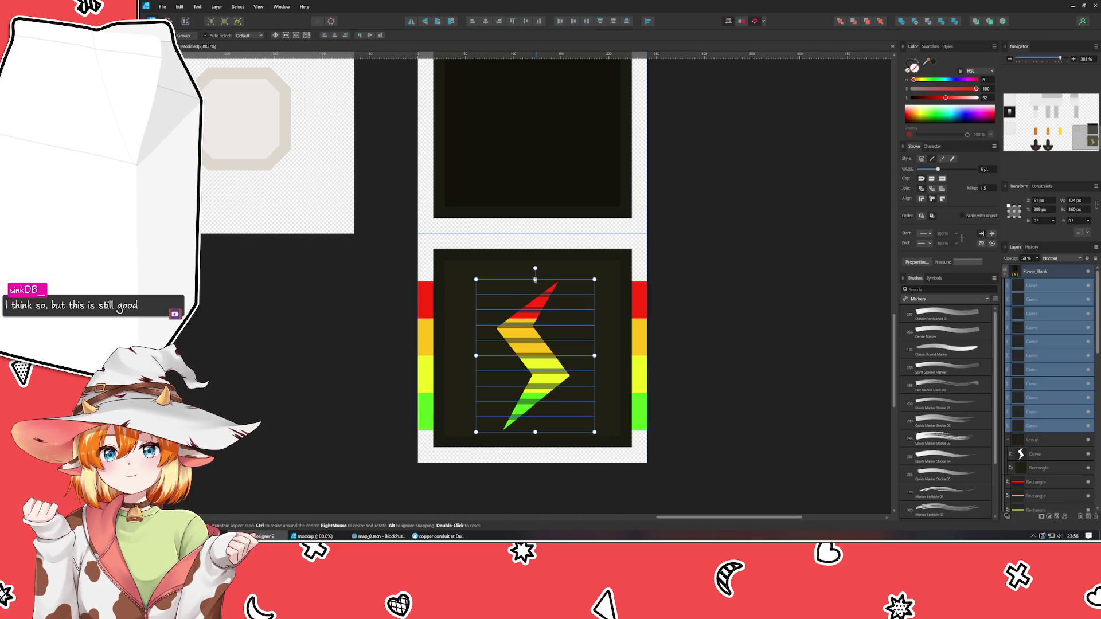
pyautogui.moveTo(535, 280); pyautogui.dragTo(535, 293)
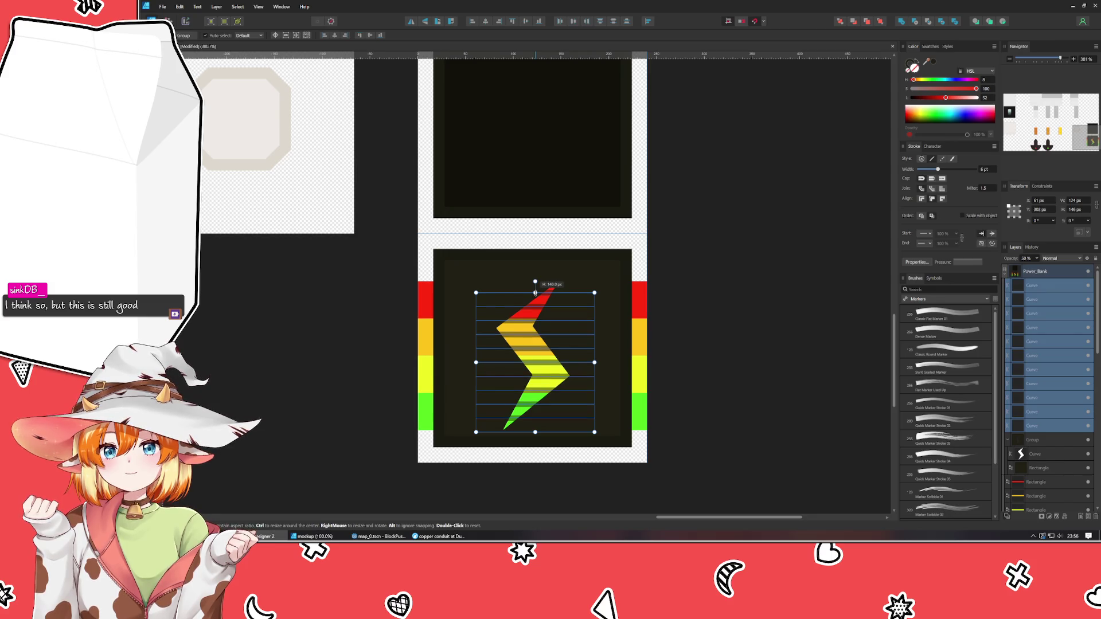
pyautogui.moveTo(534, 432); pyautogui.dragTo(536, 421)
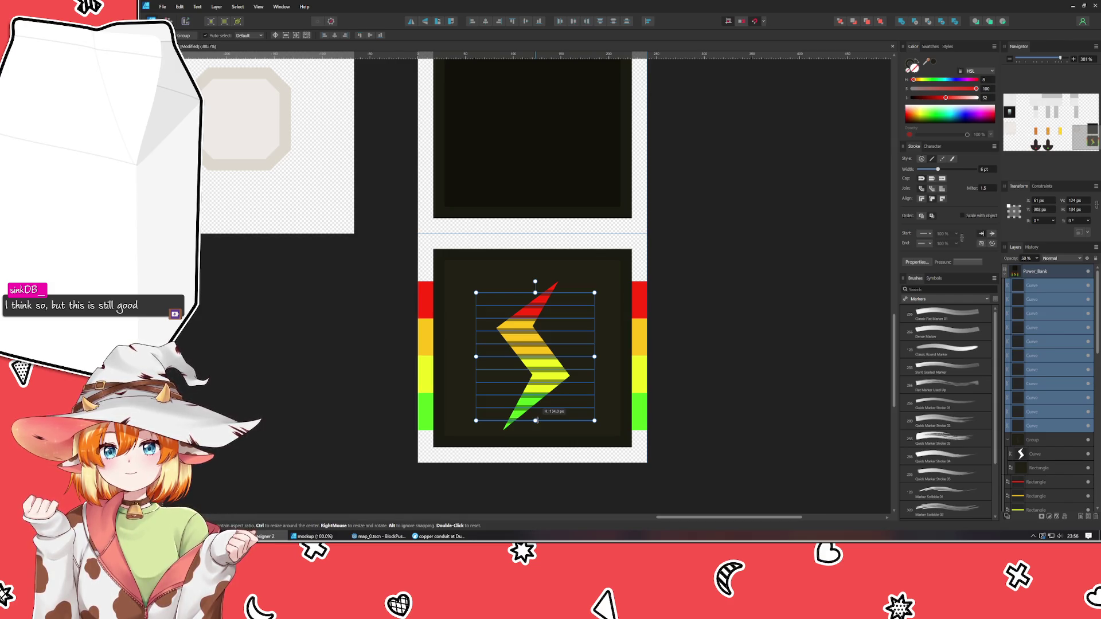
pyautogui.moveTo(536, 421); pyautogui.dragTo(536, 420)
pyautogui.moveTo(535, 420); pyautogui.dragTo(538, 419)
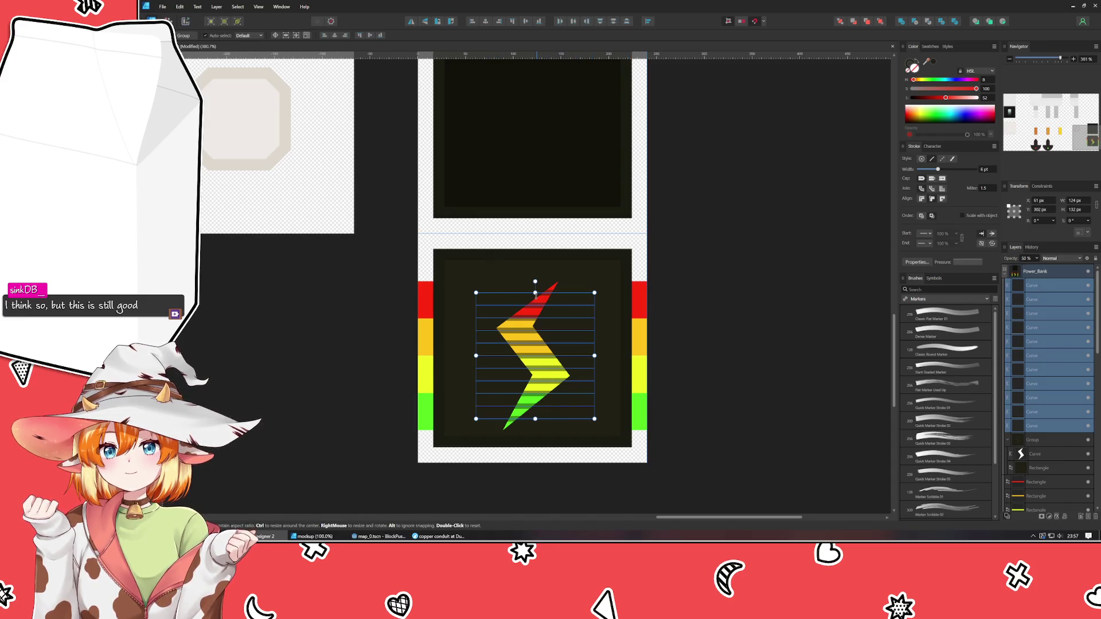
pyautogui.moveTo(535, 294); pyautogui.dragTo(535, 295)
pyautogui.click(674, 333)
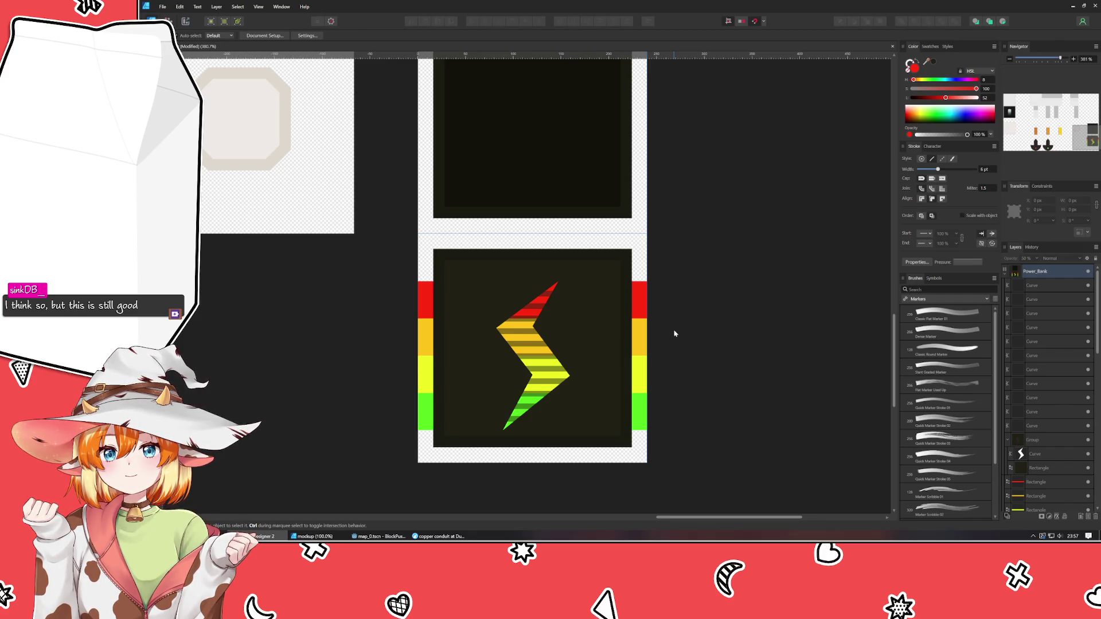
# Group the stripe curves and set the group's opacity to 90%.
pyautogui.click(1039, 294)
pyautogui.keyDown('shift'); pyautogui.click(1039, 430); pyautogui.keyUp('shift')
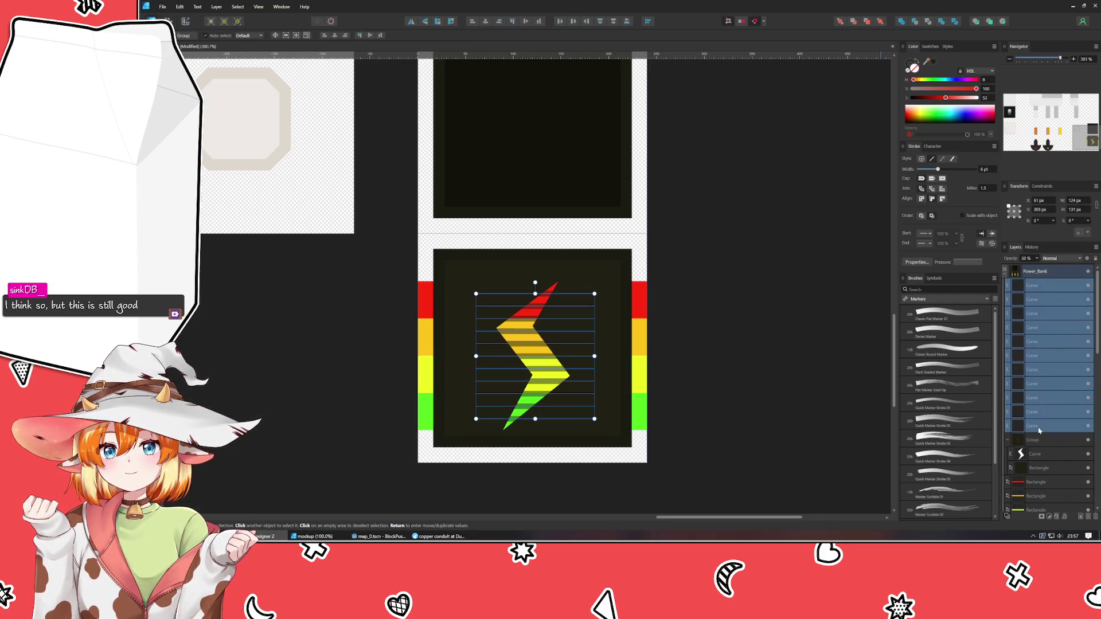
pyautogui.hotkey('ctrl', 'g')
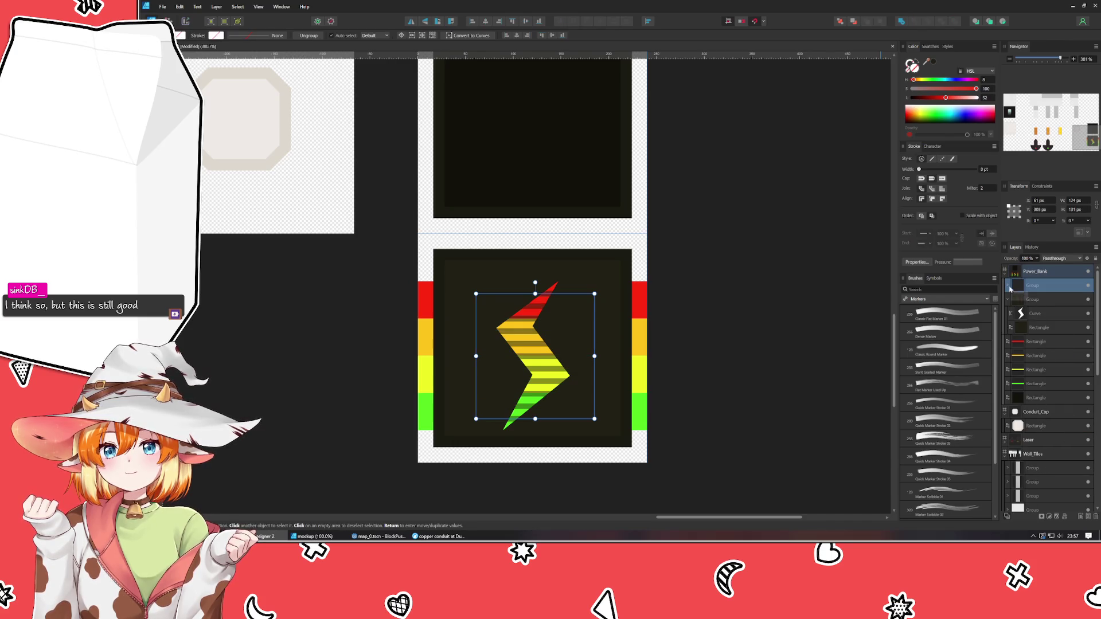
pyautogui.click(1007, 285)
pyautogui.click(1041, 300)
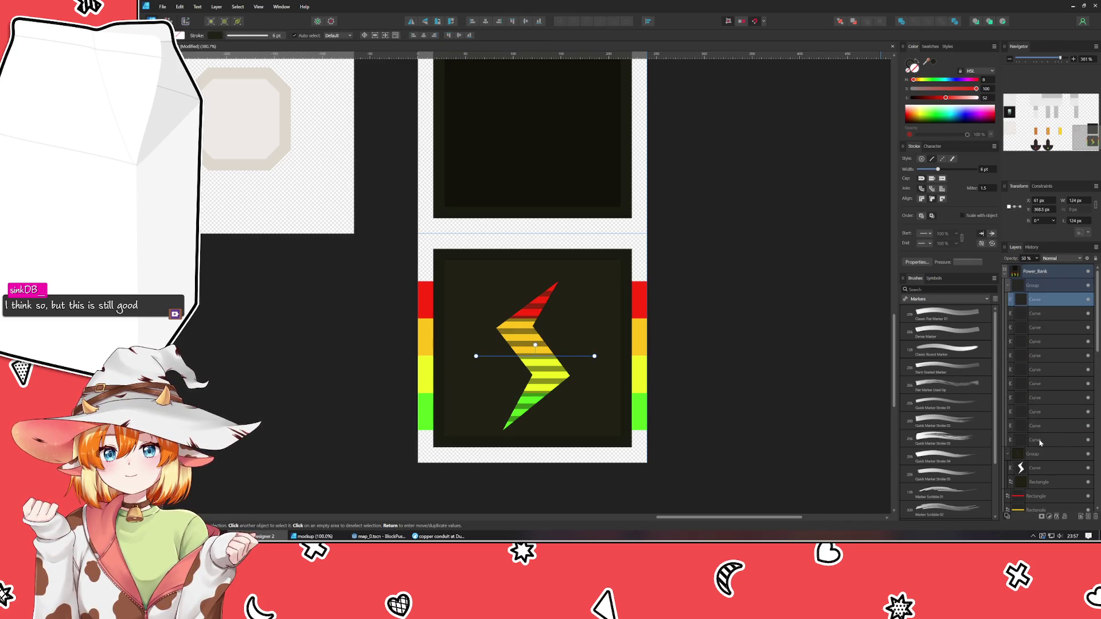
pyautogui.keyDown('shift'); pyautogui.click(1039, 440); pyautogui.keyUp('shift')
pyautogui.click(1039, 289)
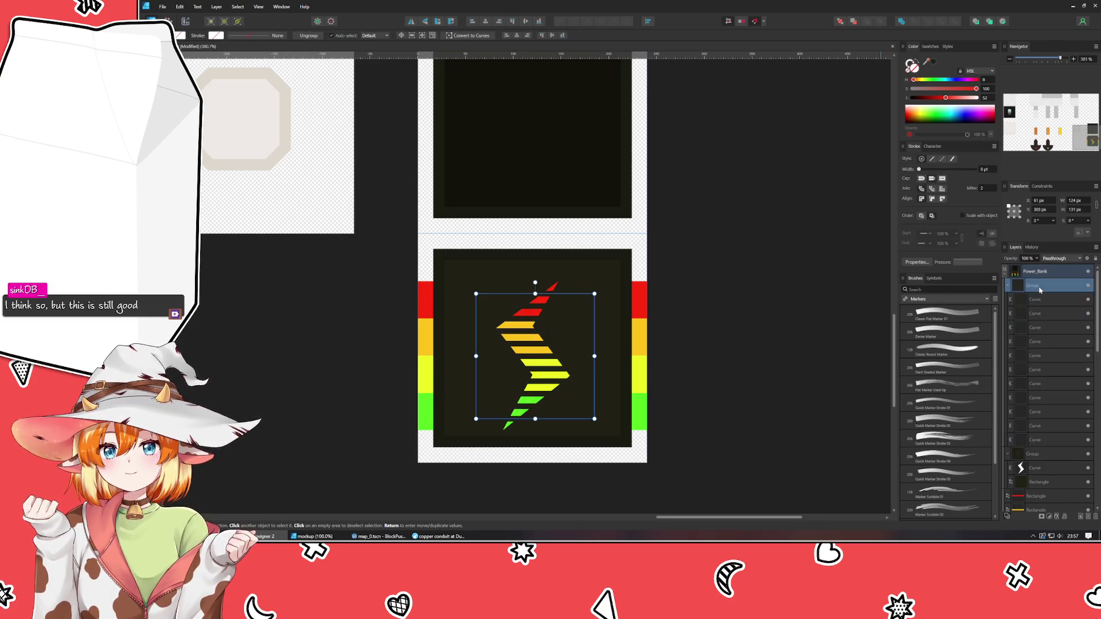
pyautogui.press('0')
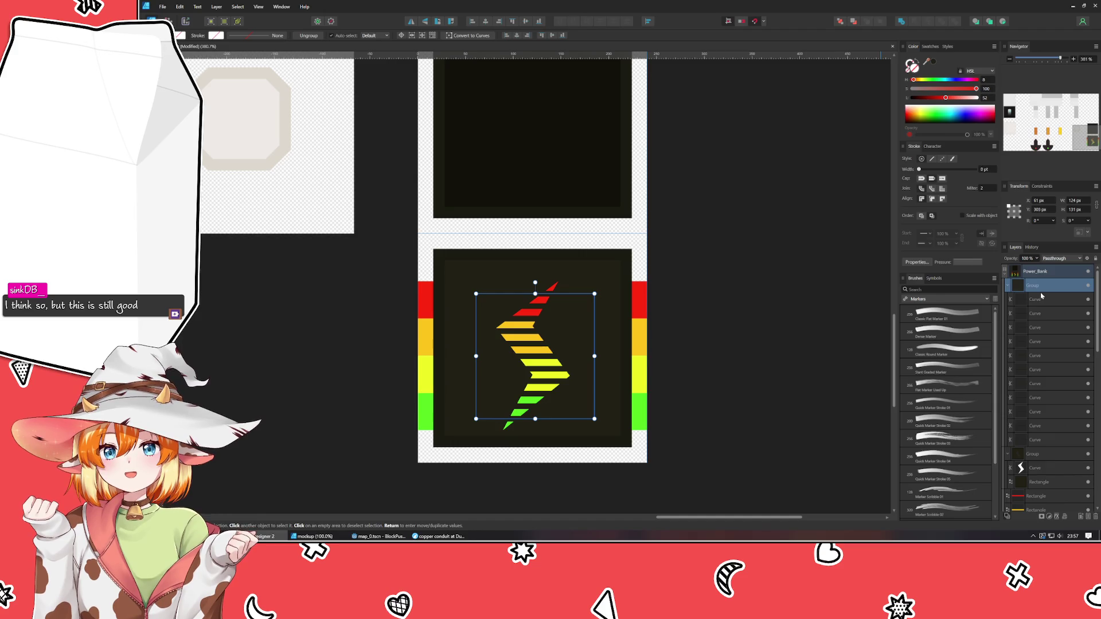
pyautogui.press('9')
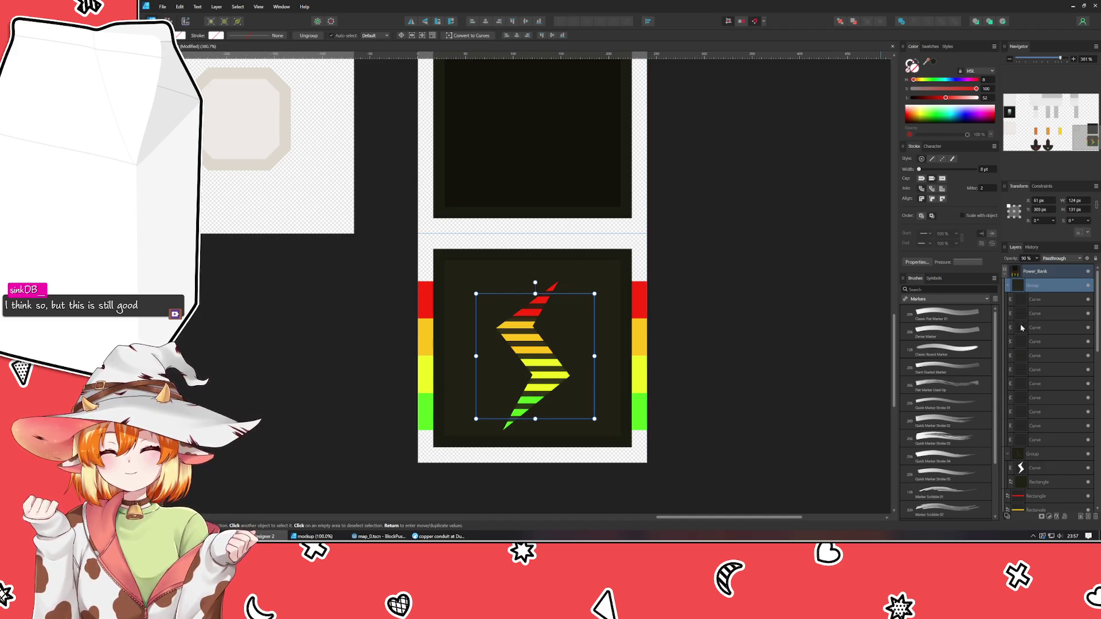
pyautogui.click(1008, 285)
# Delete the red, orange, yellow and green colour bars from the bolt.
pyautogui.moveTo(1016, 293)
pyautogui.mouseDown()
pyautogui.moveTo(1042, 293)
pyautogui.moveTo(1038, 303)
pyautogui.mouseUp()
pyautogui.click(1036, 342)
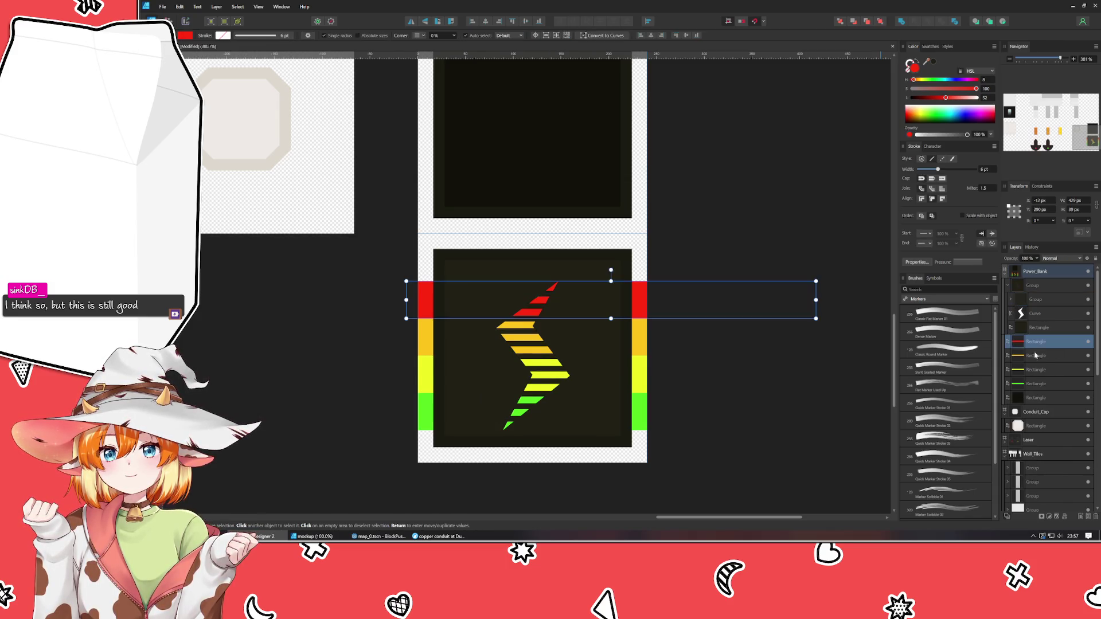
pyautogui.keyDown('shift'); pyautogui.click(1019, 387); pyautogui.keyUp('shift')
pyautogui.press('Delete')
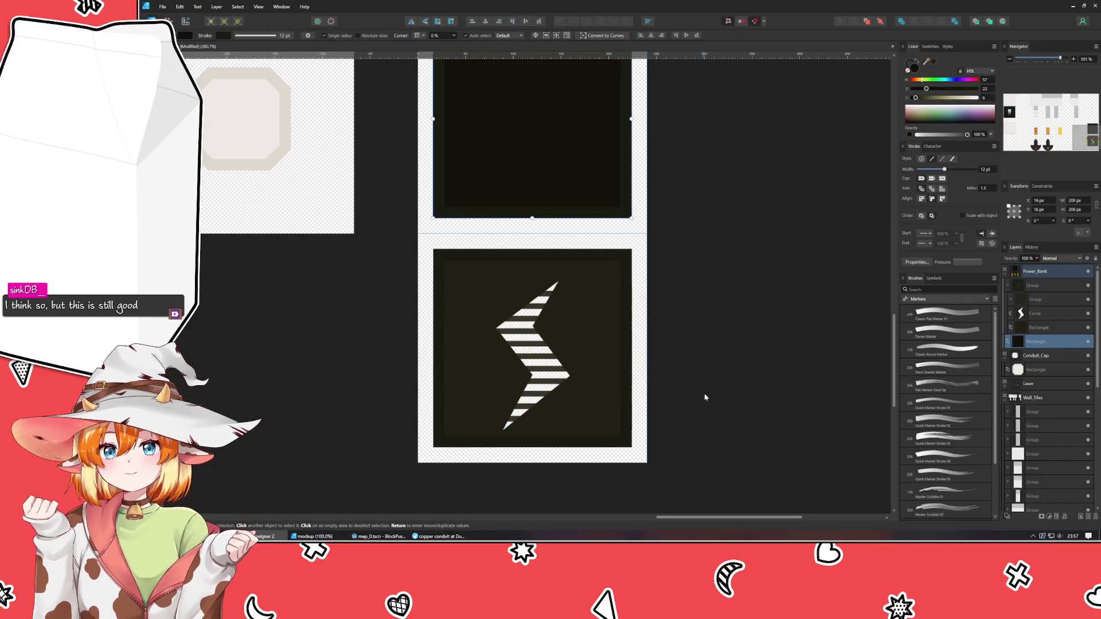
pyautogui.click(769, 393)
pyautogui.scroll(-5, 769, 394)
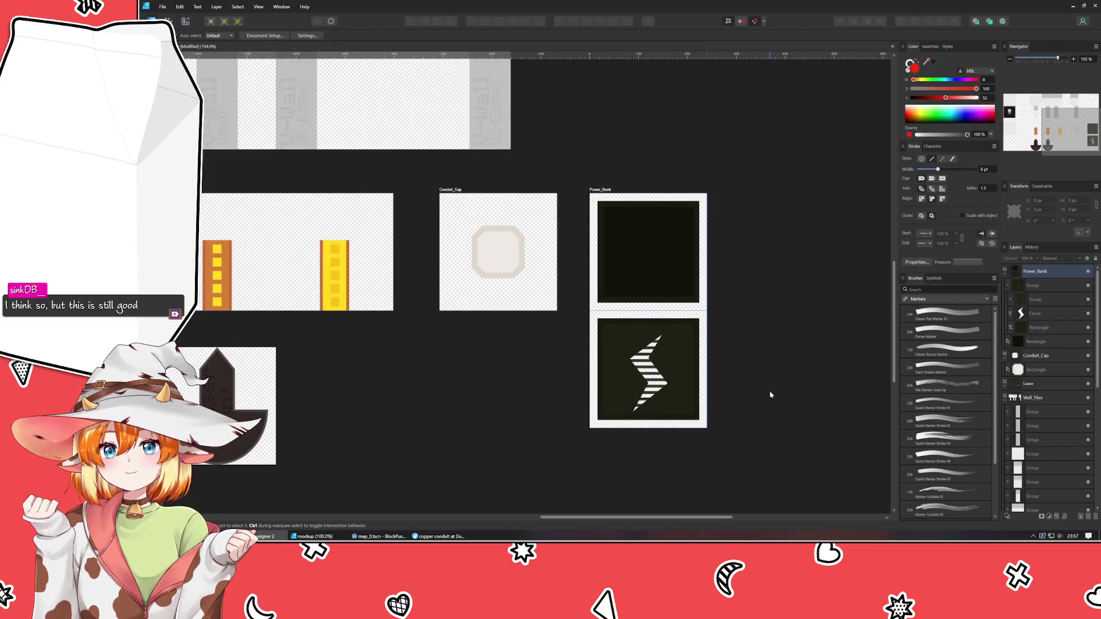
# Delete the empty dark tile and move the bolt tile to X 16, Y 16.
pyautogui.scroll(-5, 770, 394)
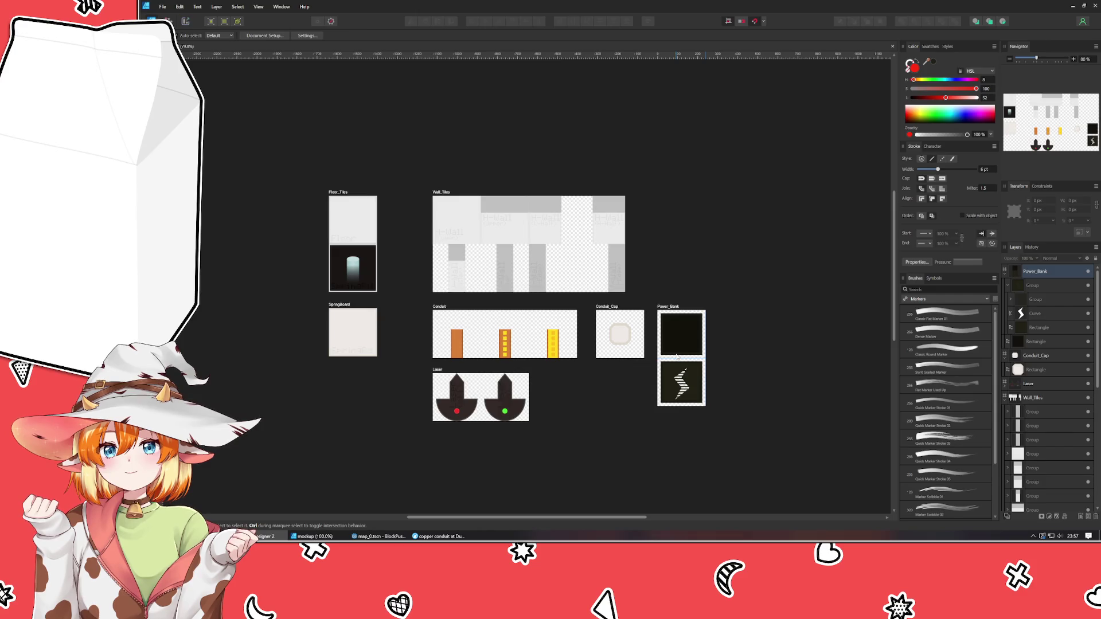
pyautogui.click(672, 394)
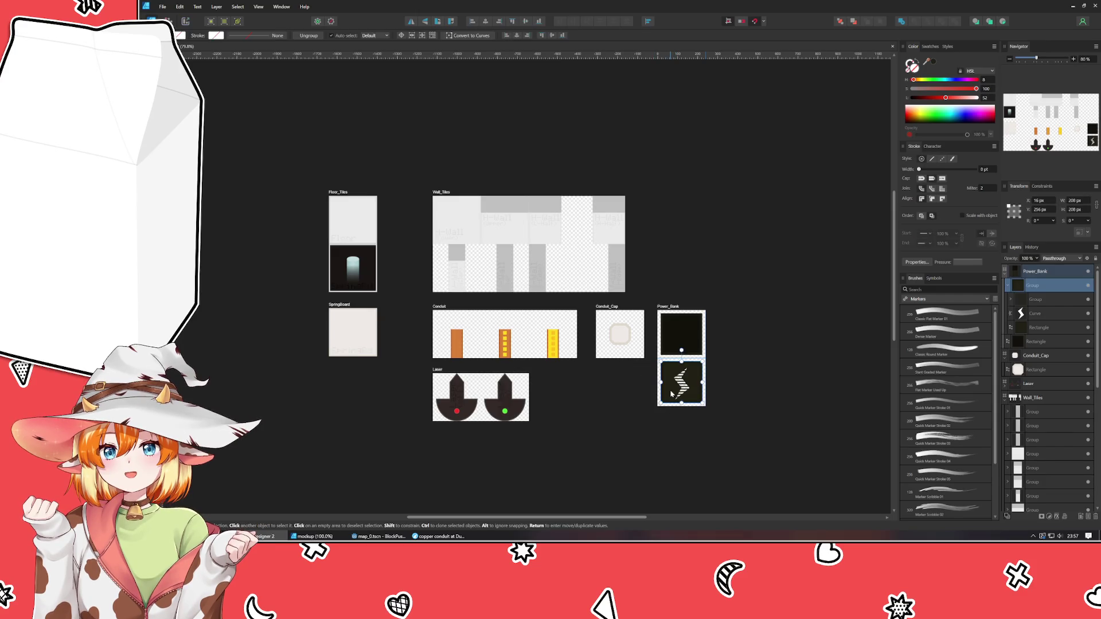
pyautogui.scroll(5, 683, 397)
pyautogui.click(668, 258)
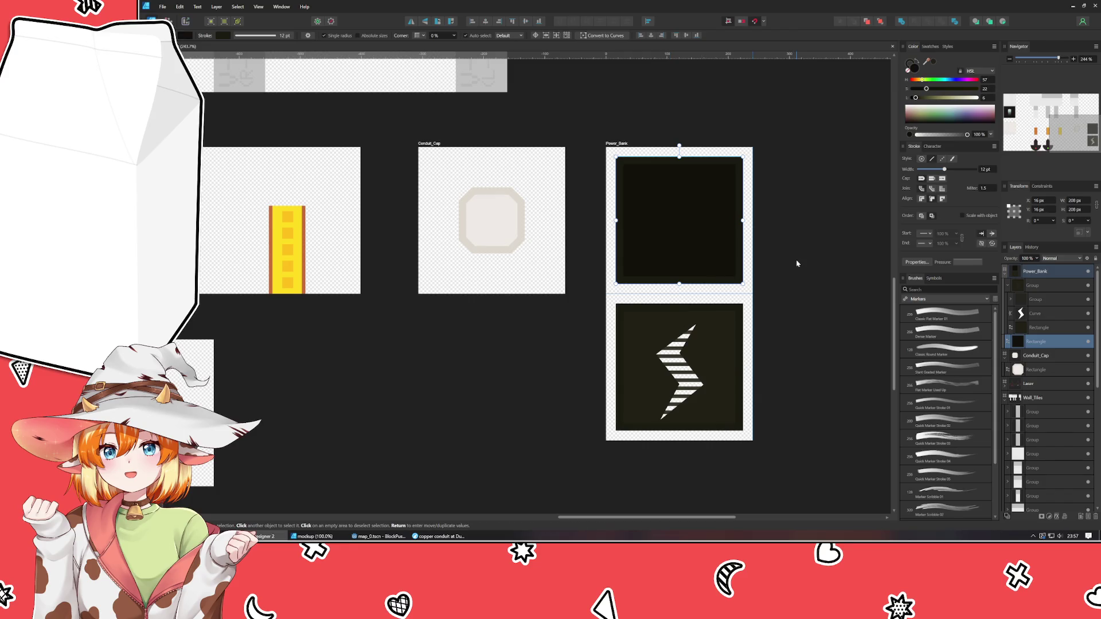
pyautogui.moveTo(703, 234); pyautogui.dragTo(703, 384)
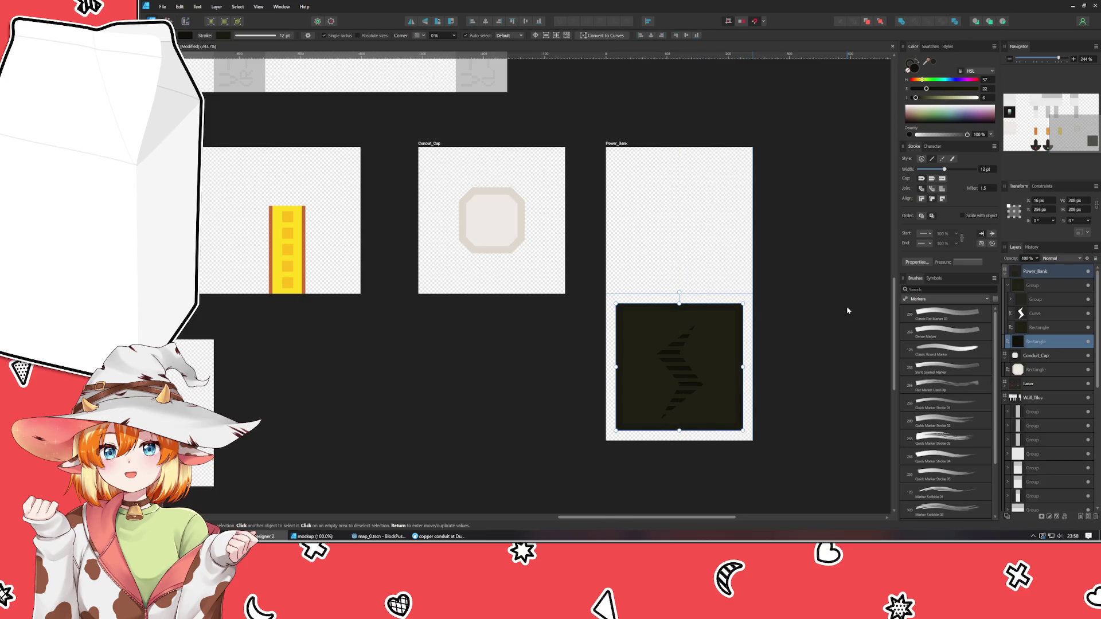
pyautogui.press('Delete')
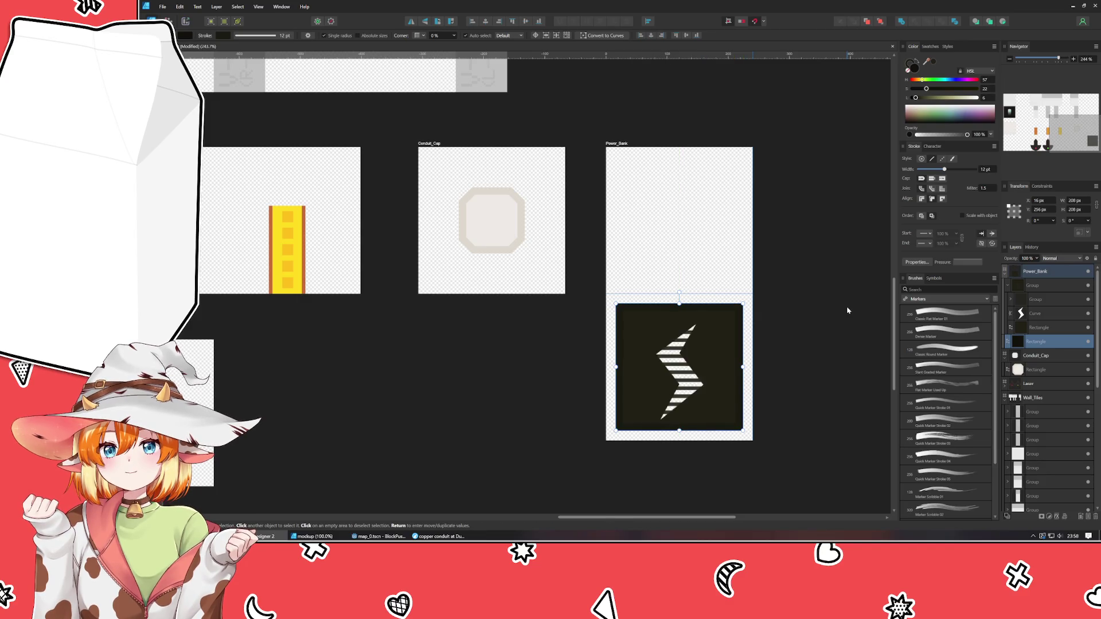
pyautogui.moveTo(722, 367)
pyautogui.mouseDown()
pyautogui.moveTo(702, 205)
pyautogui.moveTo(723, 219)
pyautogui.mouseUp()
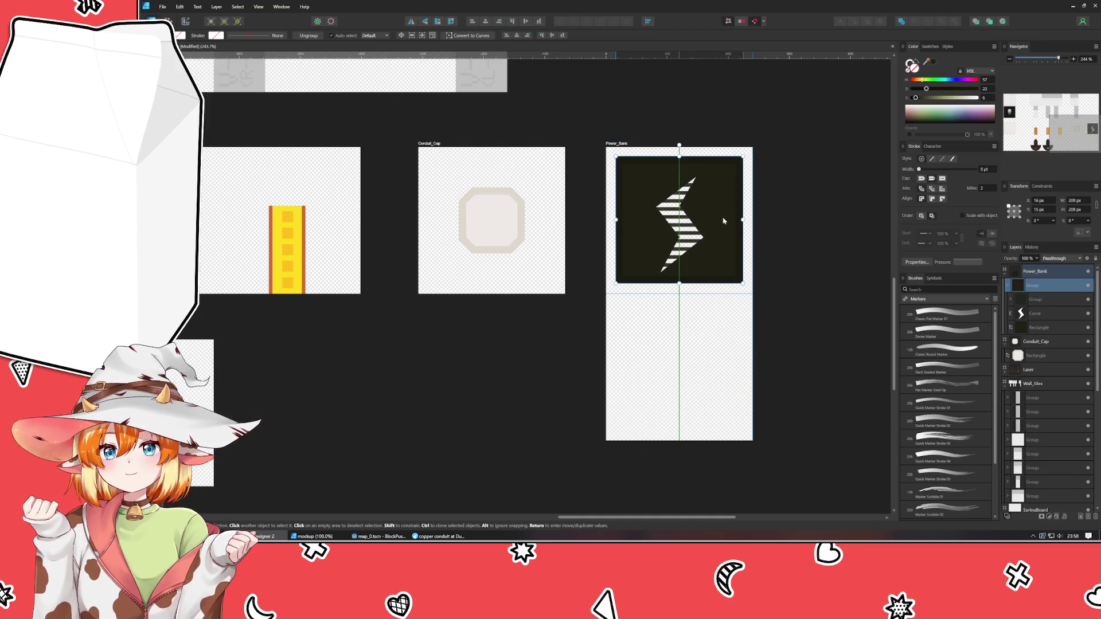
pyautogui.press('Escape')
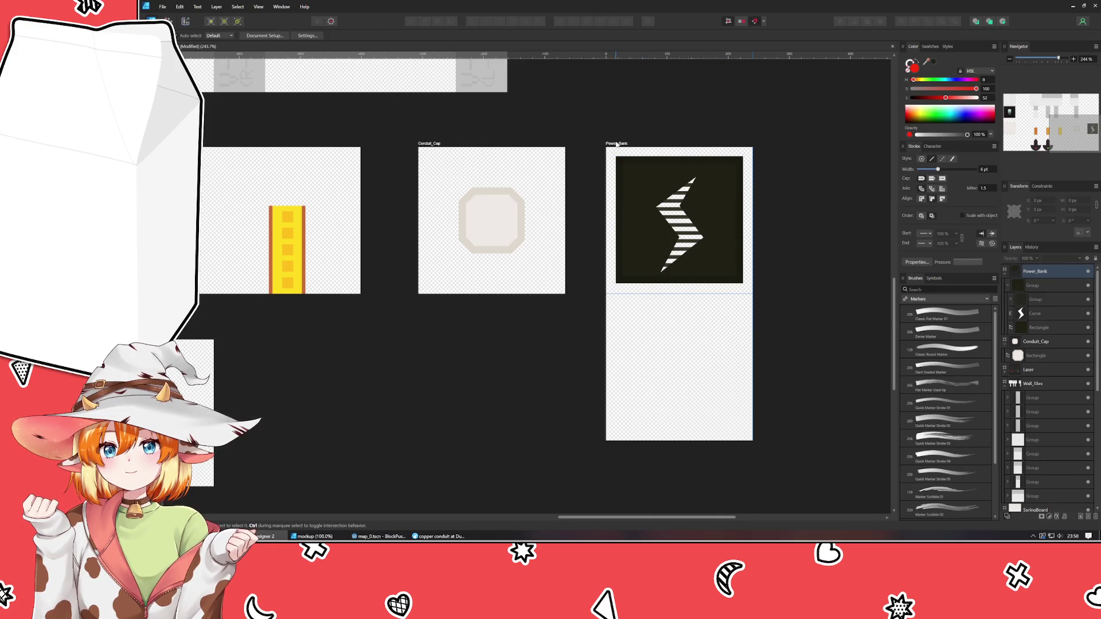
# Shorten the Power_Bank artboard to a single 256 px tile.
pyautogui.click(616, 144)
pyautogui.moveTo(679, 440); pyautogui.dragTo(661, 294)
pyautogui.click(642, 229)
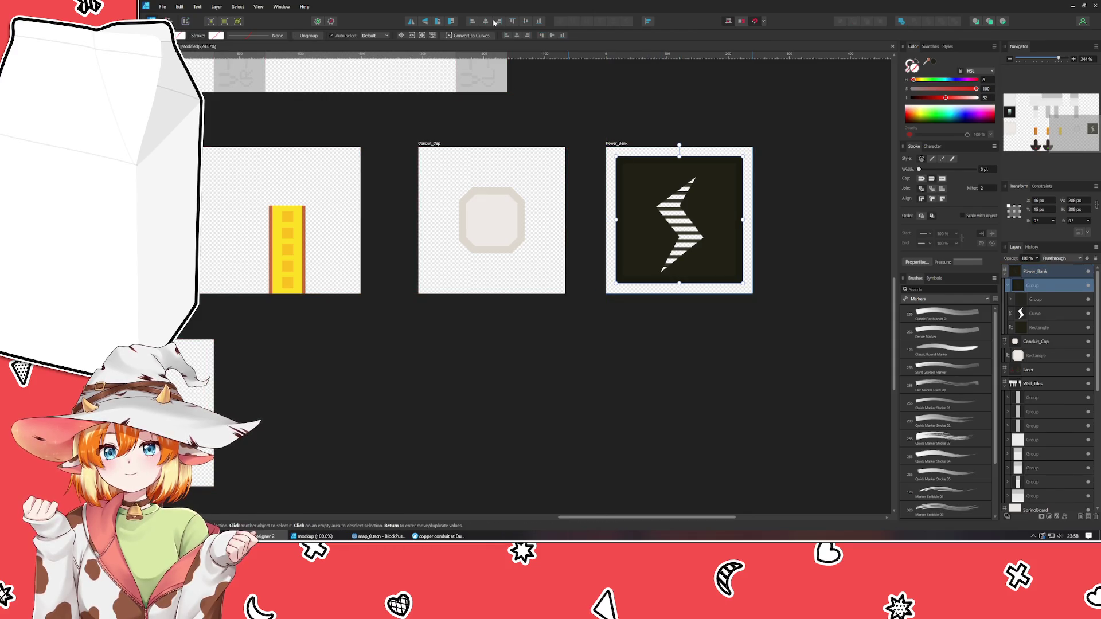
pyautogui.press('Escape')
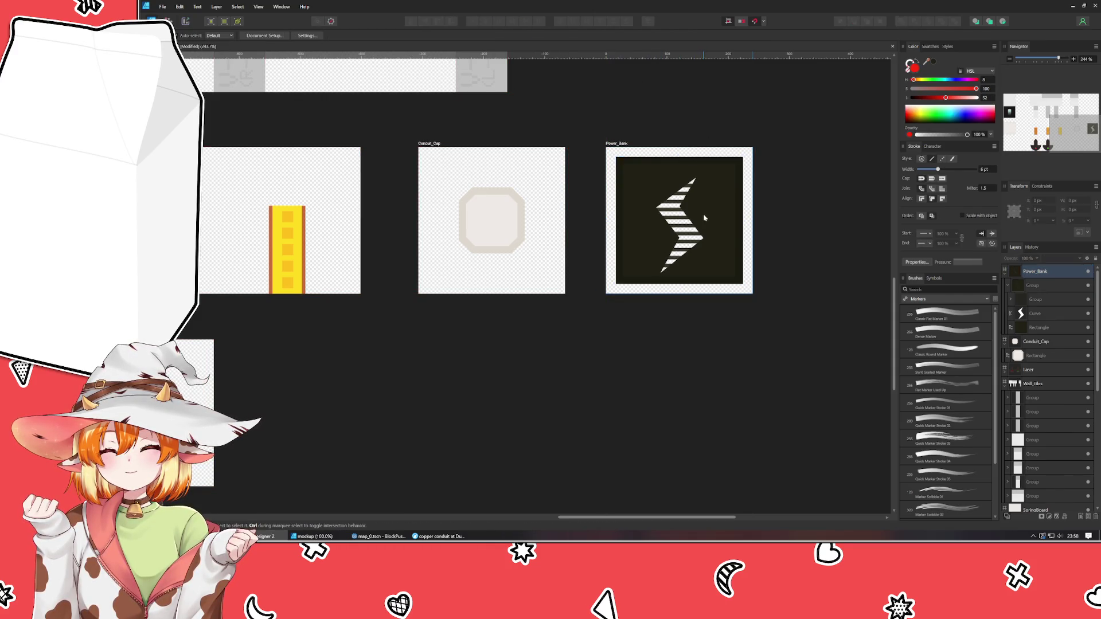
pyautogui.moveTo(779, 264); pyautogui.dragTo(817, 339)
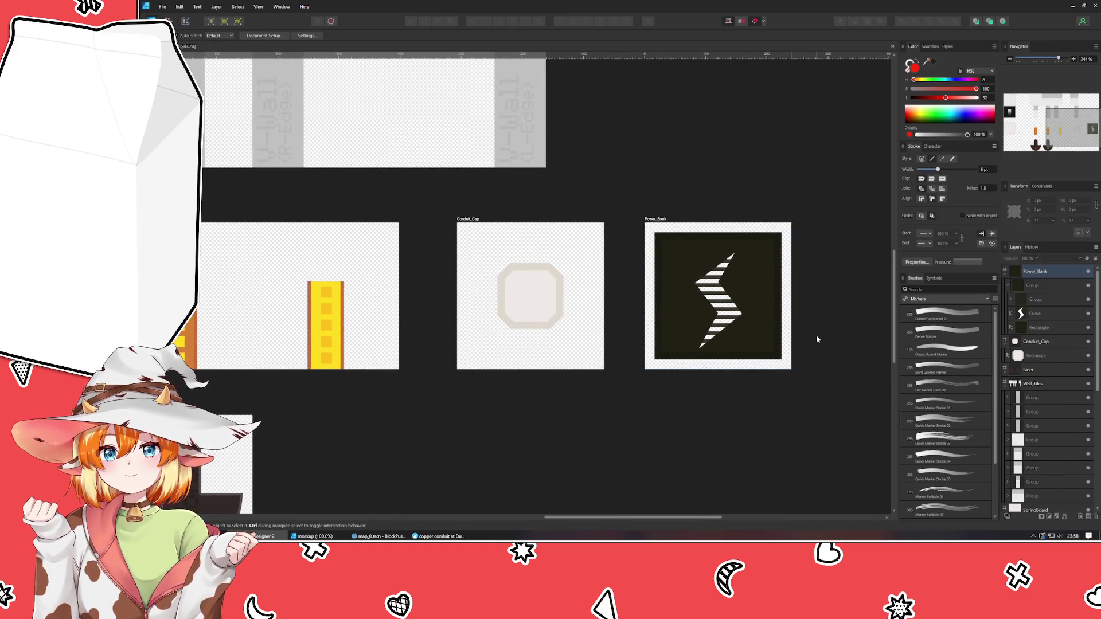
pyautogui.scroll(-4, 683, 432)
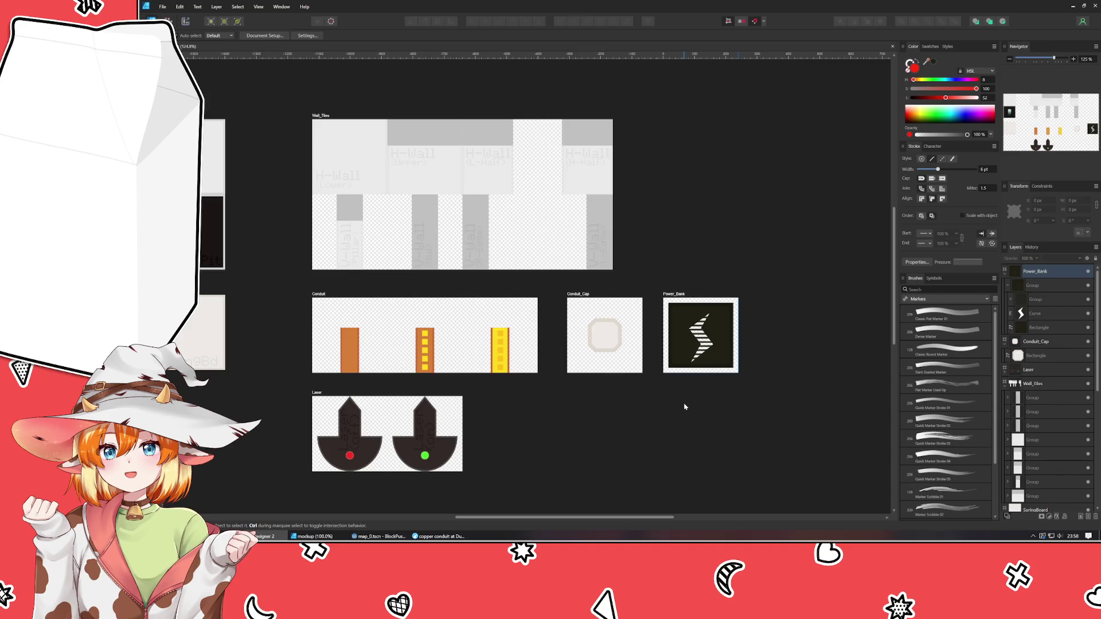
pyautogui.click(315, 536)
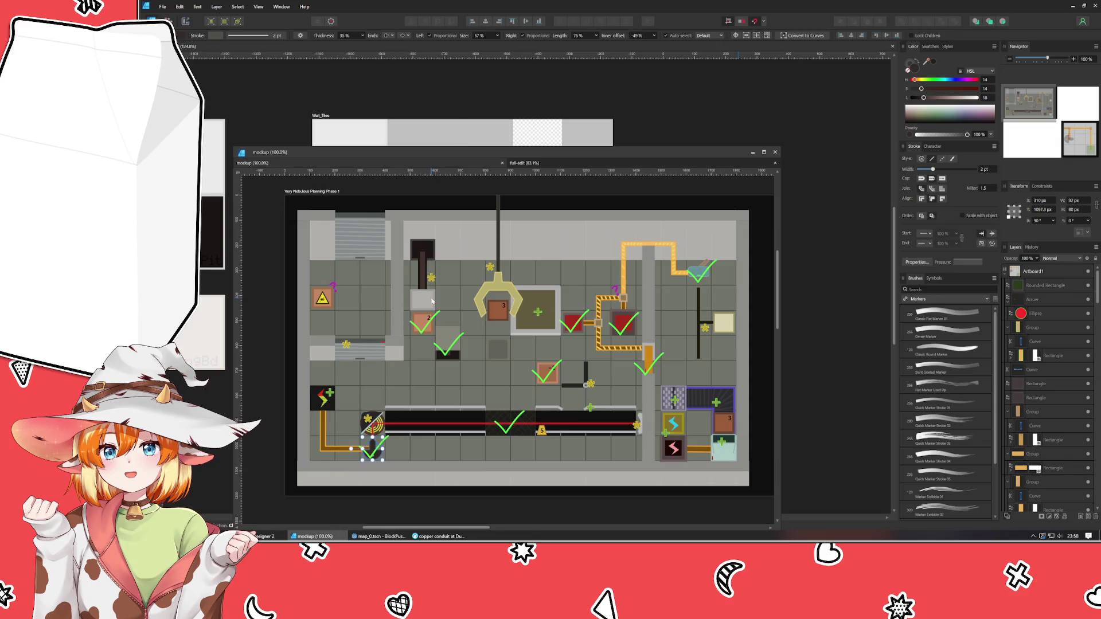
pyautogui.click(753, 152)
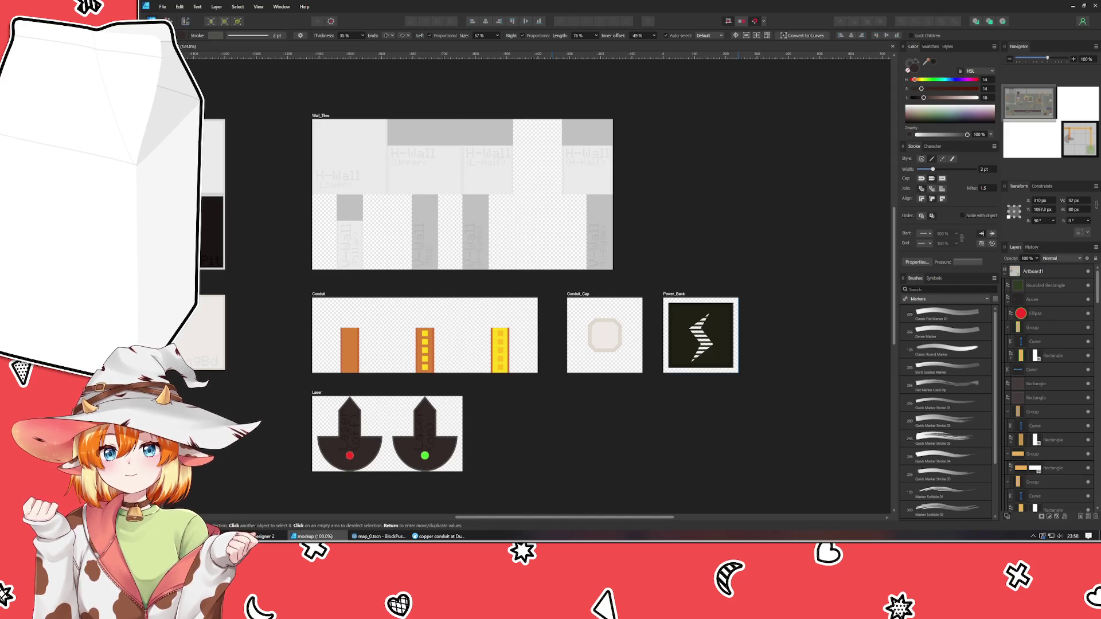
pyautogui.click(713, 448)
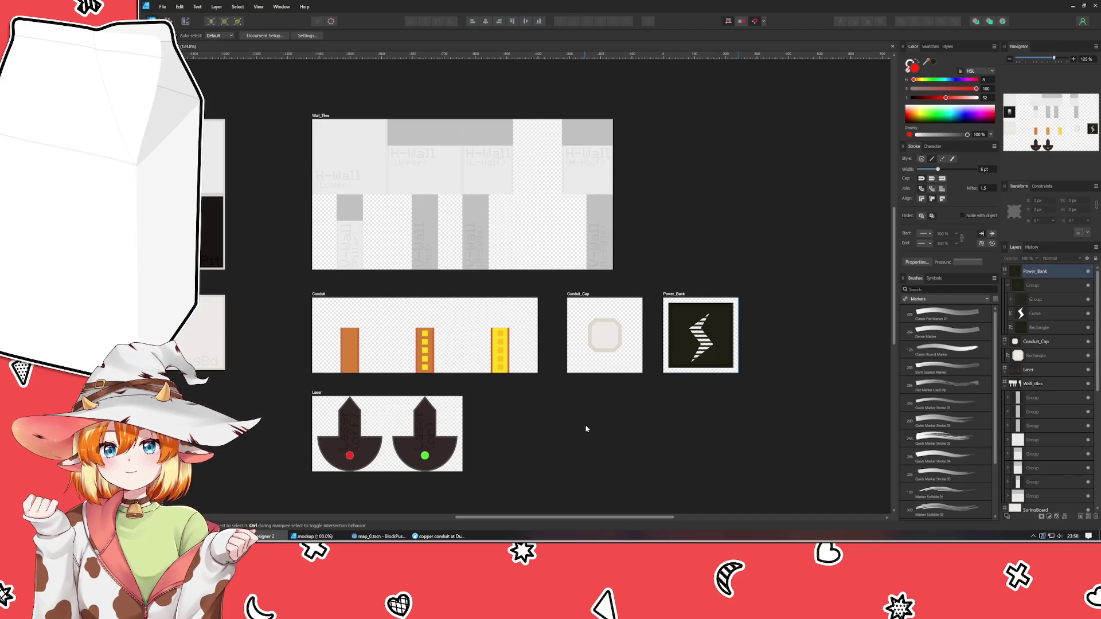
pyautogui.moveTo(586, 428)
pyautogui.mouseDown()
pyautogui.moveTo(656, 411)
pyautogui.moveTo(583, 370)
pyautogui.moveTo(549, 381)
pyautogui.moveTo(570, 422)
pyautogui.moveTo(642, 405)
pyautogui.moveTo(664, 446)
pyautogui.mouseUp()
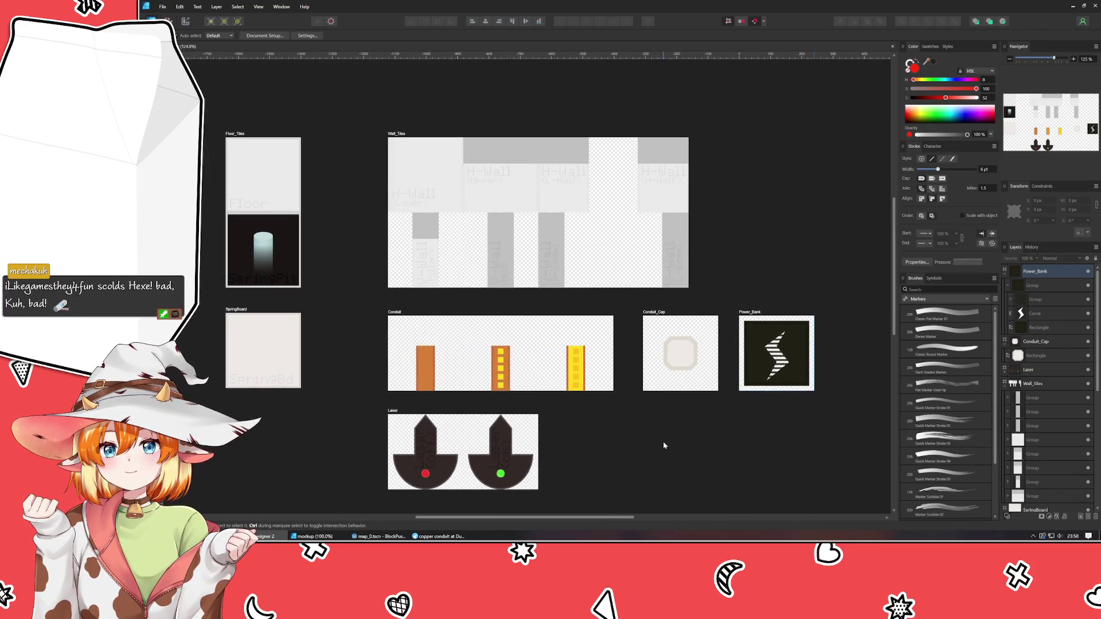
# Try moving the H-Wall (Upper) tile onto Floor_Tiles, then undo it.
pyautogui.click(441, 169)
pyautogui.click(526, 206)
pyautogui.moveTo(526, 205); pyautogui.dragTo(322, 207)
pyautogui.hotkey('ctrl', 'z')
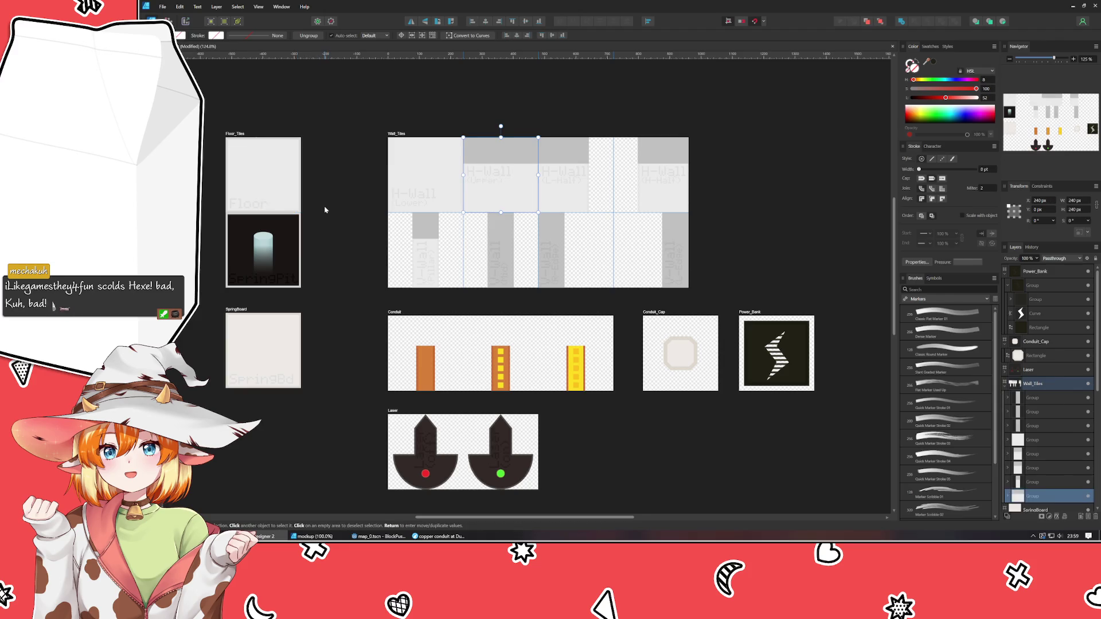
pyautogui.click(325, 210)
pyautogui.click(443, 164)
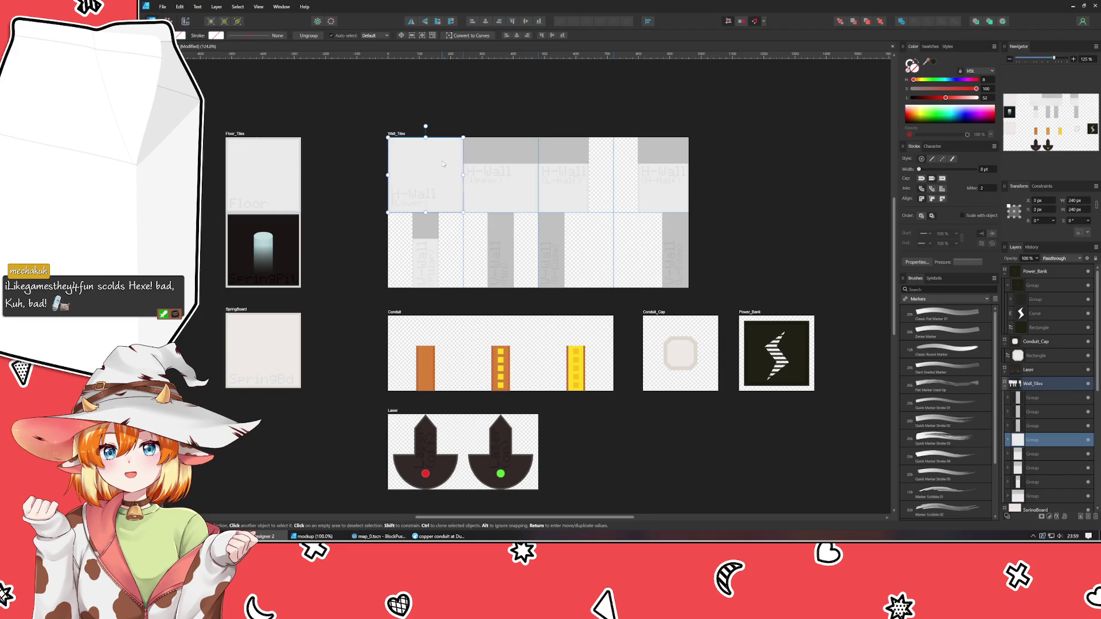
pyautogui.moveTo(442, 164)
pyautogui.mouseDown()
pyautogui.moveTo(350, 181)
pyautogui.moveTo(332, 197)
pyautogui.moveTo(246, 177)
pyautogui.mouseUp()
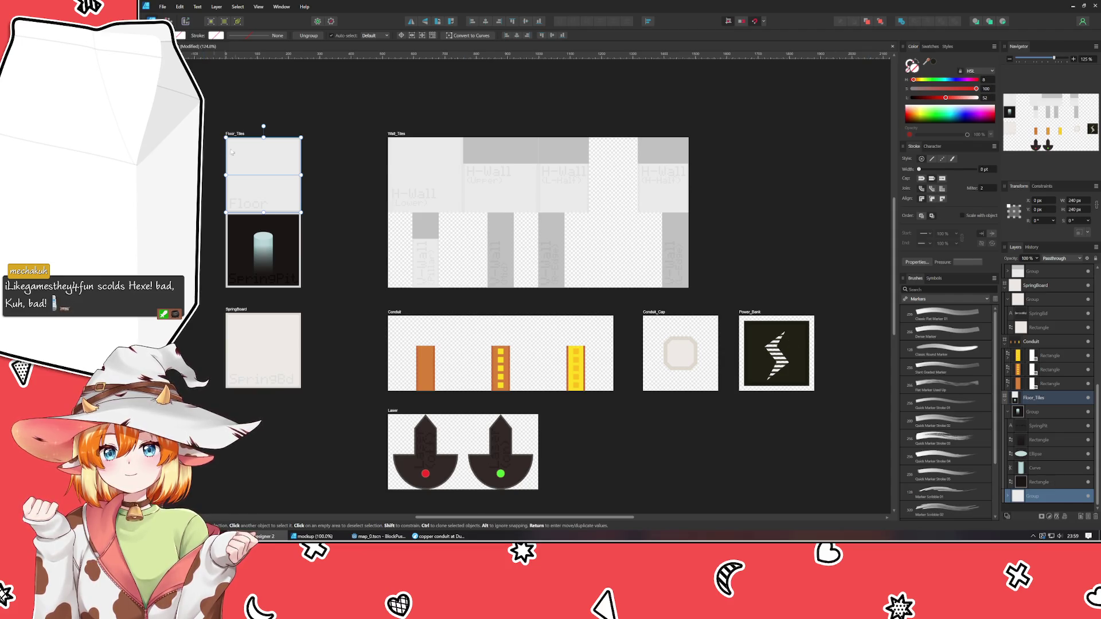
# Darken the Floor tile's background rectangle to light grey, Lightness about 85.
pyautogui.doubleClick(266, 162)
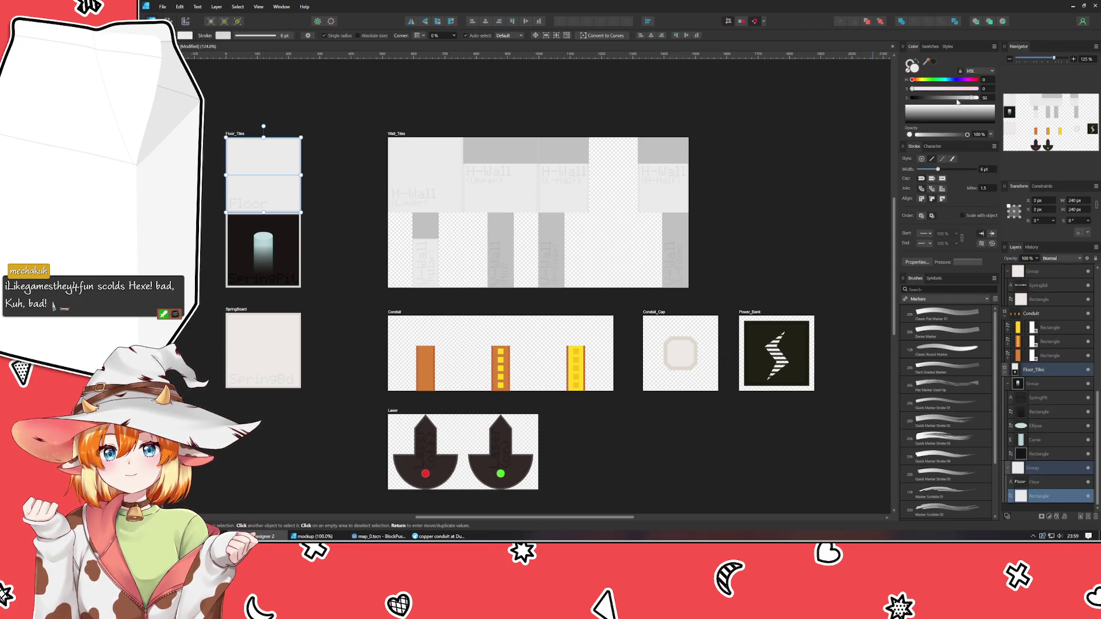
pyautogui.moveTo(969, 101); pyautogui.dragTo(963, 100)
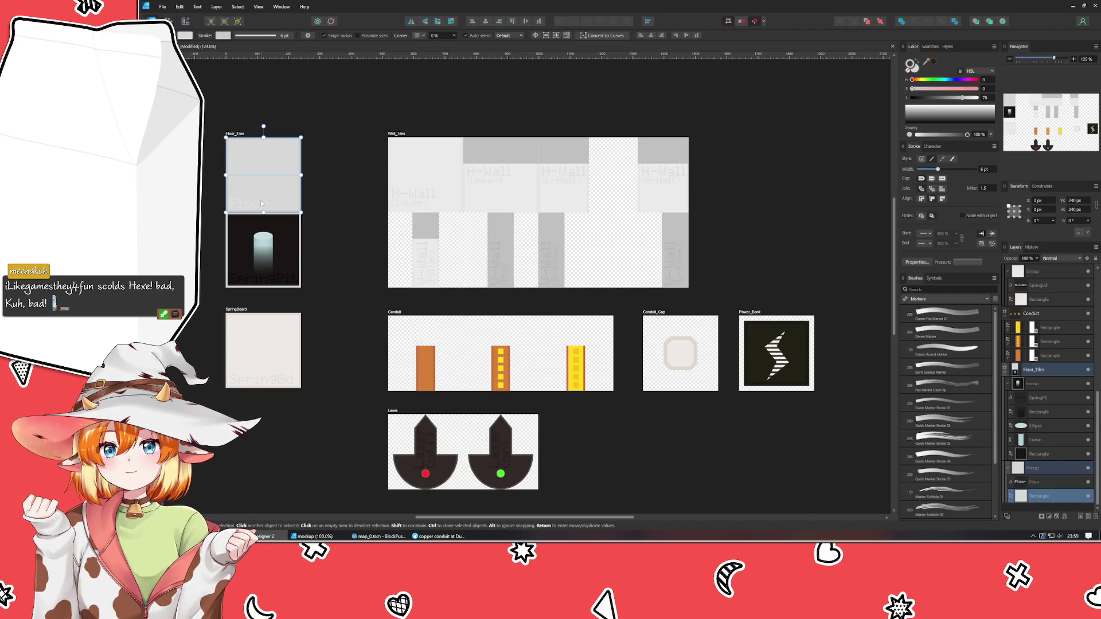
pyautogui.click(914, 68)
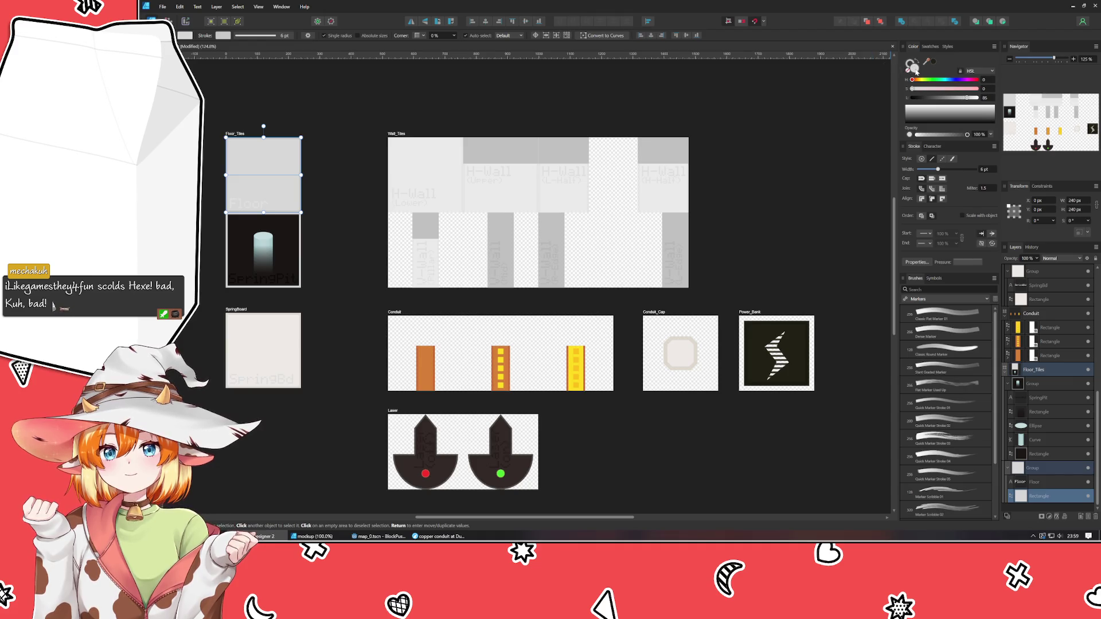
pyautogui.click(248, 202)
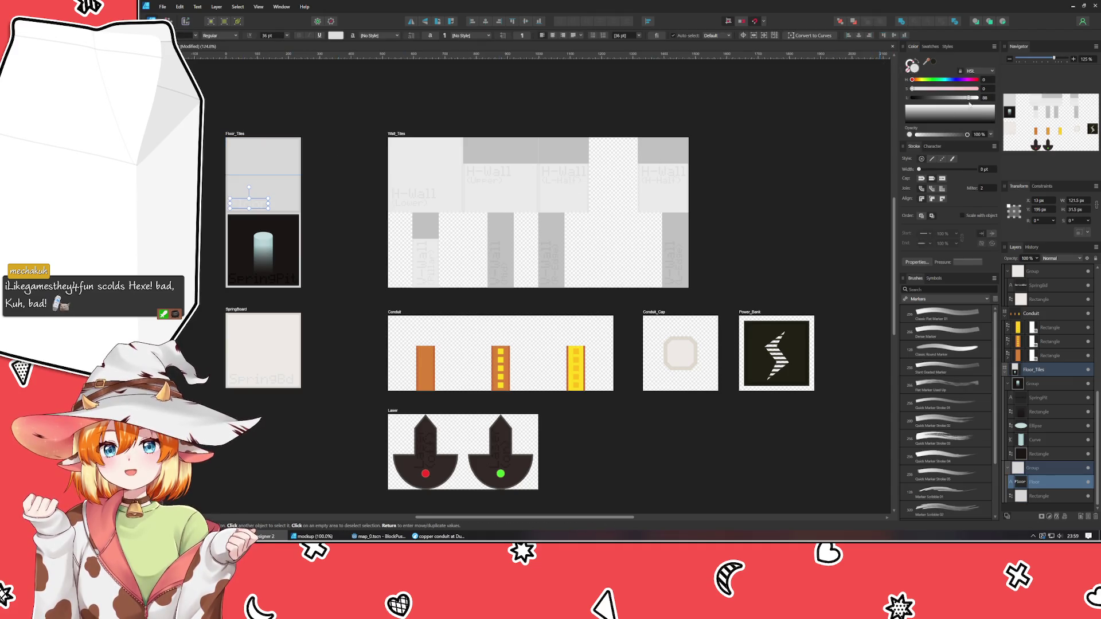
pyautogui.scroll(-1, 979, 103)
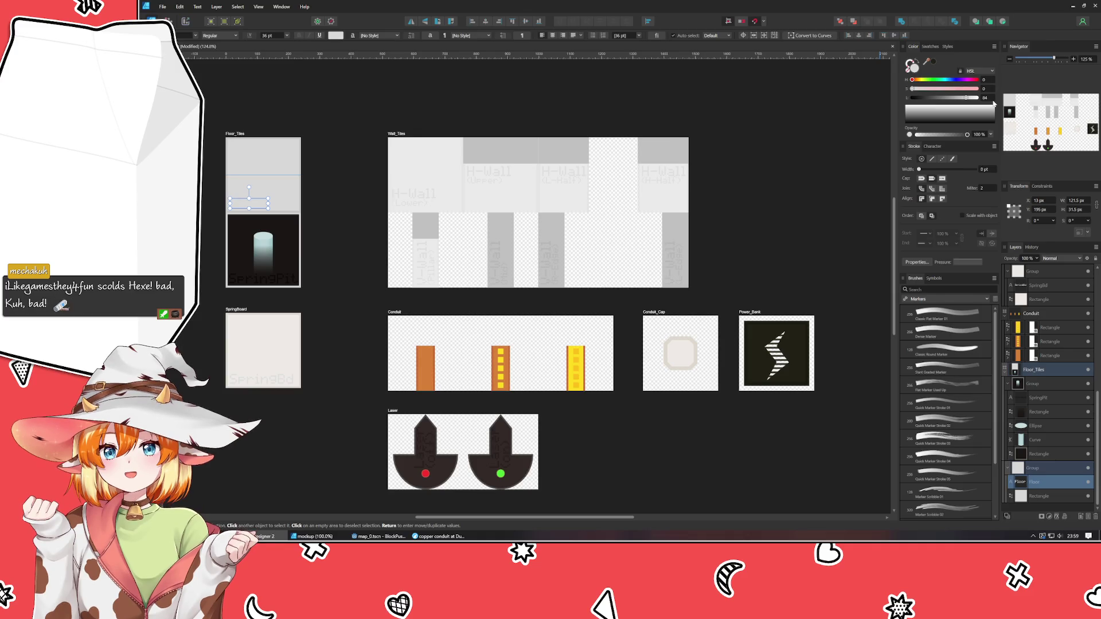
pyautogui.click(800, 175)
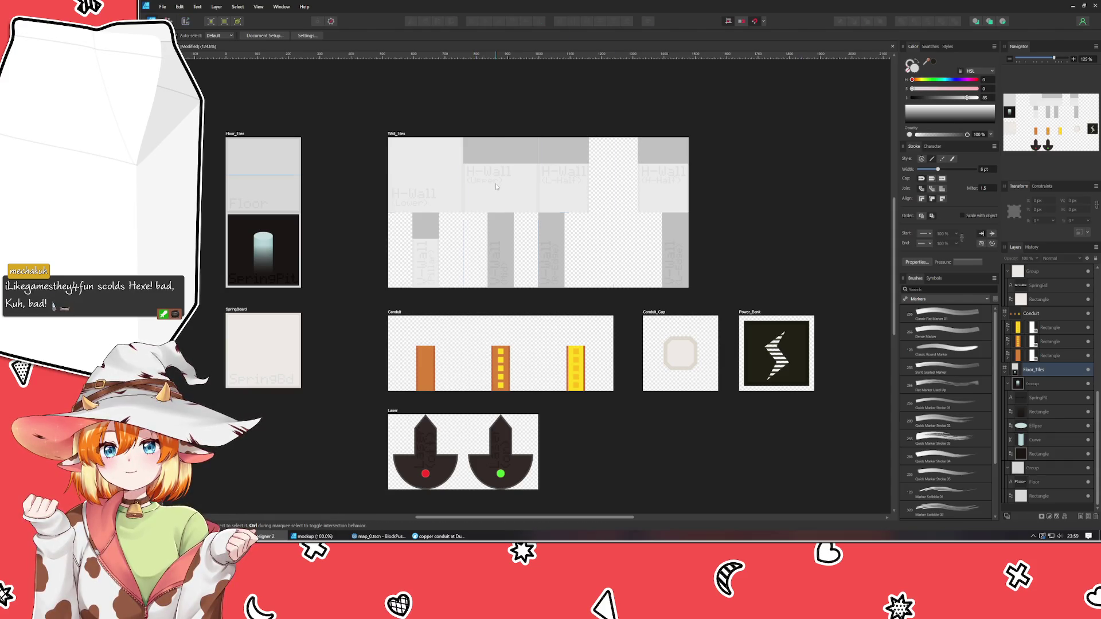
pyautogui.moveTo(496, 186)
pyautogui.mouseDown()
pyautogui.moveTo(290, 186)
pyautogui.moveTo(325, 197)
pyautogui.mouseUp()
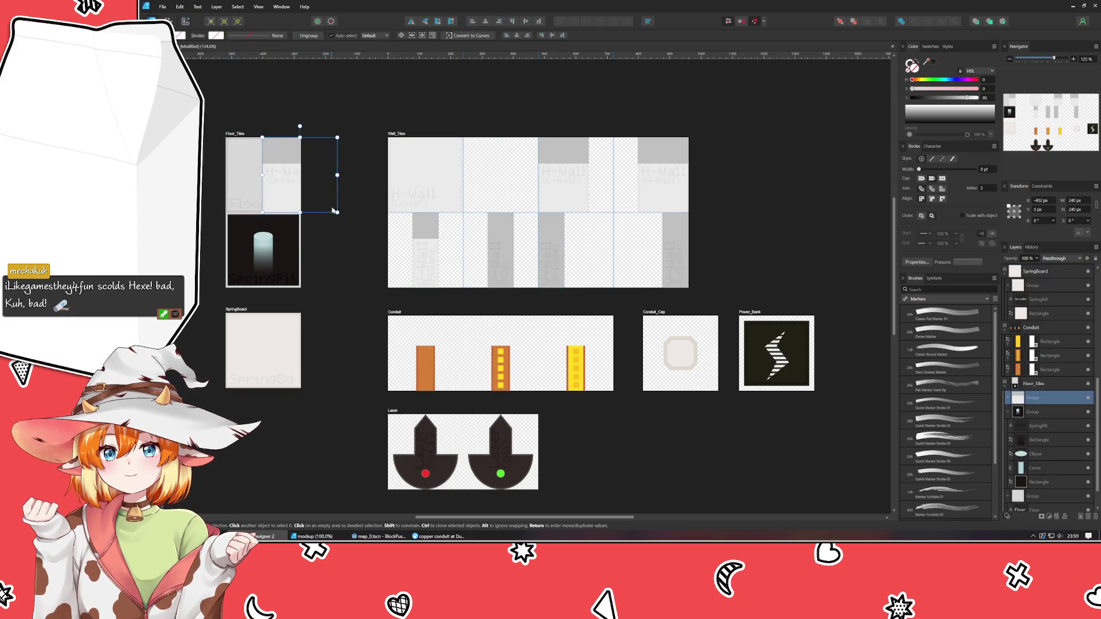
pyautogui.hotkey('ctrl', 'z')
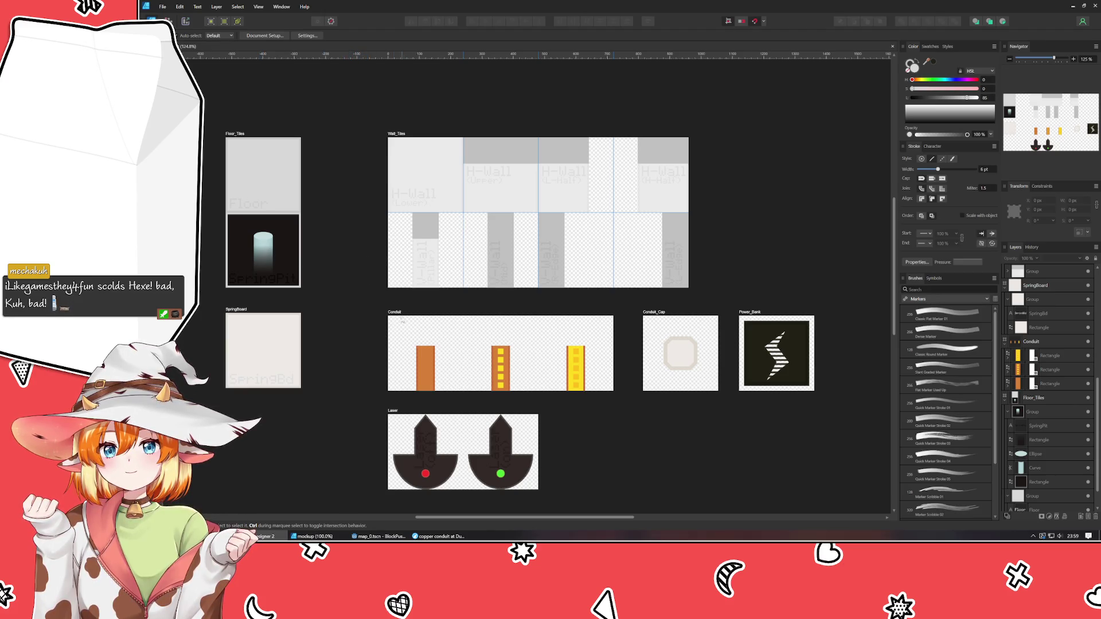
# Move the Conduit, Conduit_Cap, Power_Bank and Laser artboards up-right; set Wall_Tiles X to 518 px.
pyautogui.moveTo(363, 298)
pyautogui.mouseDown()
pyautogui.moveTo(719, 490)
pyautogui.moveTo(883, 508)
pyautogui.mouseUp()
pyautogui.moveTo(439, 354)
pyautogui.mouseDown()
pyautogui.moveTo(795, 232)
pyautogui.moveTo(778, 170)
pyautogui.moveTo(790, 180)
pyautogui.mouseUp()
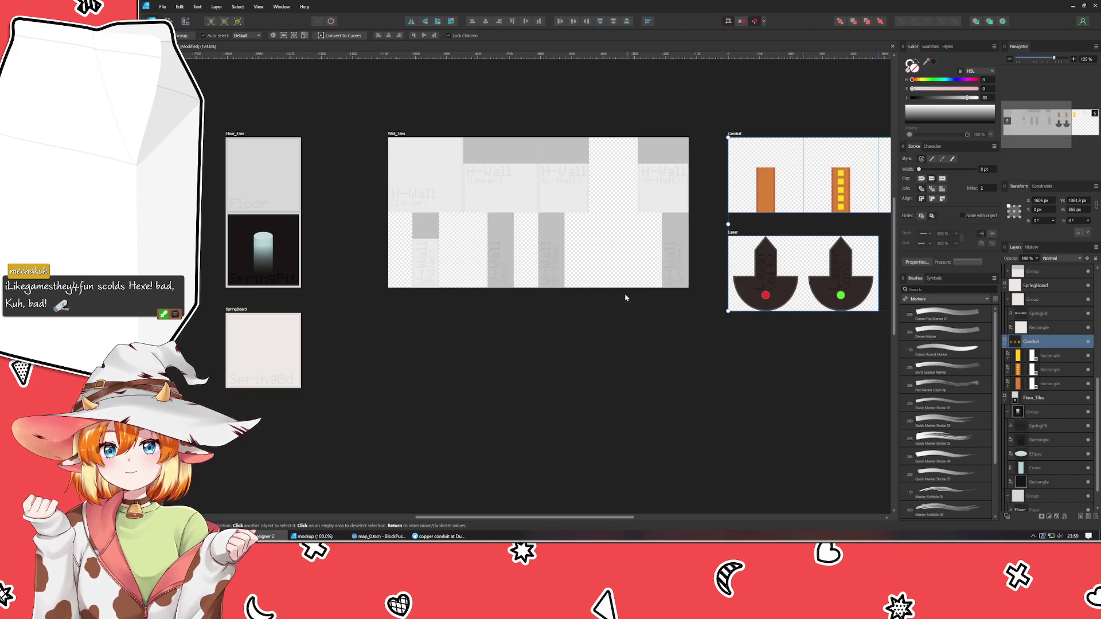
pyautogui.click(403, 139)
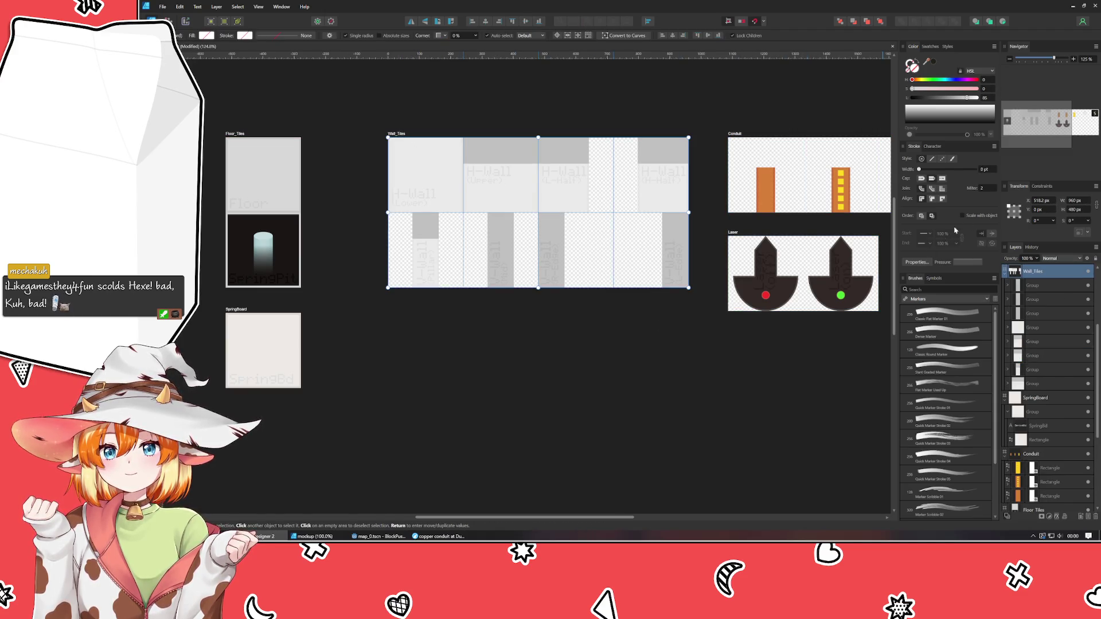
pyautogui.write('518')
pyautogui.press('Return')
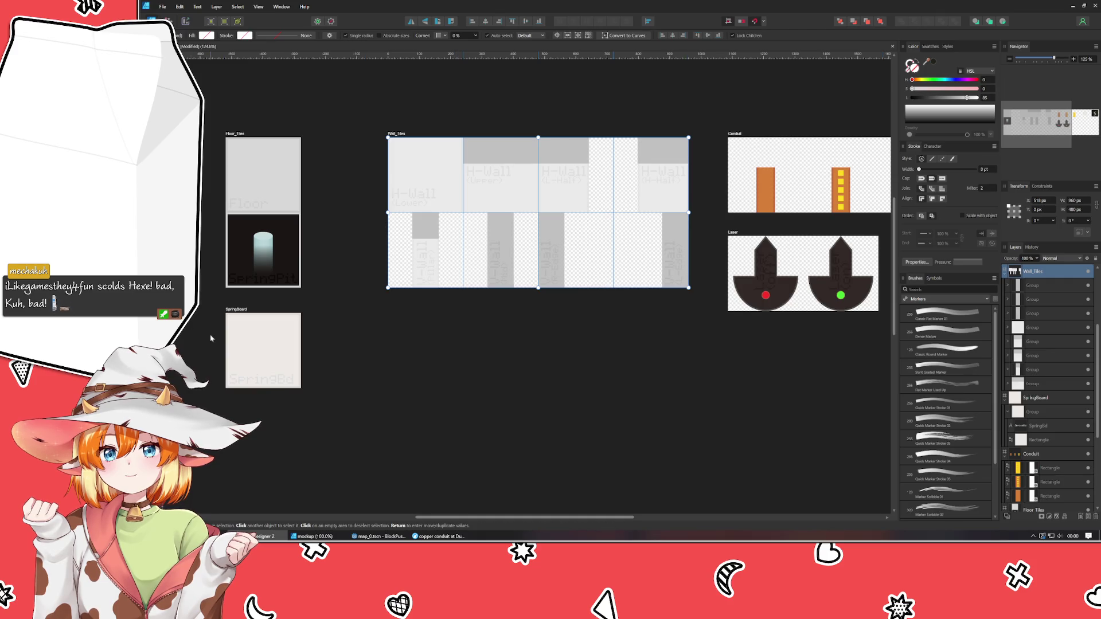
# Slide Wall_Tiles further left, closer to Floor_Tiles.
pyautogui.moveTo(320, 406)
pyautogui.mouseDown()
pyautogui.moveTo(208, 191)
pyautogui.moveTo(221, 130)
pyautogui.mouseUp()
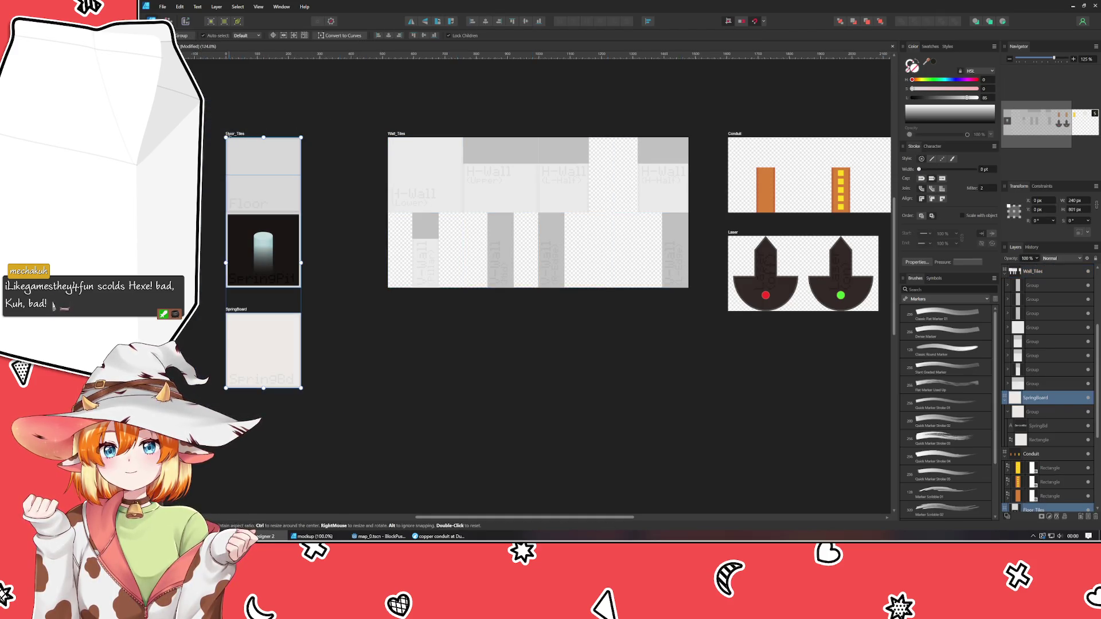
pyautogui.moveTo(401, 134)
pyautogui.mouseDown()
pyautogui.moveTo(331, 136)
pyautogui.moveTo(341, 144)
pyautogui.mouseUp()
pyautogui.doubleClick(238, 309)
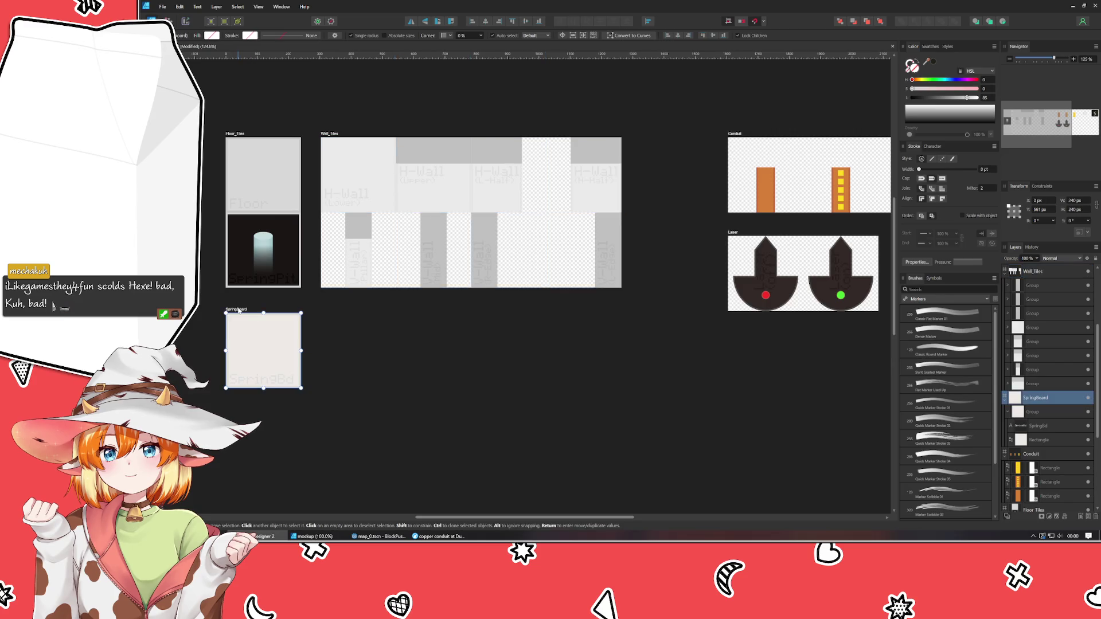
# Place SpringBoard directly under Floor_Tiles, aligned with it and leaving a small gap.
pyautogui.press('Escape')
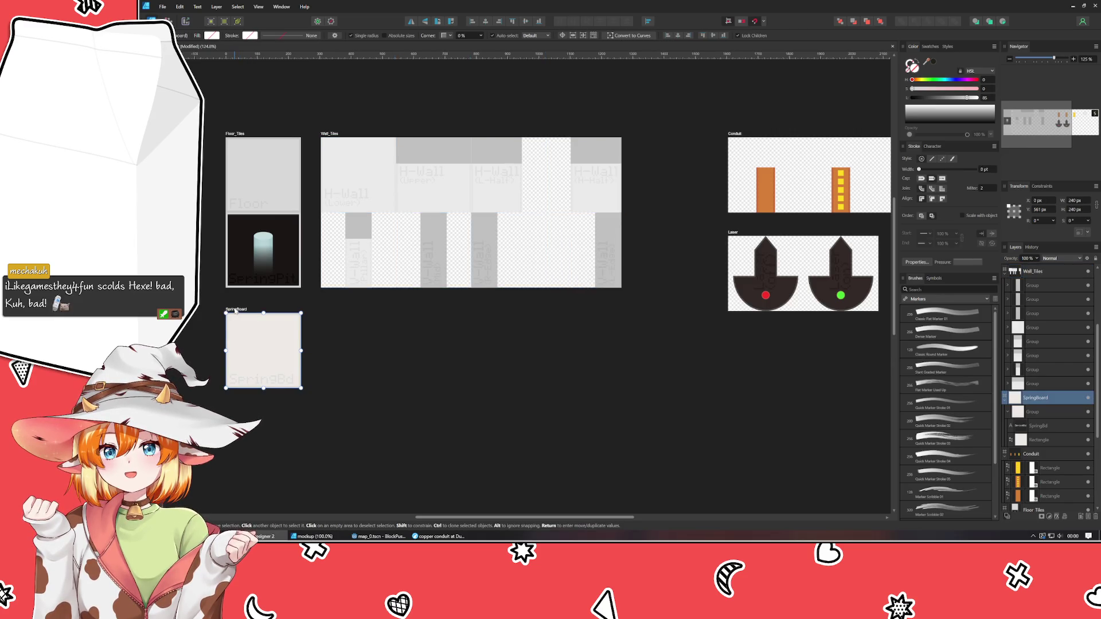
pyautogui.moveTo(236, 309); pyautogui.dragTo(235, 303)
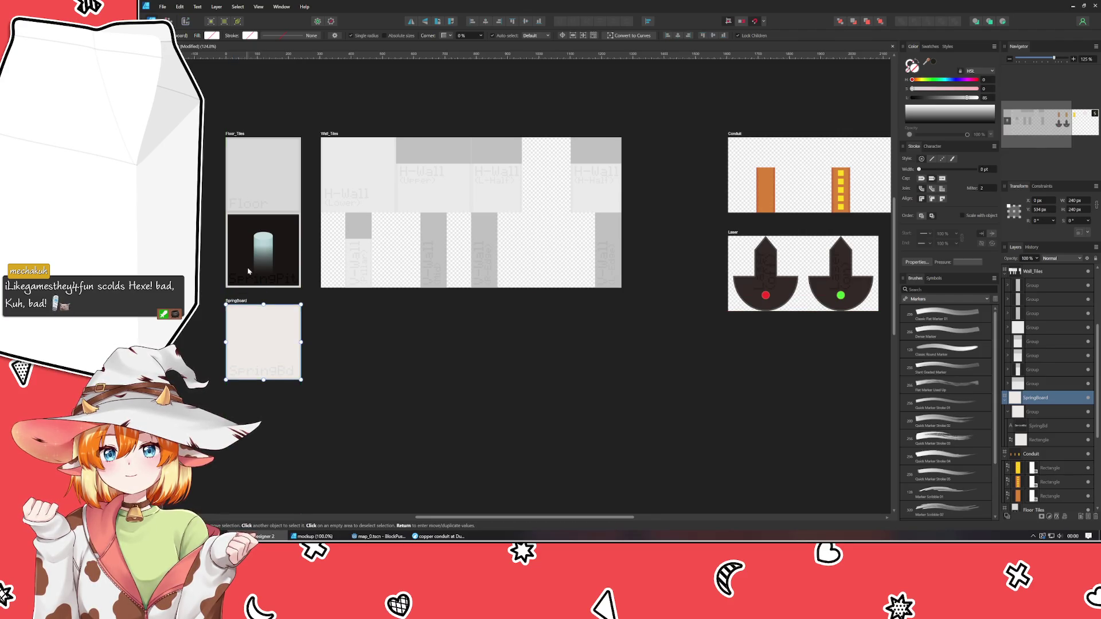
pyautogui.press('Escape')
pyautogui.click(243, 300)
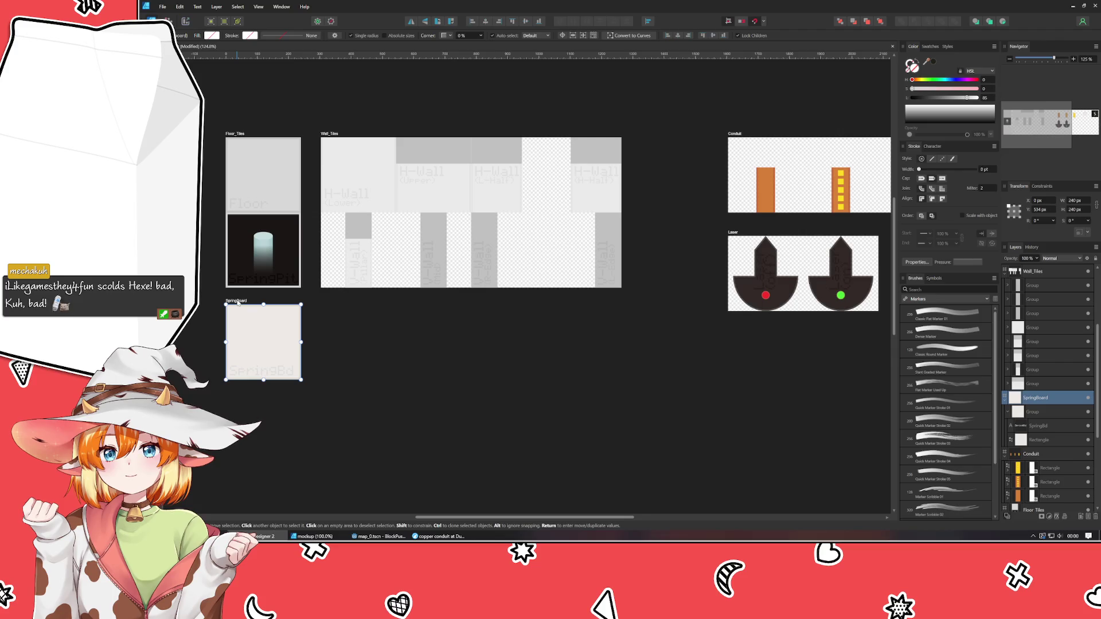
pyautogui.moveTo(238, 302)
pyautogui.mouseDown()
pyautogui.moveTo(282, 293)
pyautogui.moveTo(241, 290)
pyautogui.mouseUp()
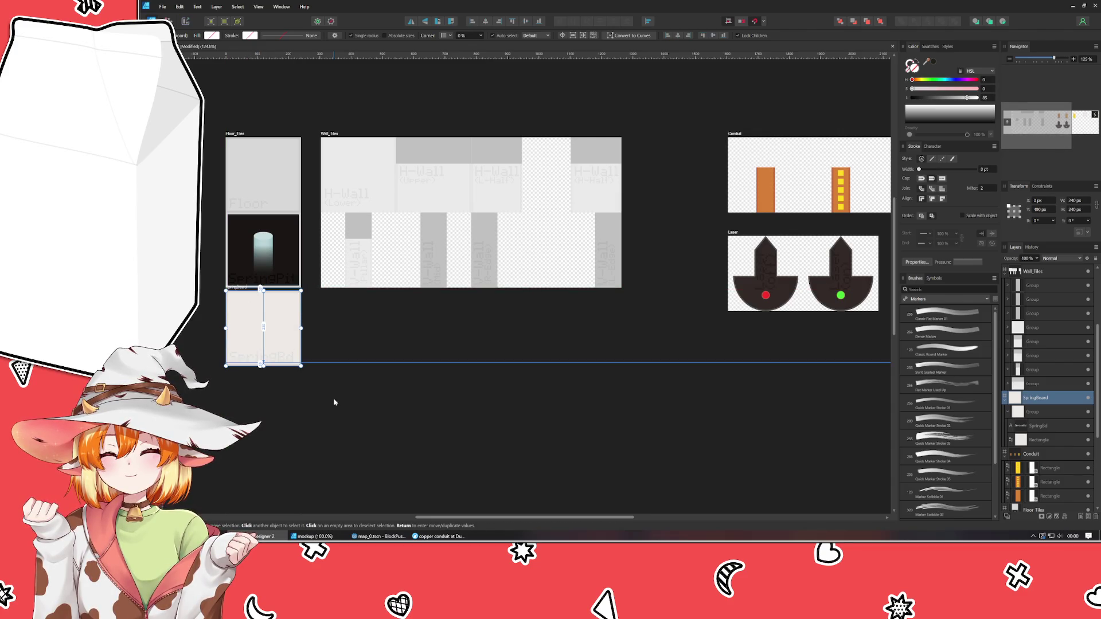
pyautogui.press('Down')
pyautogui.press('Down')
pyautogui.press('Down')
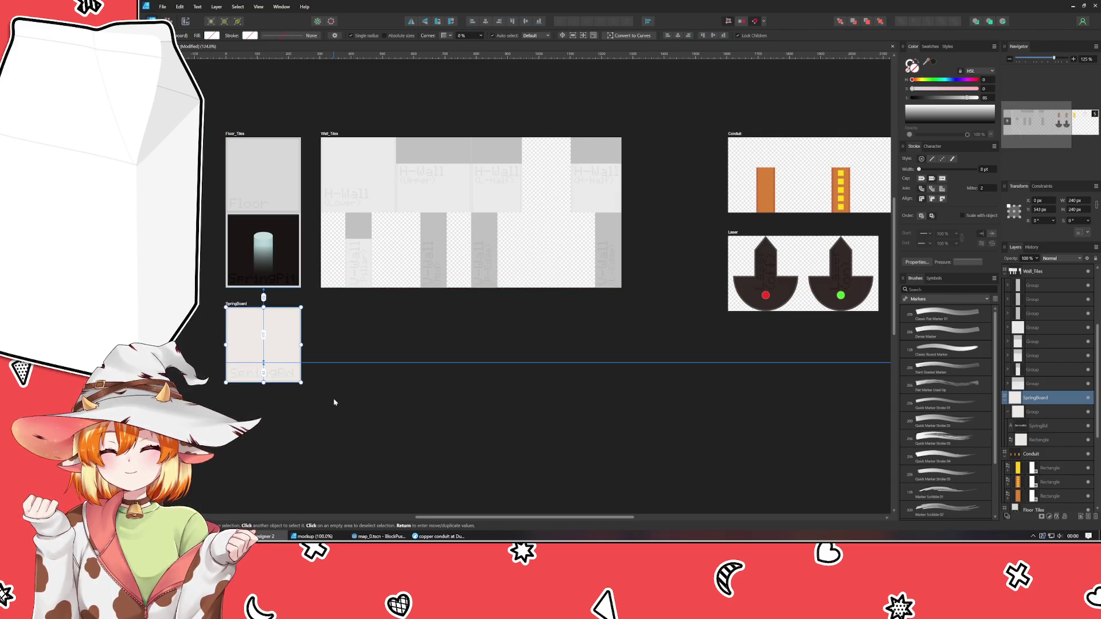
pyautogui.press('Escape')
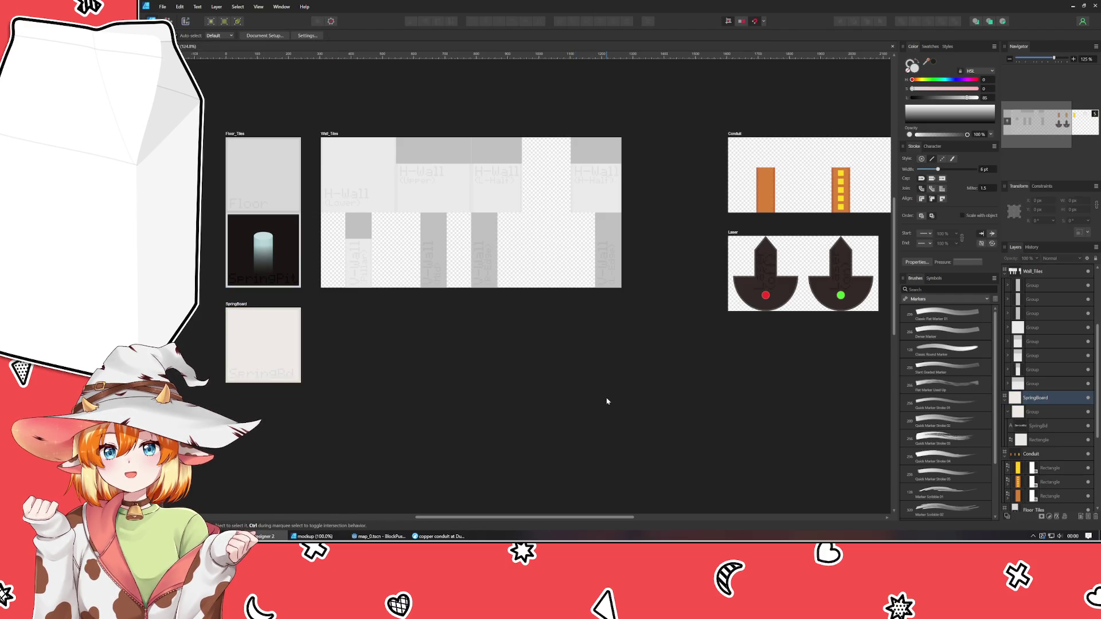
# Space Conduit, Conduit_Cap and Power_Bank evenly side by side in a row.
pyautogui.moveTo(607, 401)
pyautogui.mouseDown()
pyautogui.moveTo(418, 418)
pyautogui.moveTo(307, 438)
pyautogui.moveTo(358, 437)
pyautogui.moveTo(315, 448)
pyautogui.mouseUp()
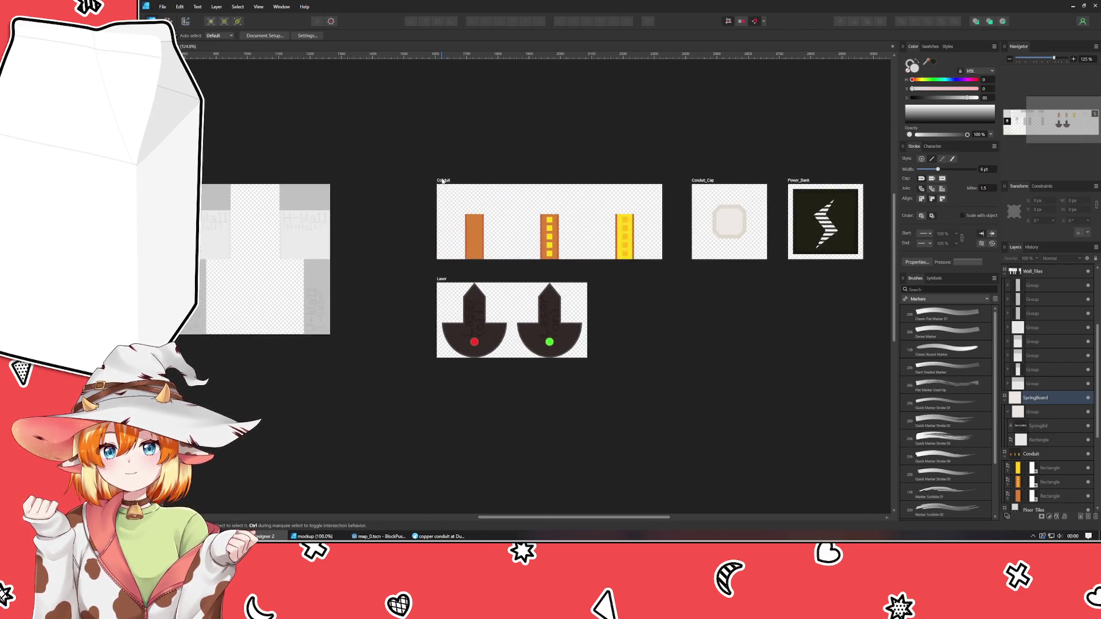
pyautogui.moveTo(441, 180); pyautogui.dragTo(416, 178)
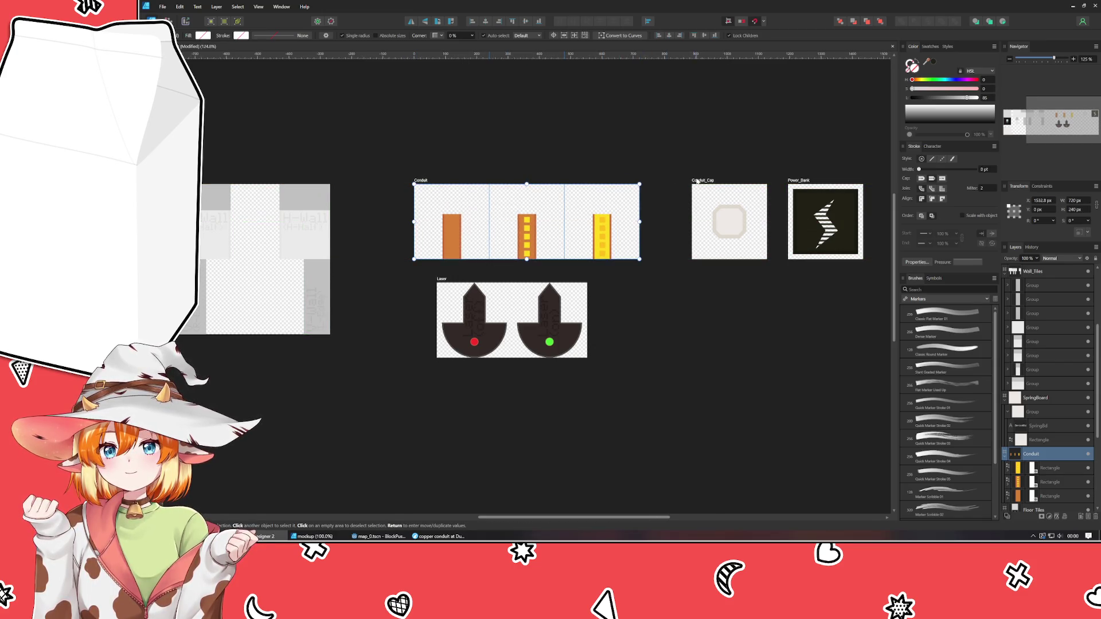
pyautogui.moveTo(697, 181); pyautogui.dragTo(657, 184)
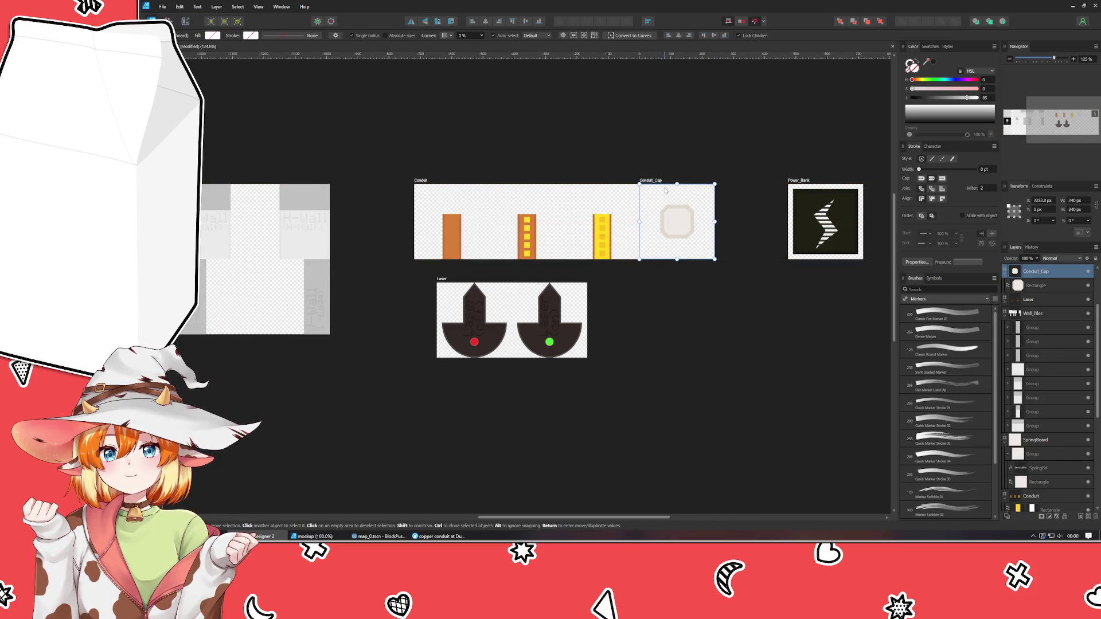
pyautogui.press('Right')
pyautogui.press('Right')
pyautogui.press('Right')
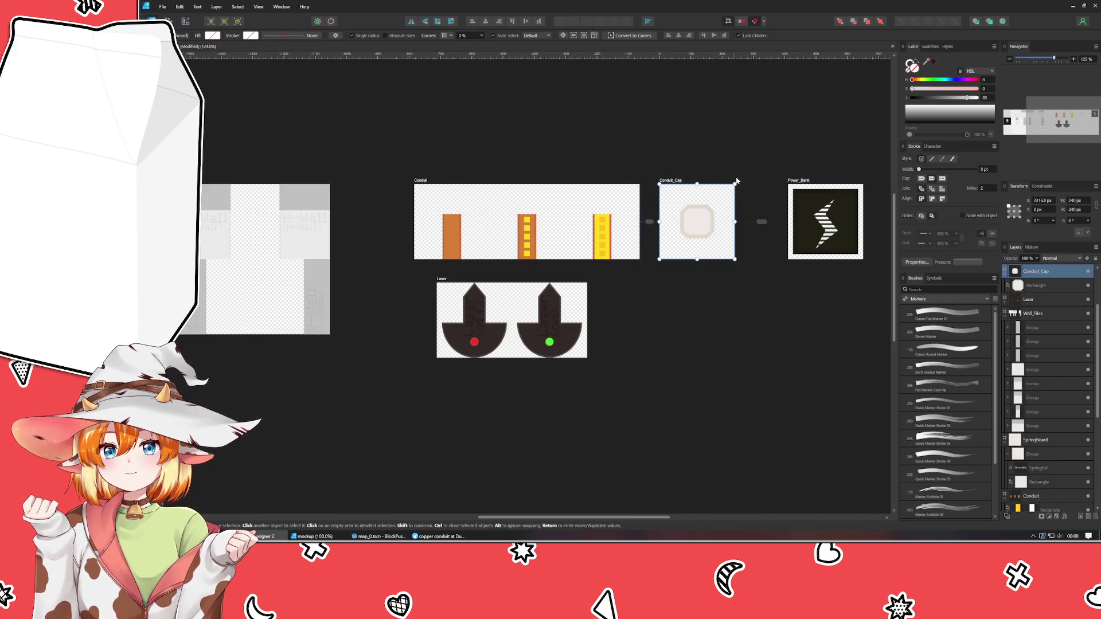
pyautogui.moveTo(802, 180); pyautogui.dragTo(769, 180)
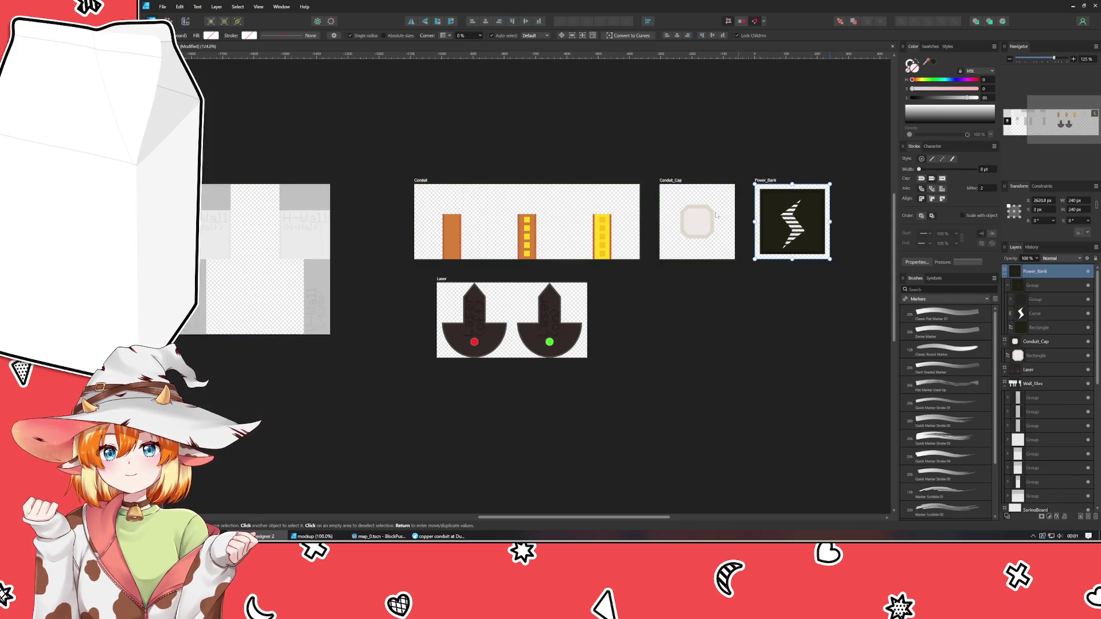
# Left-align Laser beneath Conduit with a small gap and save the document.
pyautogui.click(443, 279)
pyautogui.moveTo(445, 282)
pyautogui.mouseDown()
pyautogui.moveTo(482, 300)
pyautogui.moveTo(423, 278)
pyautogui.mouseUp()
pyautogui.click(455, 389)
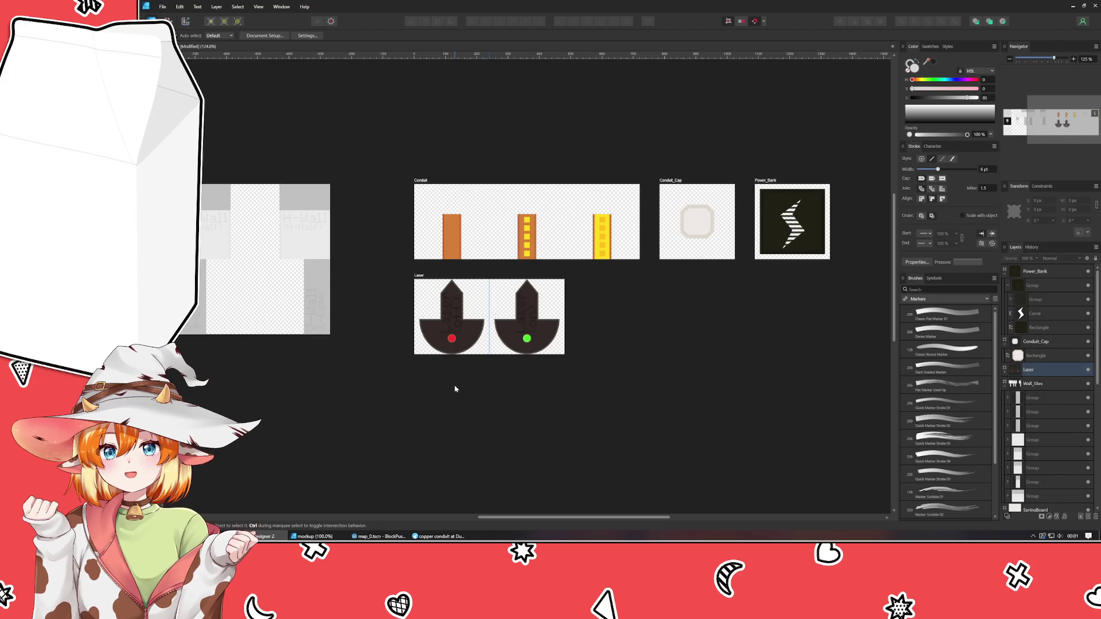
pyautogui.hotkey('ctrl', 's')
pyautogui.moveTo(455, 389)
pyautogui.mouseDown()
pyautogui.moveTo(614, 381)
pyautogui.moveTo(450, 381)
pyautogui.moveTo(728, 400)
pyautogui.moveTo(508, 379)
pyautogui.moveTo(521, 376)
pyautogui.moveTo(504, 338)
pyautogui.moveTo(656, 341)
pyautogui.moveTo(422, 356)
pyautogui.mouseUp()
pyautogui.scroll(-1, 614, 381)
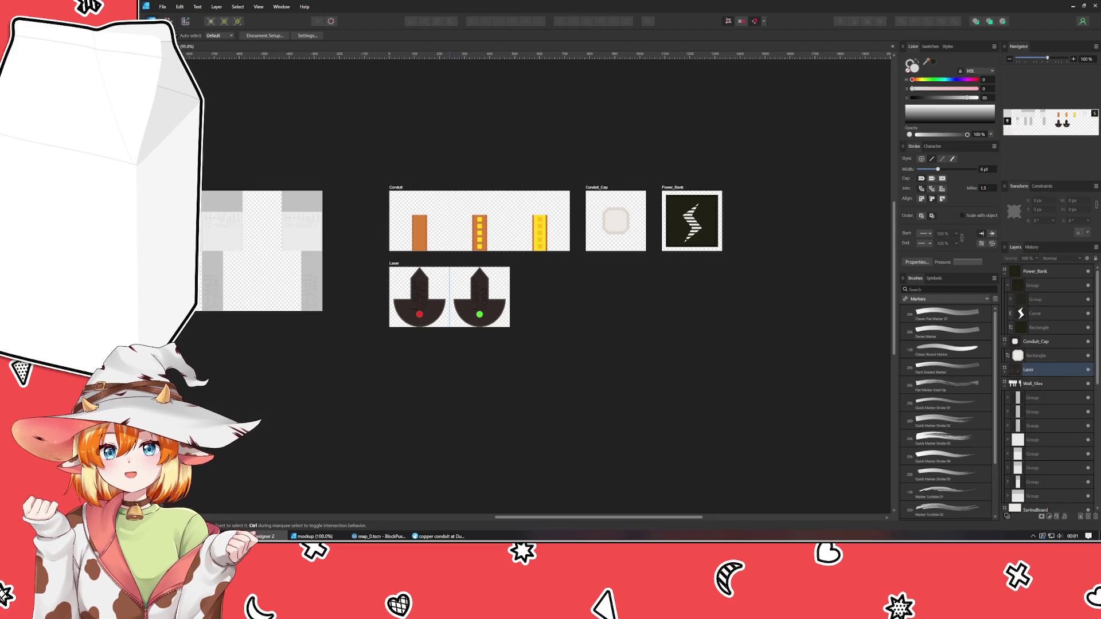
pyautogui.moveTo(316, 419)
pyautogui.mouseDown()
pyautogui.moveTo(602, 407)
pyautogui.moveTo(624, 377)
pyautogui.mouseUp()
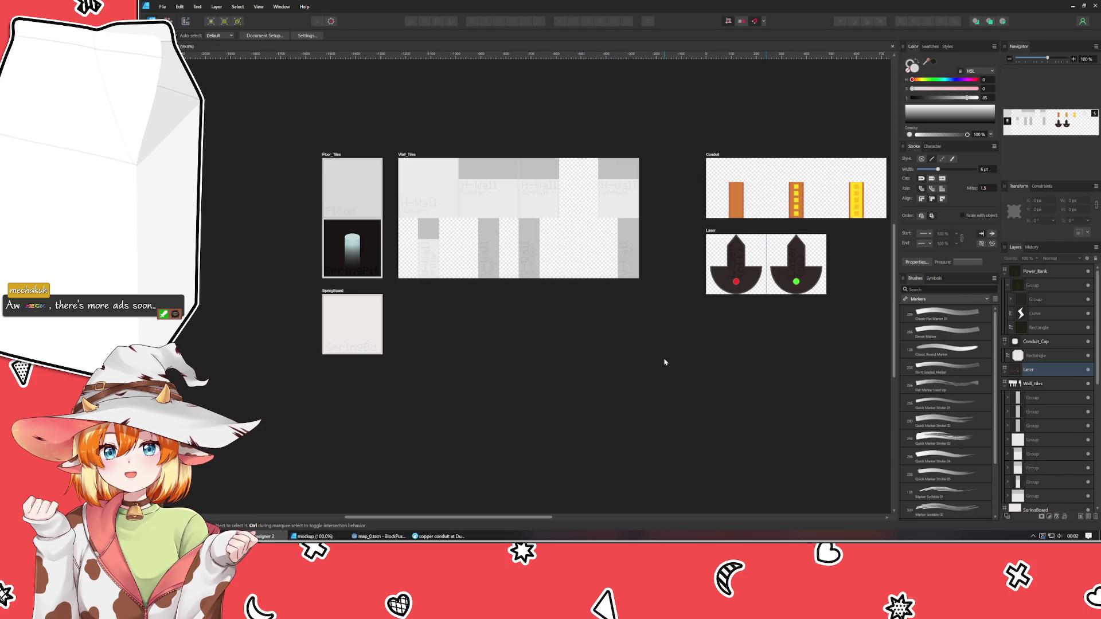
pyautogui.moveTo(685, 364)
pyautogui.mouseDown()
pyautogui.moveTo(369, 376)
pyautogui.moveTo(651, 381)
pyautogui.mouseUp()
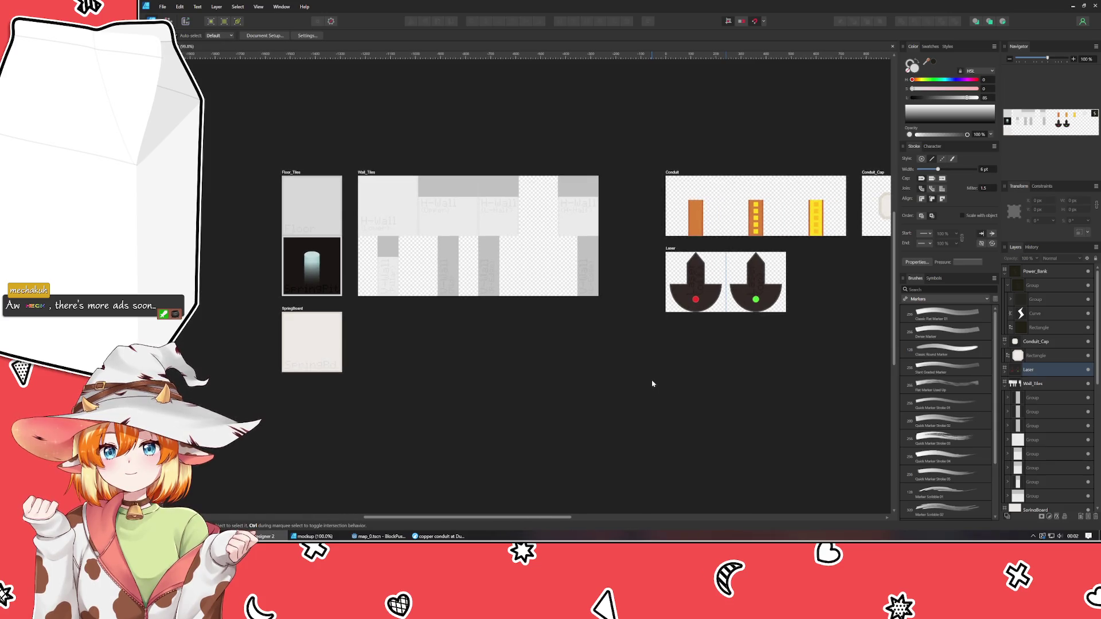
pyautogui.click(363, 171)
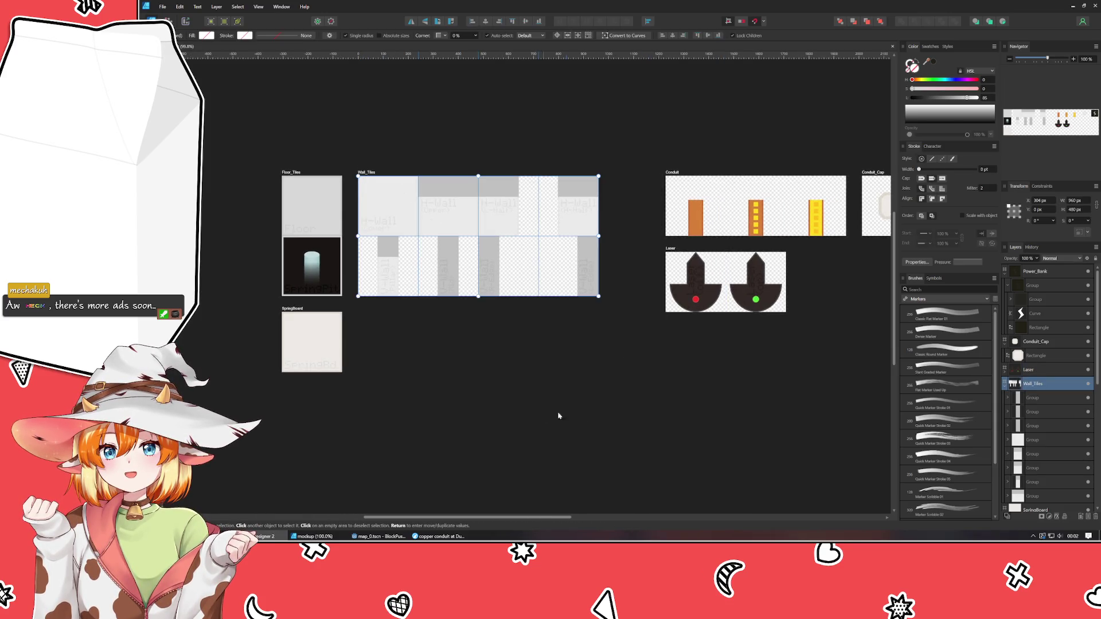
pyautogui.moveTo(560, 415); pyautogui.dragTo(445, 416)
pyautogui.moveTo(278, 445)
pyautogui.mouseDown()
pyautogui.moveTo(474, 401)
pyautogui.moveTo(524, 423)
pyautogui.moveTo(499, 433)
pyautogui.mouseUp()
pyautogui.click(499, 432)
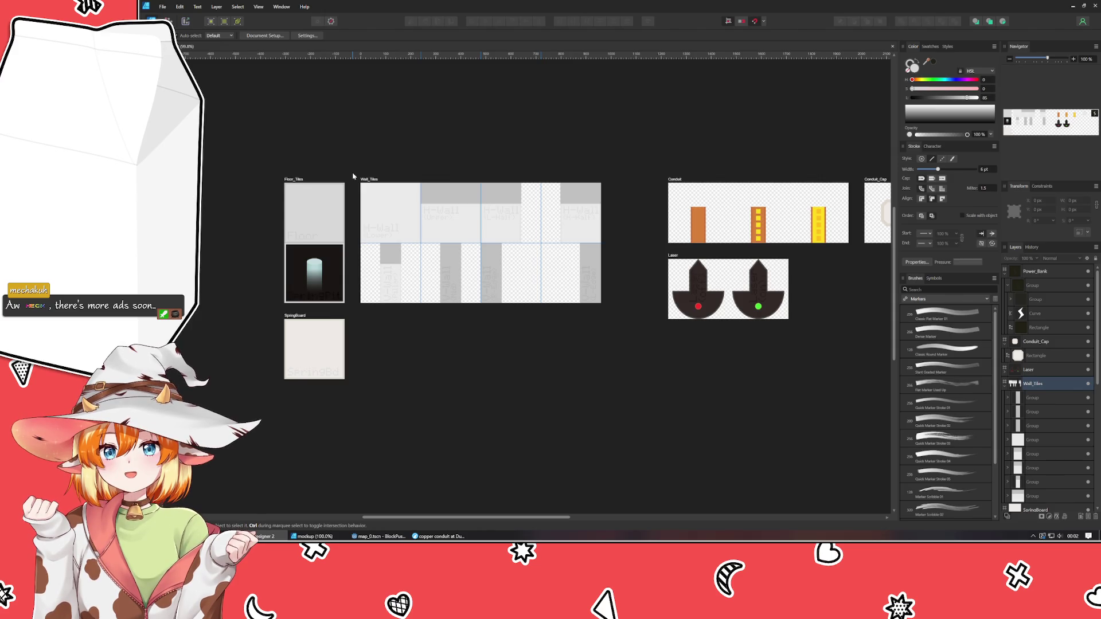
pyautogui.click(379, 182)
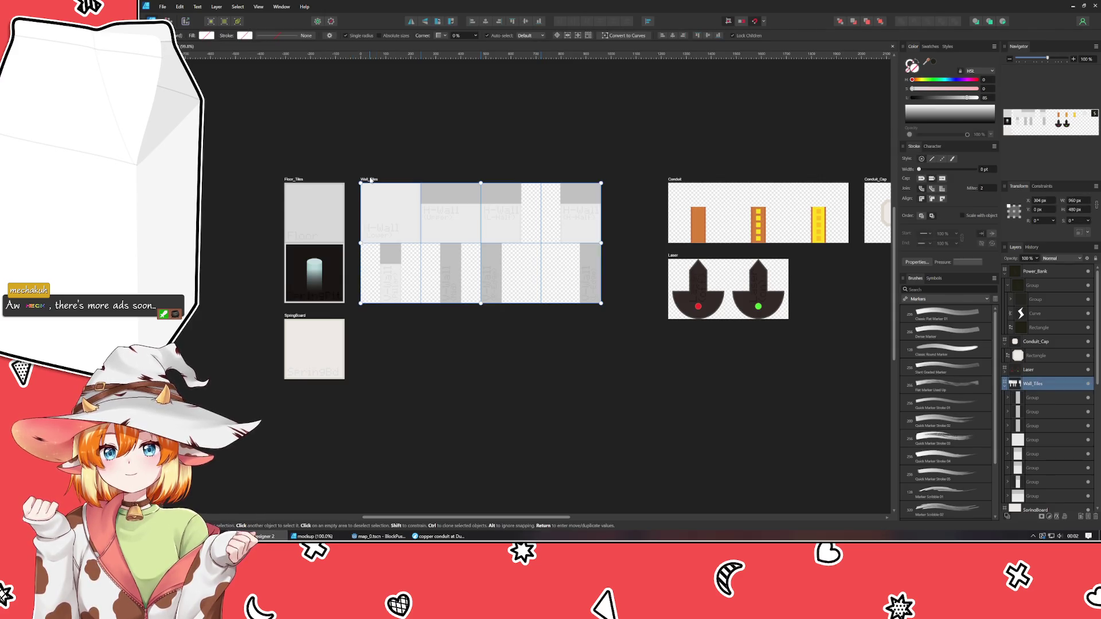
# Draw a new 960 × 480 px Artboard1 below Wall_Tiles, beside SpringBoard.
pyautogui.hotkey('shift', 'm')
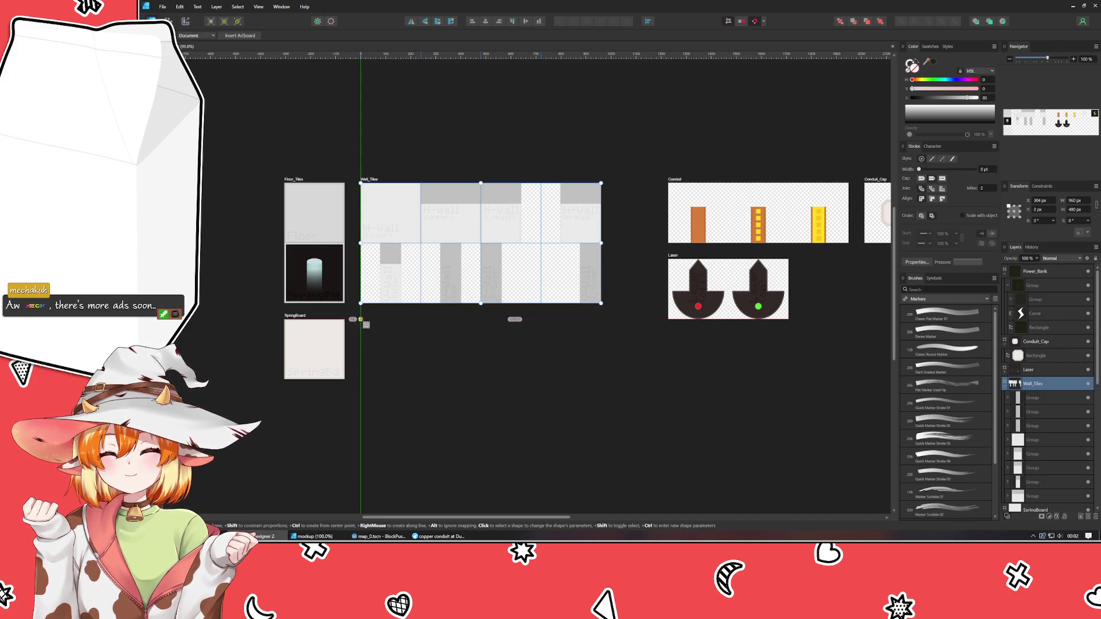
pyautogui.moveTo(360, 320)
pyautogui.mouseDown()
pyautogui.moveTo(617, 424)
pyautogui.moveTo(602, 428)
pyautogui.moveTo(601, 455)
pyautogui.mouseUp()
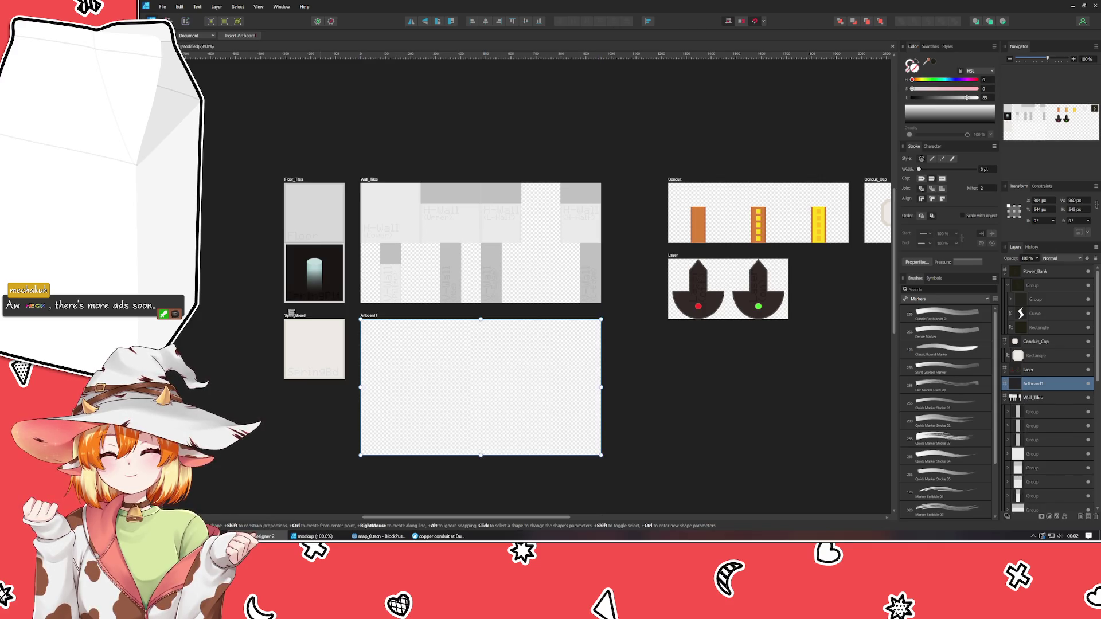
pyautogui.click(1075, 209)
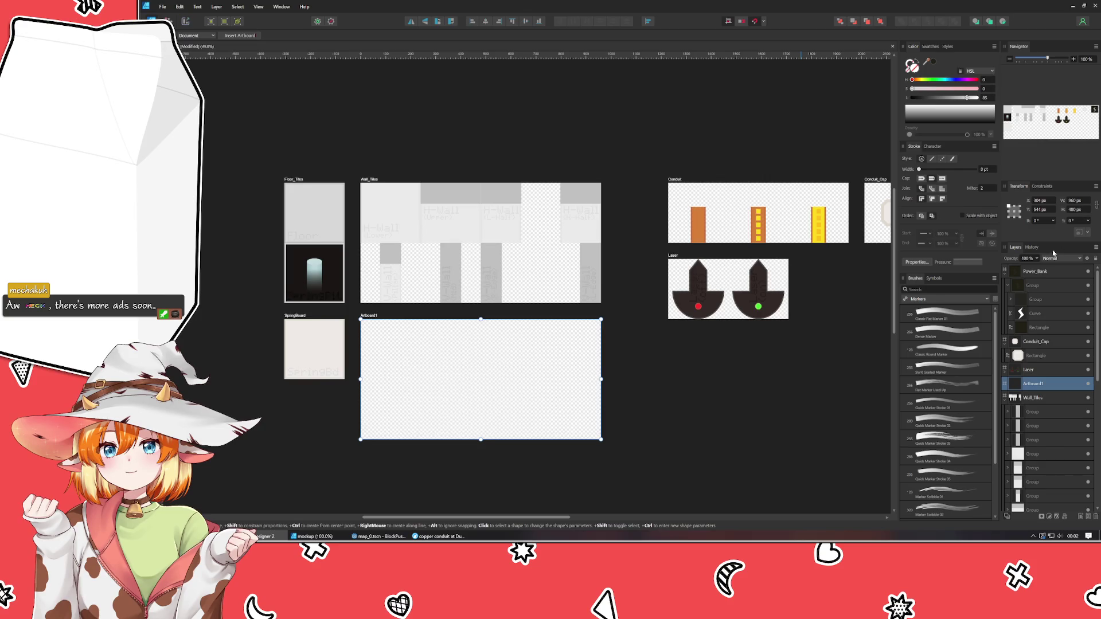
pyautogui.click(762, 400)
pyautogui.scroll(3, 469, 401)
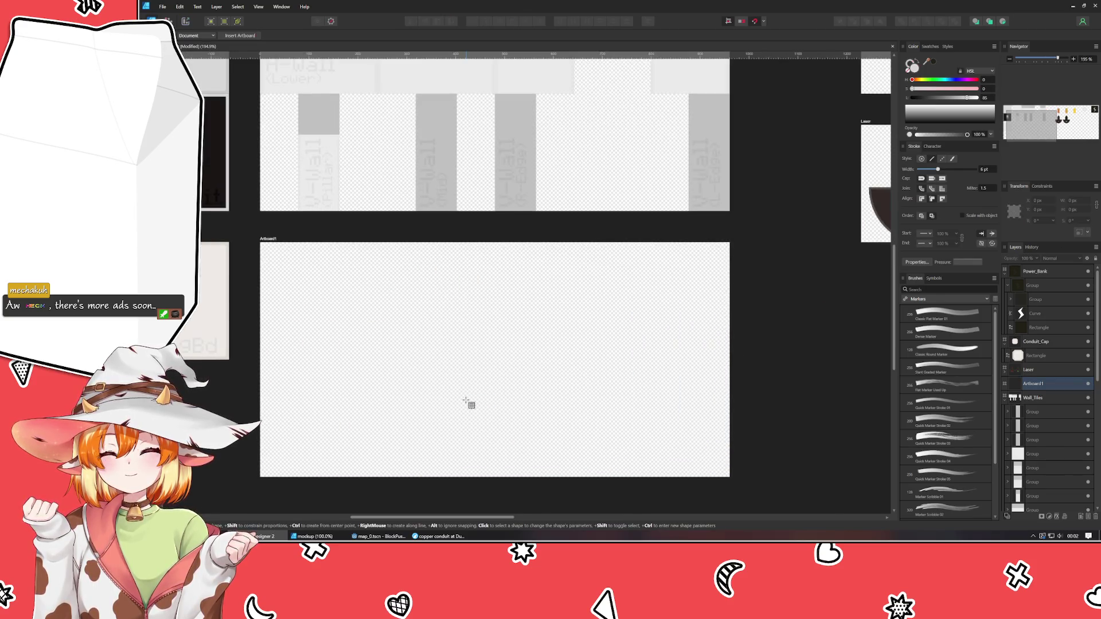
# Add one horizontal and several vertical guides dividing Artboard1 into four-by-two tile cells.
pyautogui.scroll(-1, 467, 404)
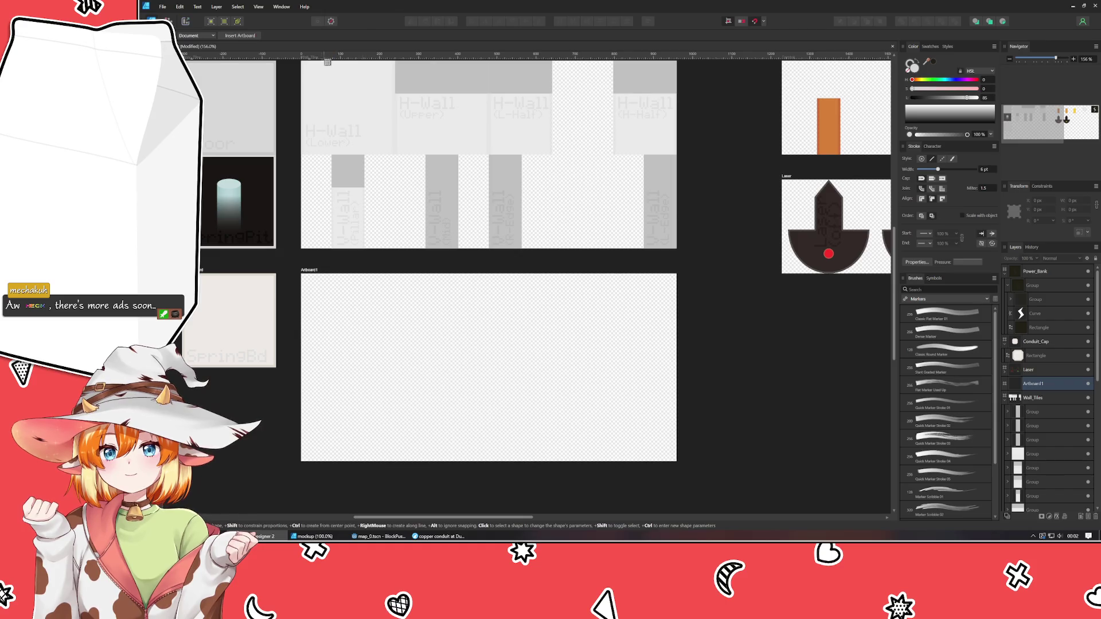
pyautogui.moveTo(327, 60)
pyautogui.mouseDown()
pyautogui.moveTo(343, 403)
pyautogui.moveTo(343, 368)
pyautogui.mouseUp()
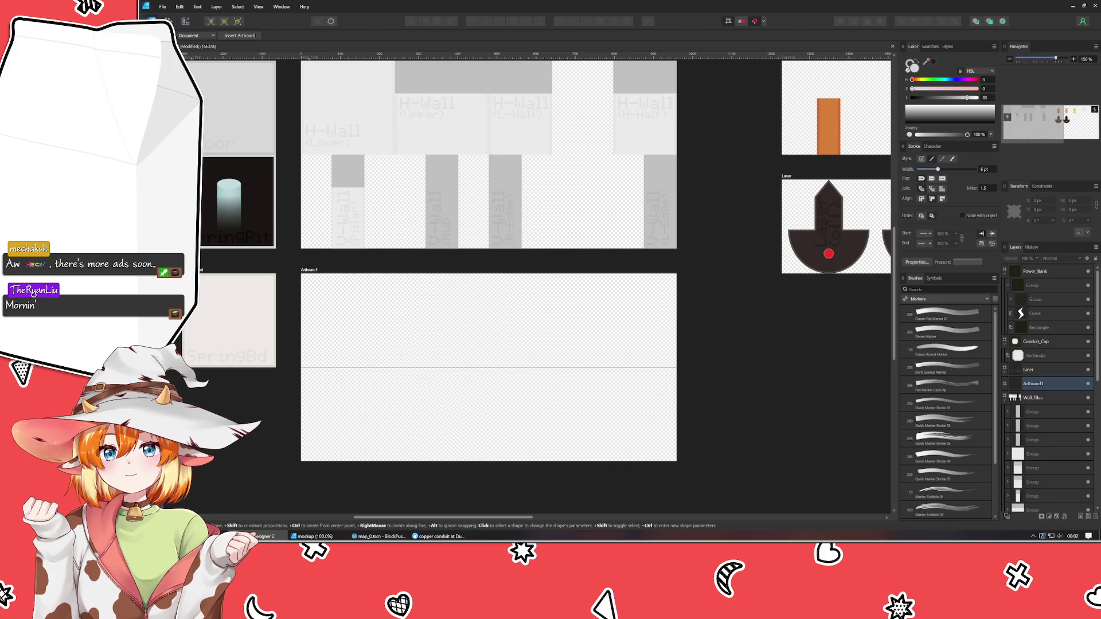
pyautogui.moveTo(183, 383)
pyautogui.mouseDown()
pyautogui.moveTo(498, 383)
pyautogui.moveTo(489, 395)
pyautogui.mouseUp()
pyautogui.moveTo(183, 438); pyautogui.dragTo(585, 438)
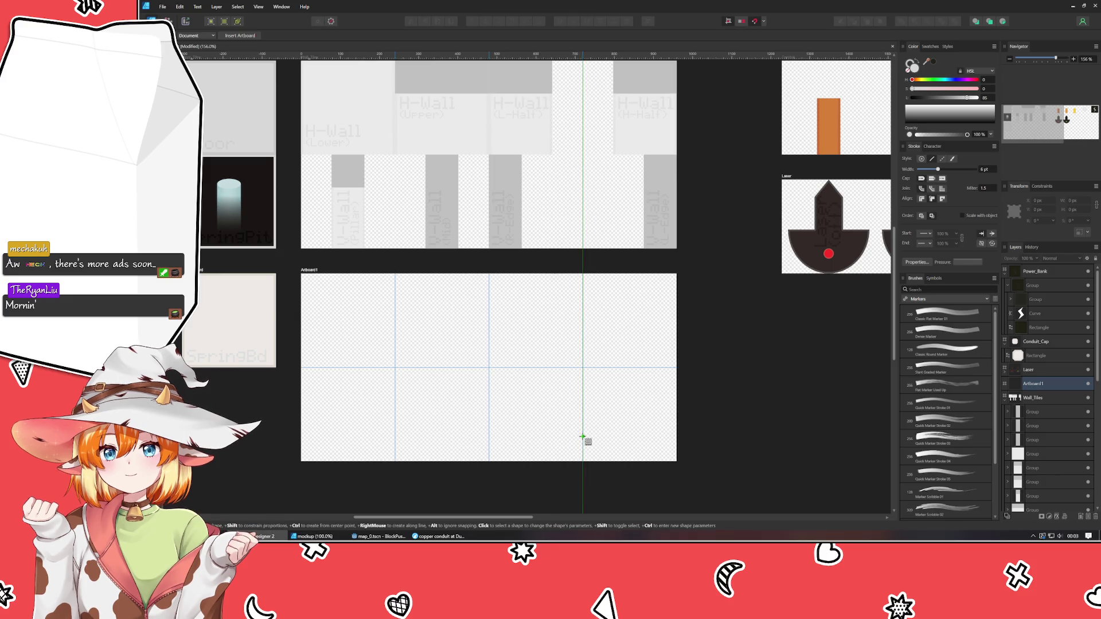
pyautogui.press('m')
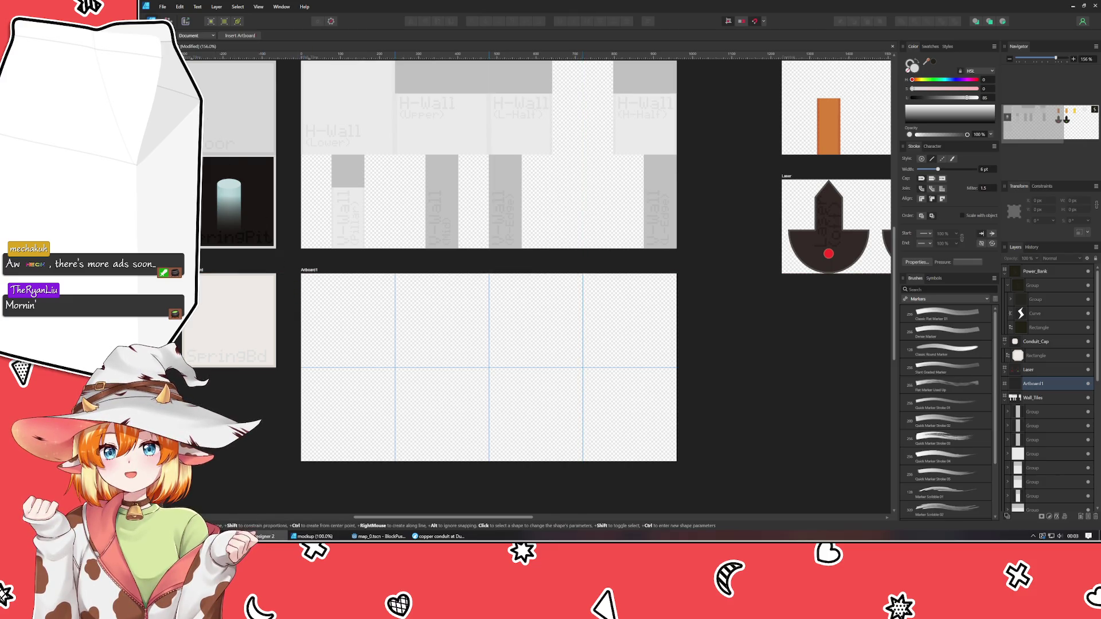
pyautogui.press('v')
pyautogui.click(321, 414)
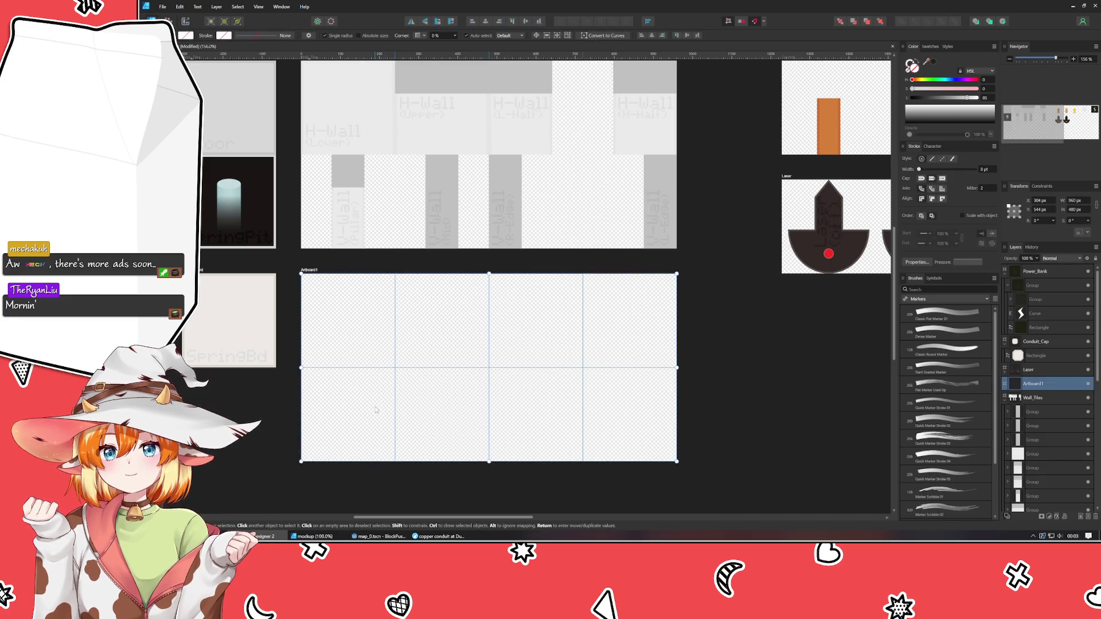
pyautogui.click(277, 420)
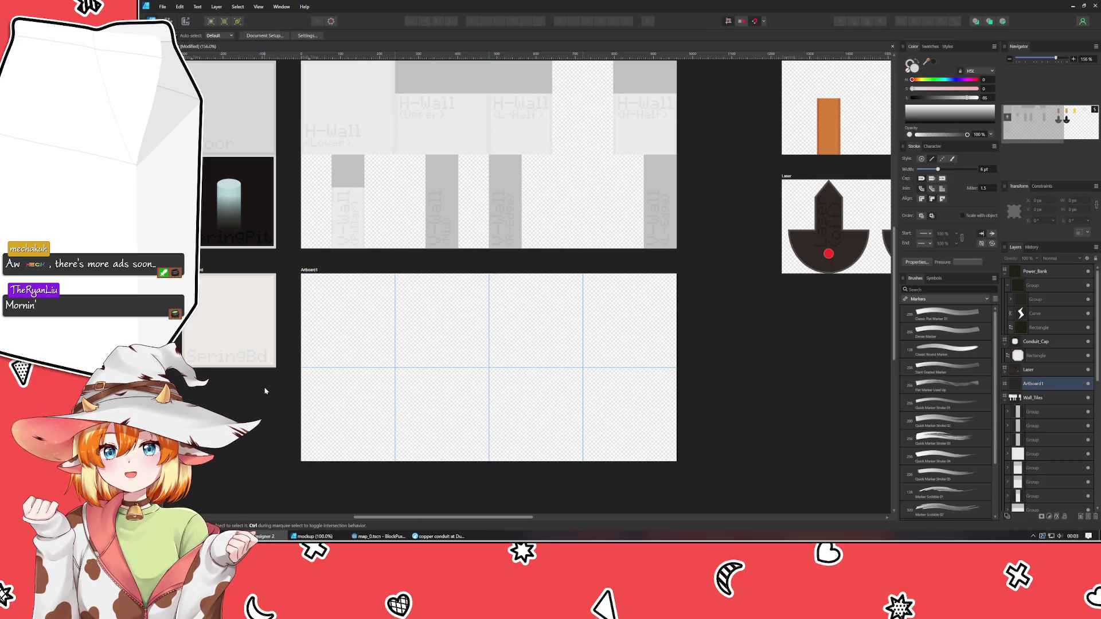
pyautogui.moveTo(259, 427); pyautogui.dragTo(300, 412)
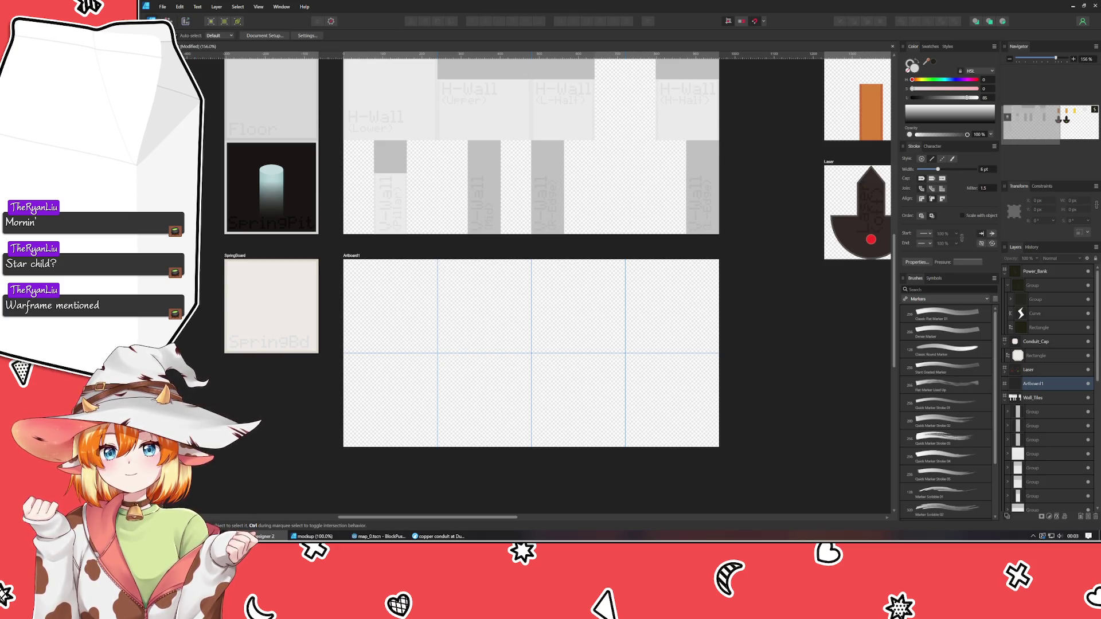
pyautogui.press('m')
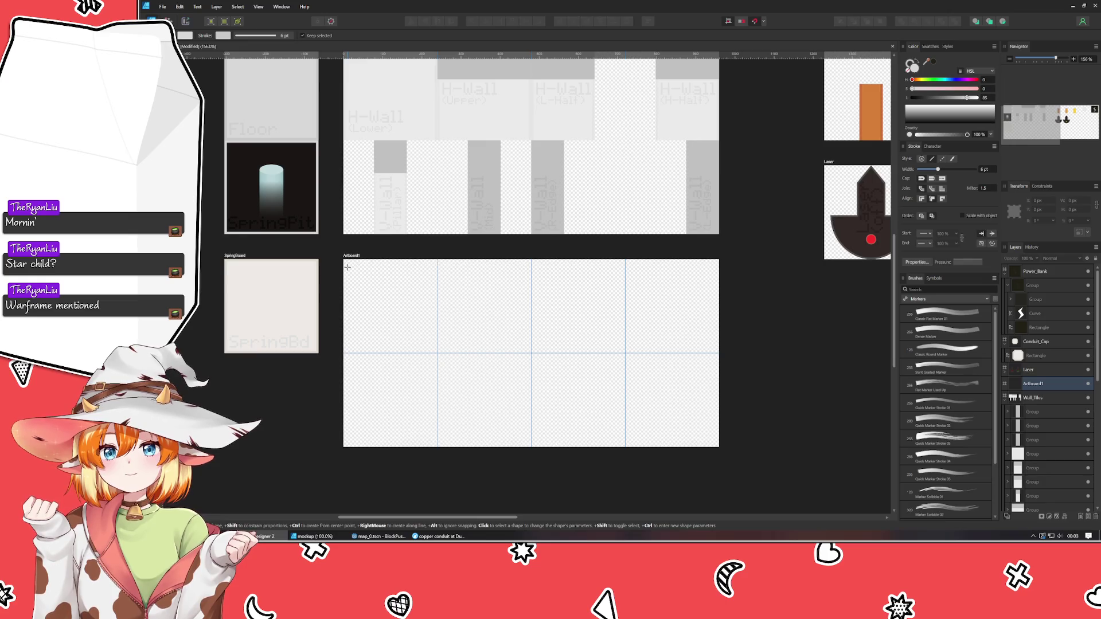
# Draw a grey square in Artboard1's top-left cell and move it into the corner.
pyautogui.moveTo(348, 267); pyautogui.dragTo(438, 354)
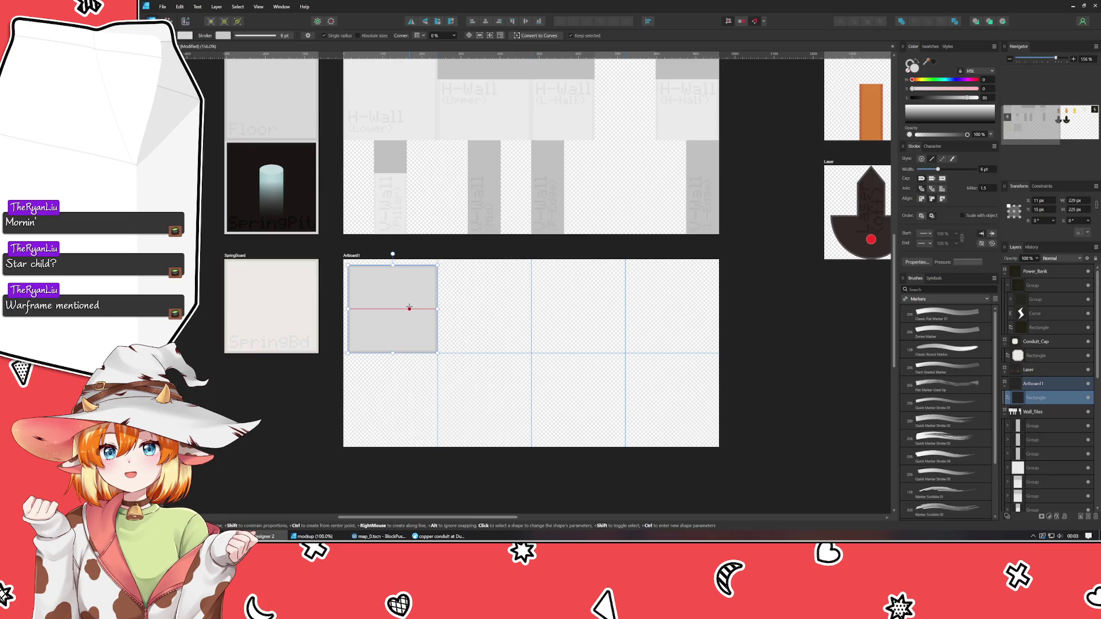
pyautogui.scroll(2, 410, 338)
pyautogui.scroll(2, 420, 329)
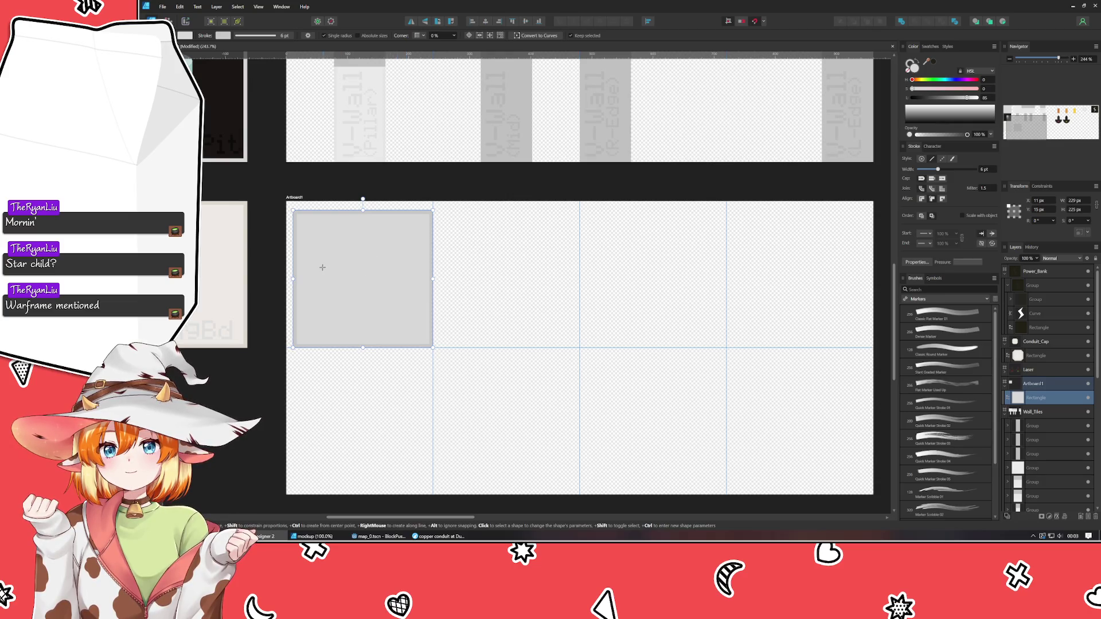
pyautogui.moveTo(293, 278); pyautogui.dragTo(295, 283)
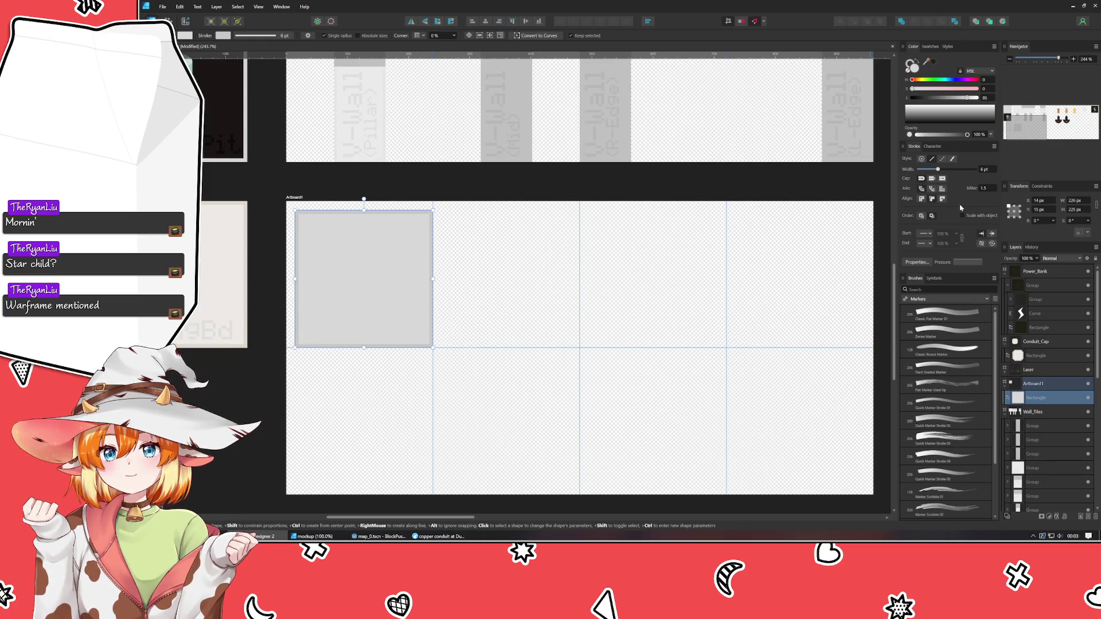
pyautogui.scroll(-1, 1084, 203)
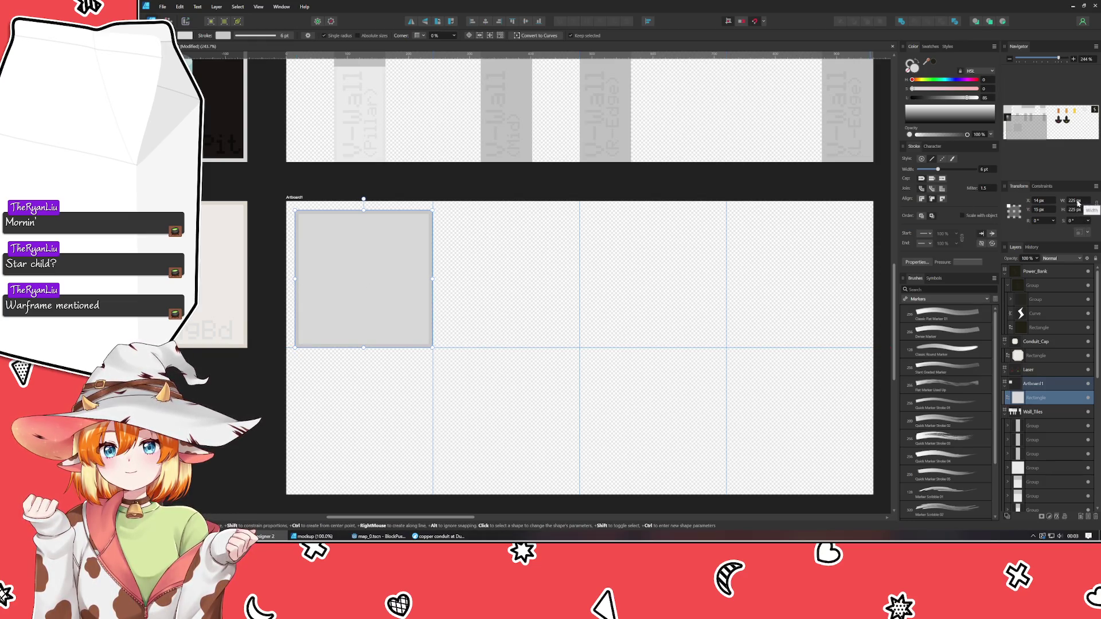
pyautogui.scroll(-1, 1078, 203)
pyautogui.scroll(-1, 1078, 210)
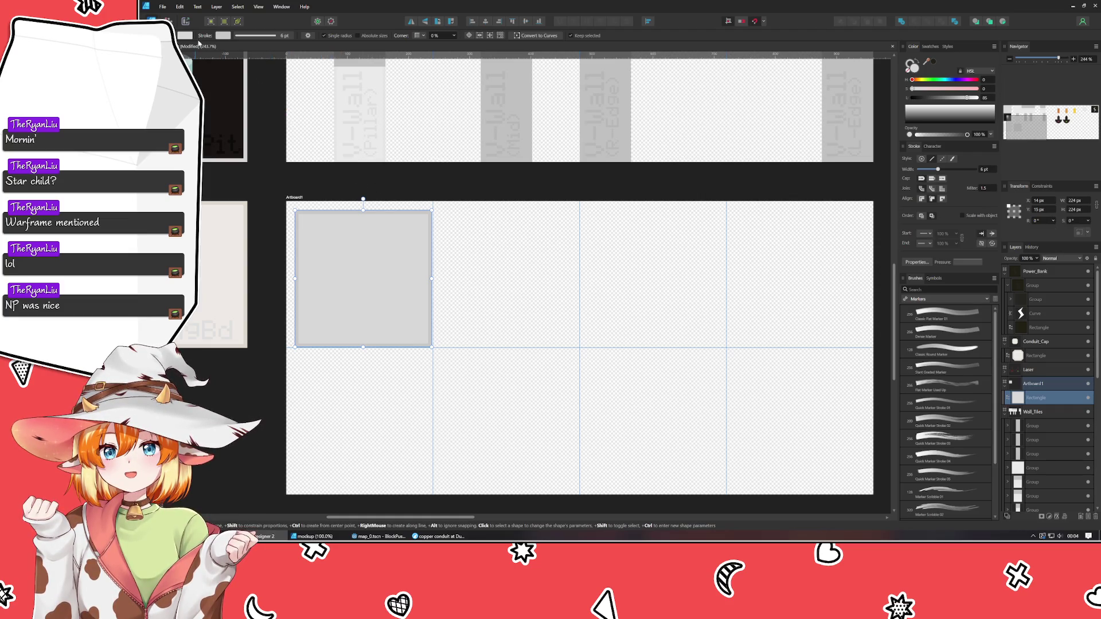
pyautogui.press('v')
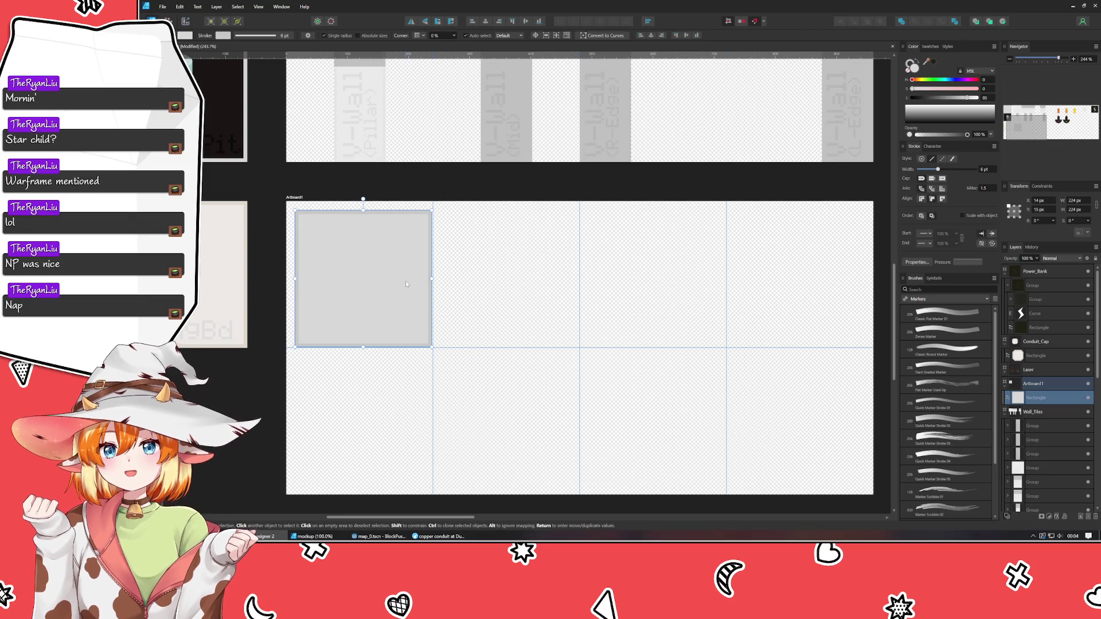
pyautogui.moveTo(398, 278)
pyautogui.mouseDown()
pyautogui.moveTo(388, 272)
pyautogui.moveTo(403, 280)
pyautogui.mouseUp()
pyautogui.click(513, 299)
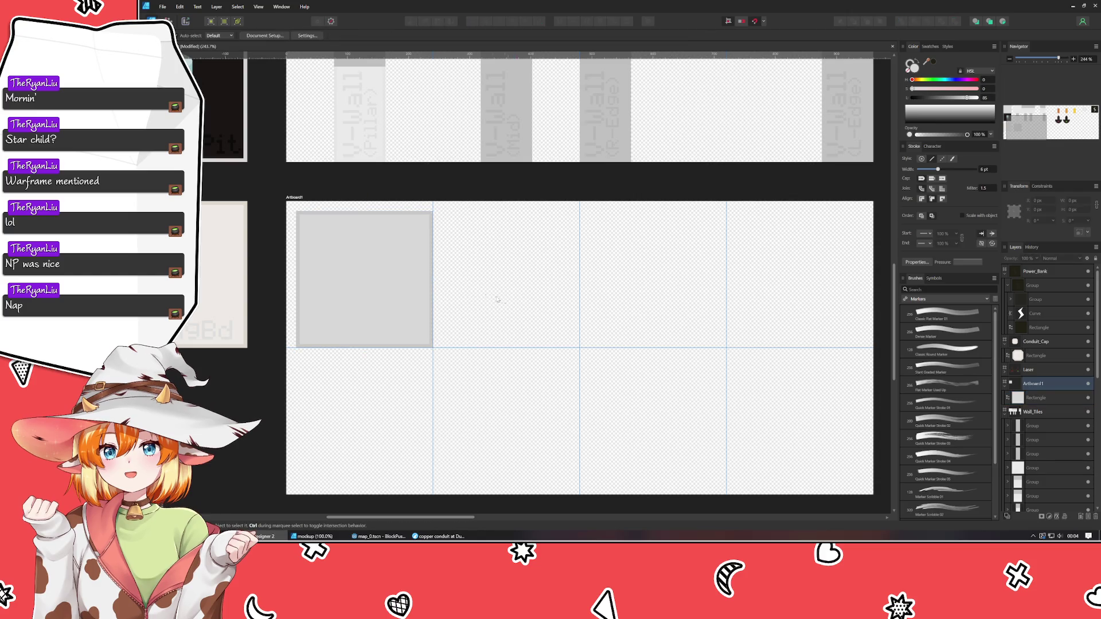
pyautogui.click(375, 285)
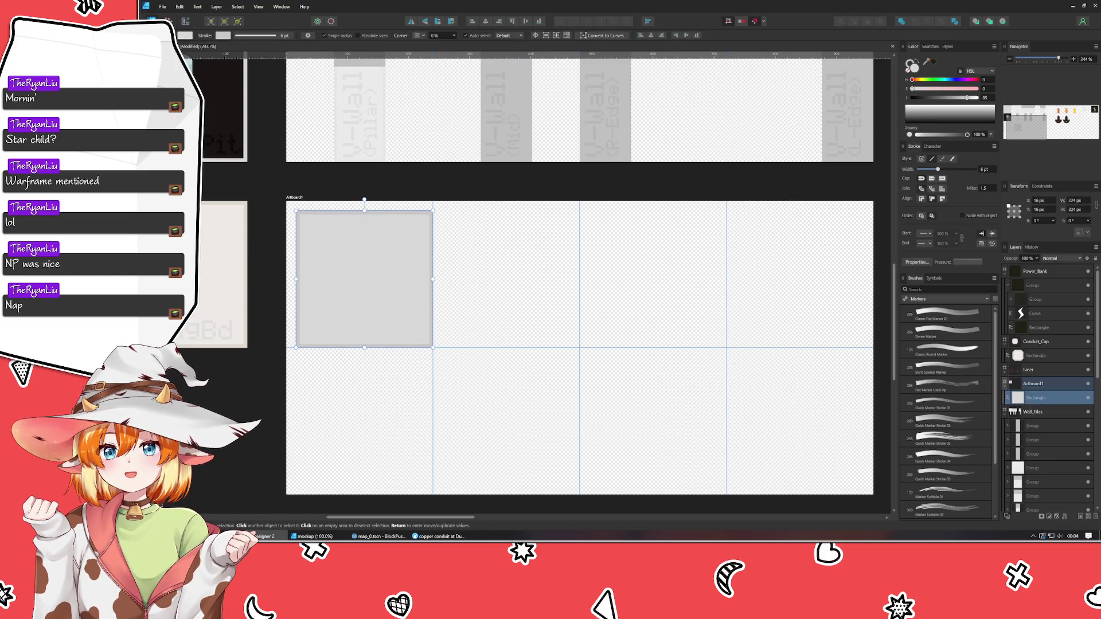
# Trim and resize the square to exactly 224 × 224 px.
pyautogui.press('m')
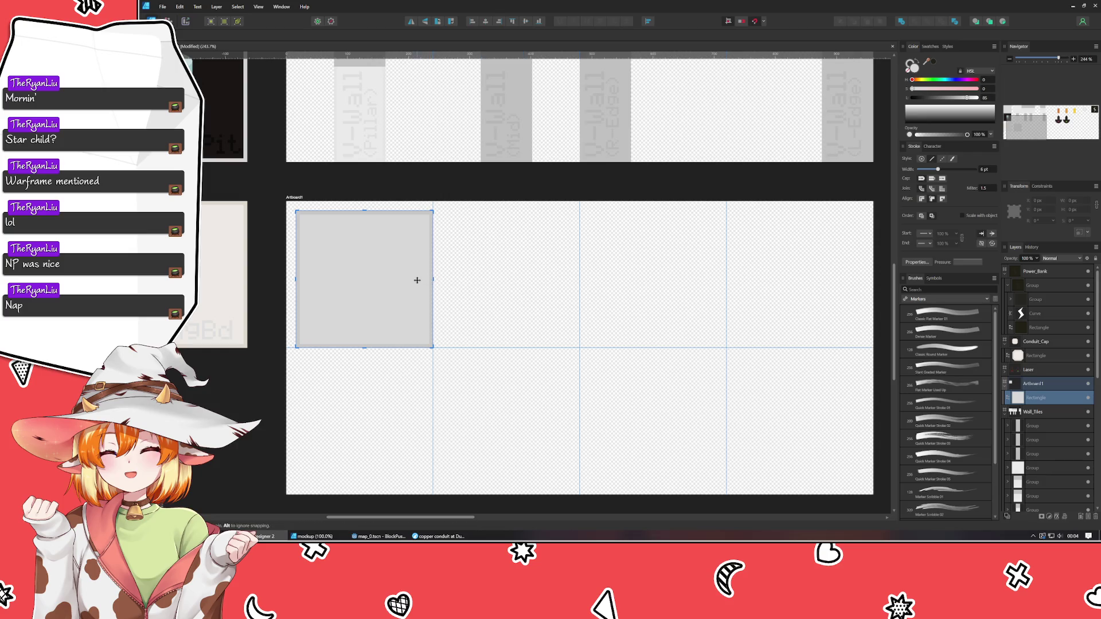
pyautogui.scroll(5, 417, 279)
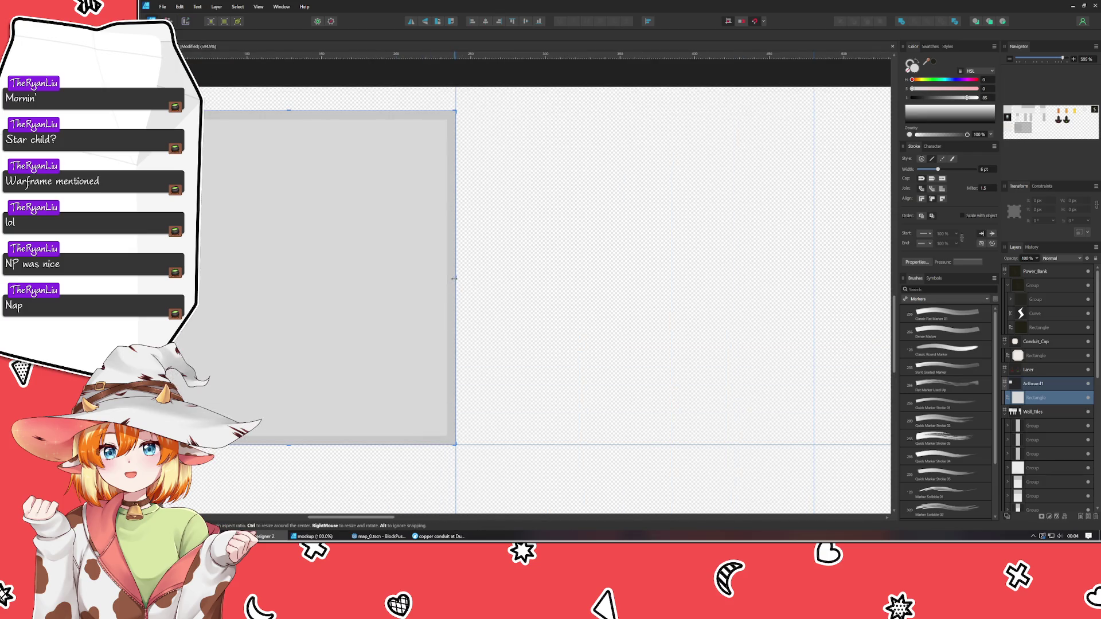
pyautogui.moveTo(453, 279); pyautogui.dragTo(447, 282)
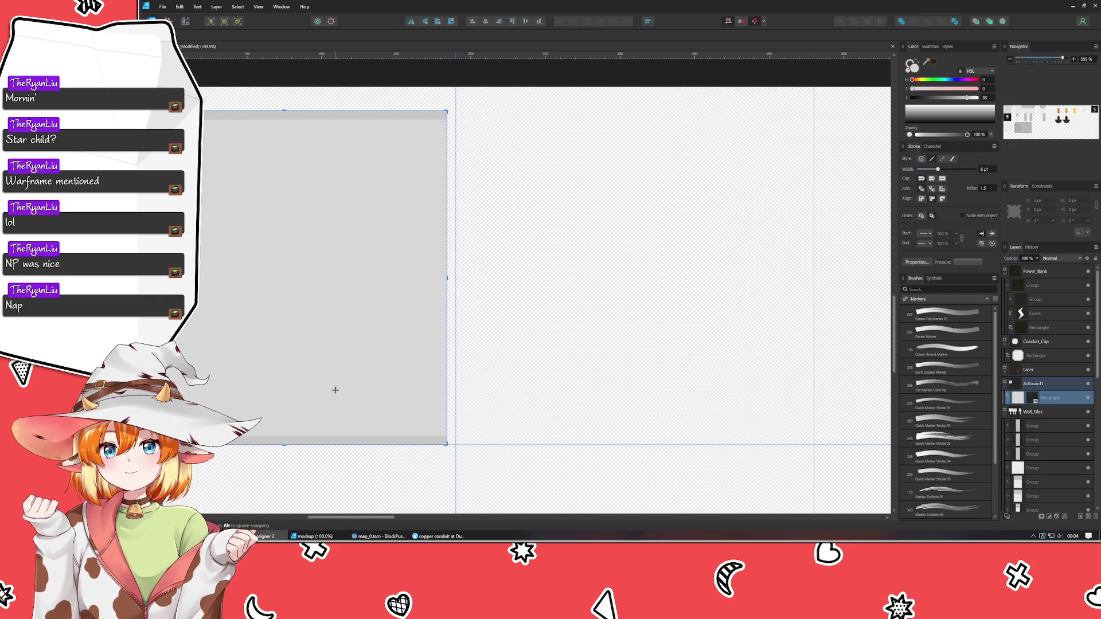
pyautogui.moveTo(286, 442); pyautogui.dragTo(286, 436)
pyautogui.press('v')
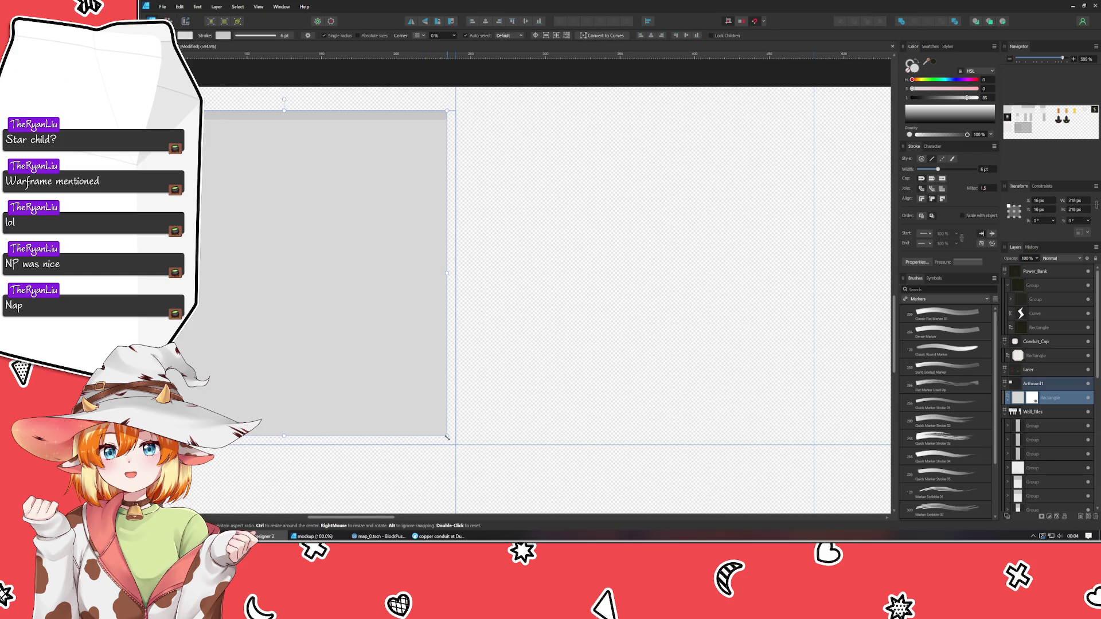
pyautogui.moveTo(447, 436); pyautogui.dragTo(457, 444)
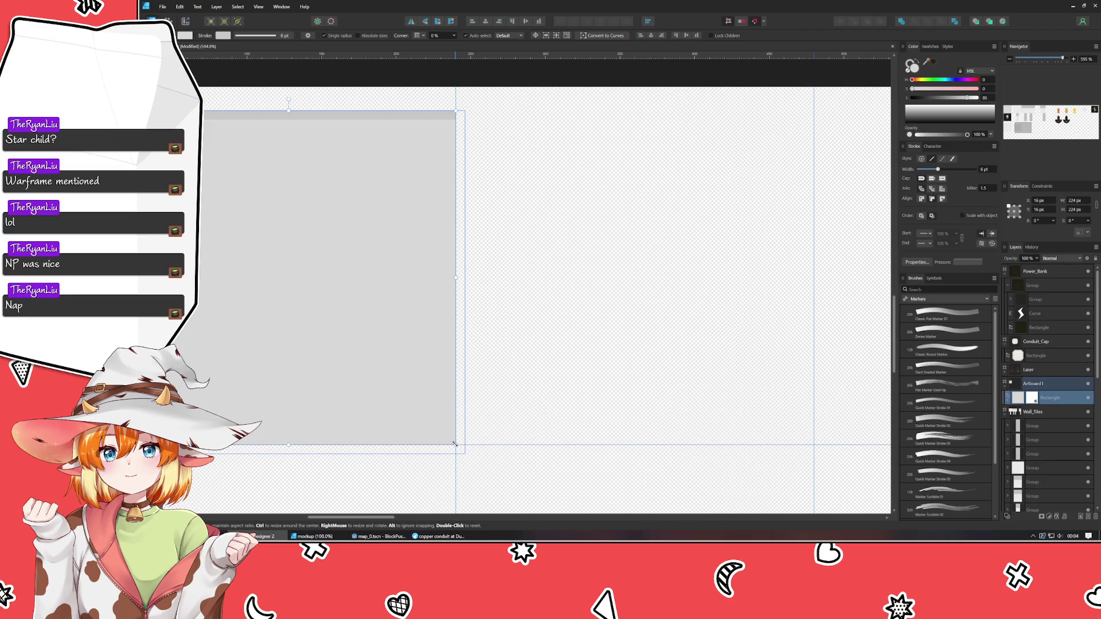
pyautogui.scroll(-2, 598, 390)
pyautogui.click(598, 391)
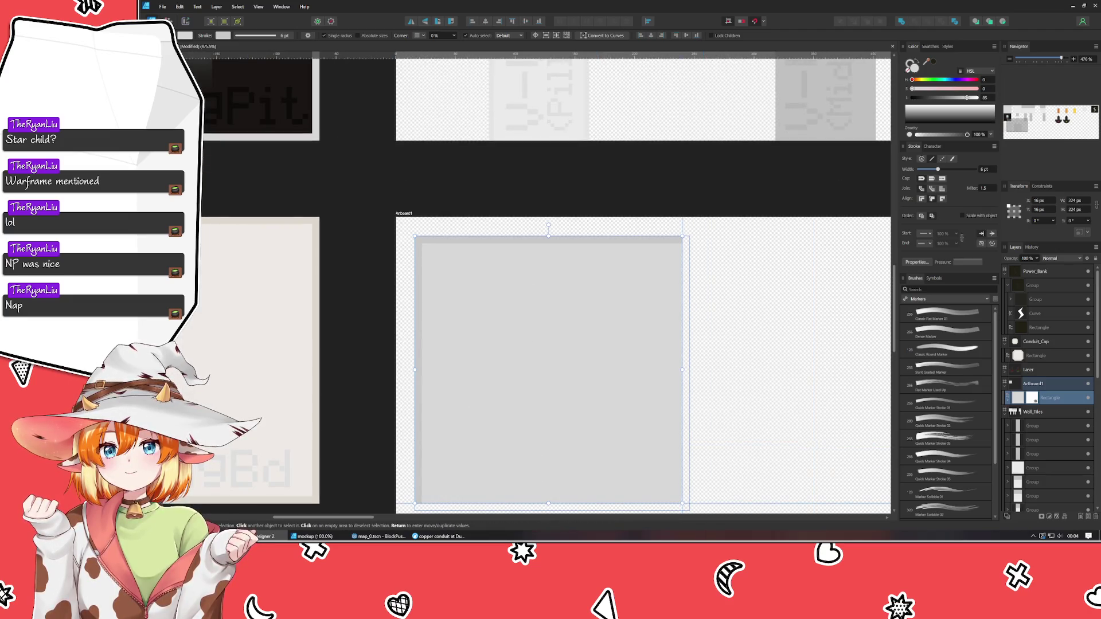
# Reduce the grey square's top-left corner radius to 6.9 px and convert it to a curve.
pyautogui.press('a')
pyautogui.click(414, 237)
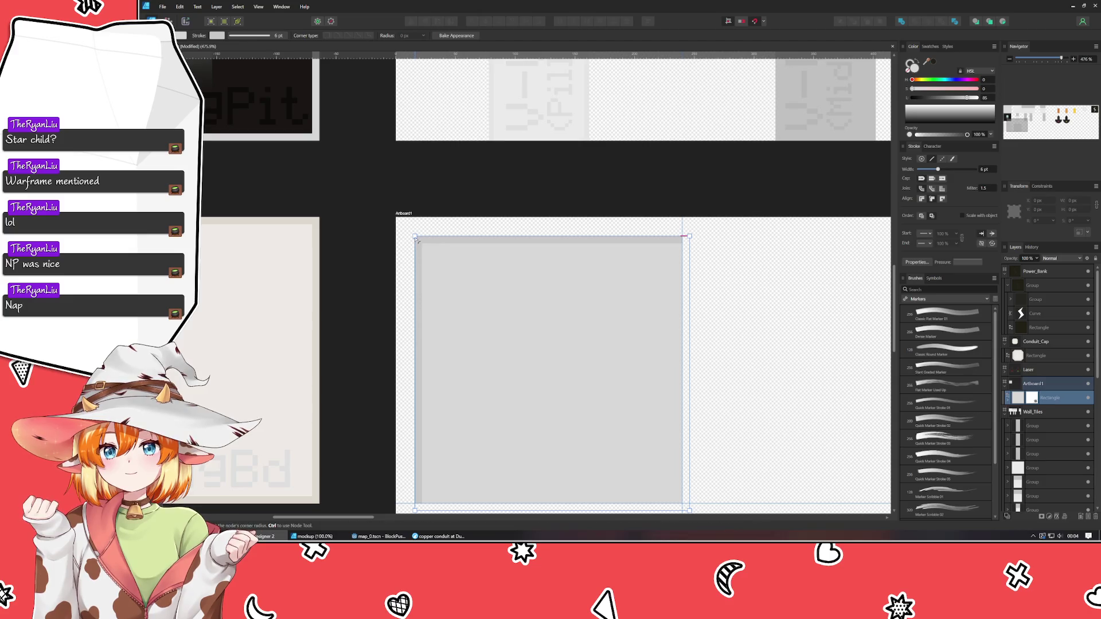
pyautogui.moveTo(425, 248); pyautogui.dragTo(423, 246)
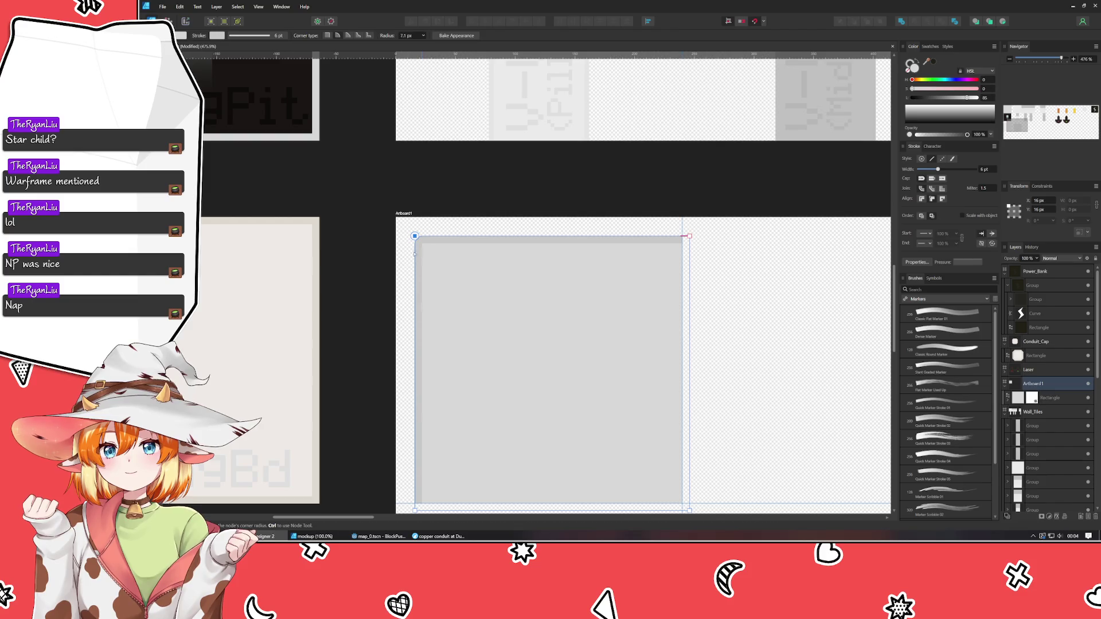
pyautogui.hotkey('ctrl', 'Return')
pyautogui.press('a')
# Reselect the grey curve and crop its bottom edge upward with the Vector Crop Tool.
pyautogui.scroll(-2, 713, 319)
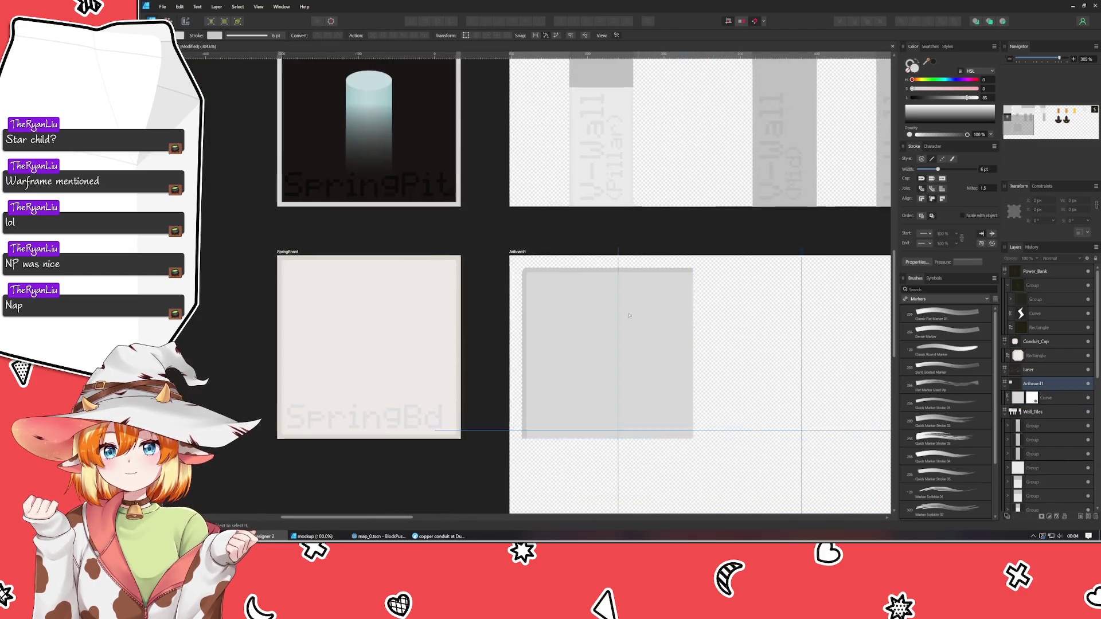
pyautogui.moveTo(629, 315); pyautogui.dragTo(538, 303)
pyautogui.click(539, 303)
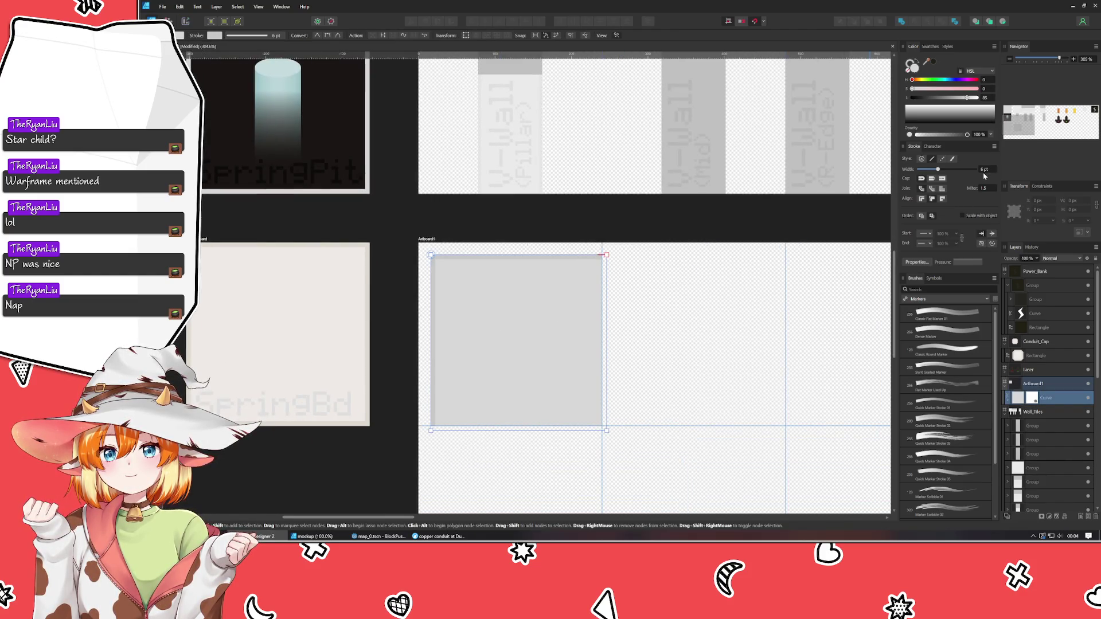
pyautogui.scroll(6, 985, 175)
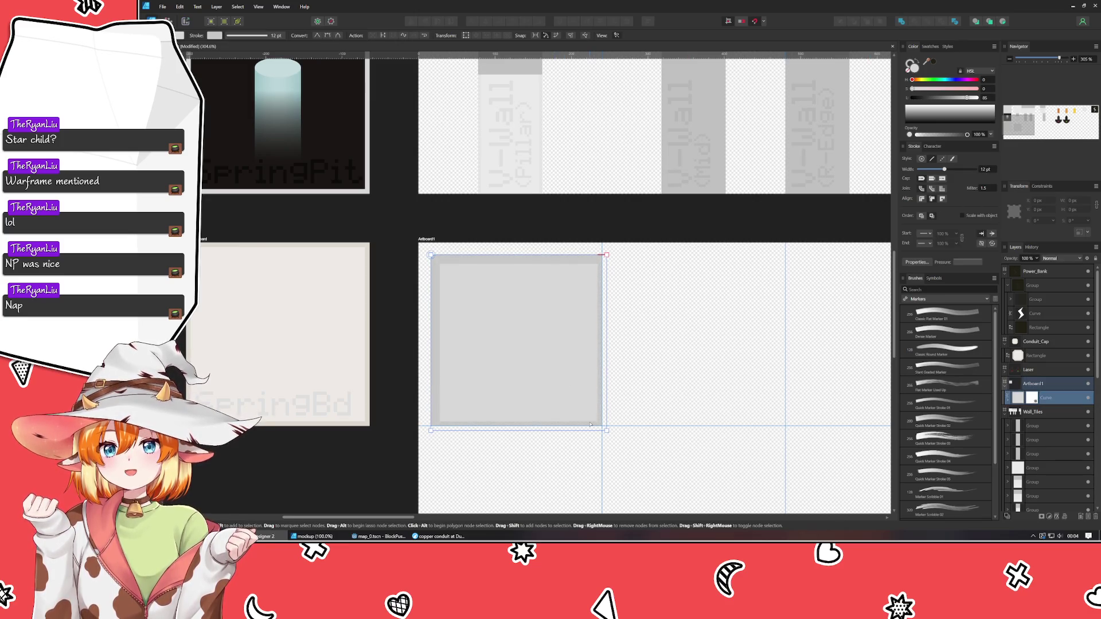
pyautogui.scroll(5, 590, 425)
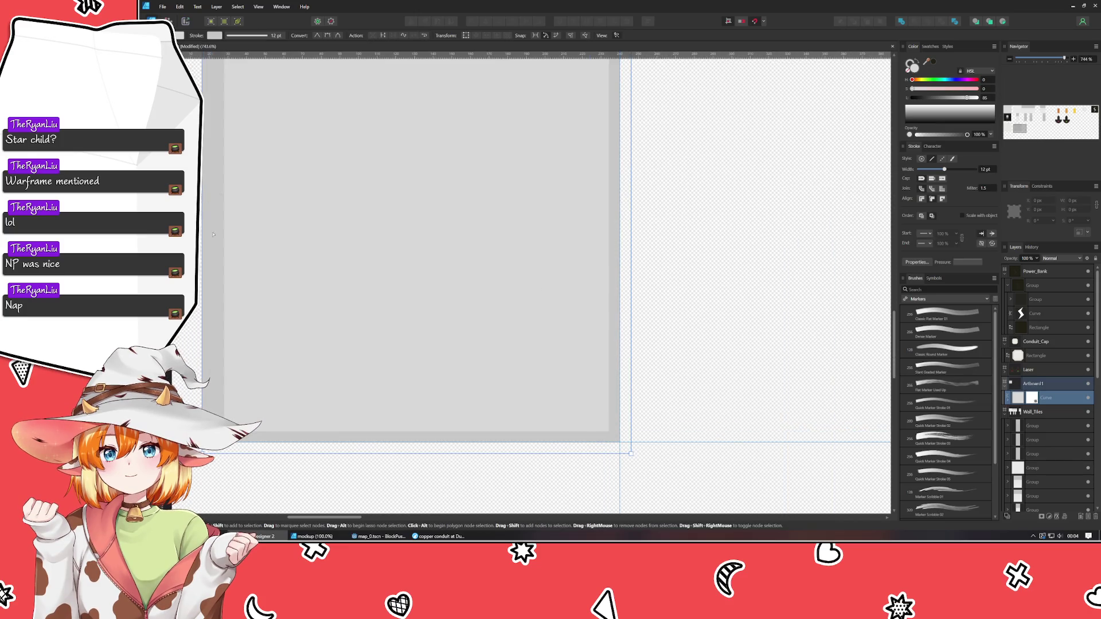
pyautogui.press('c')
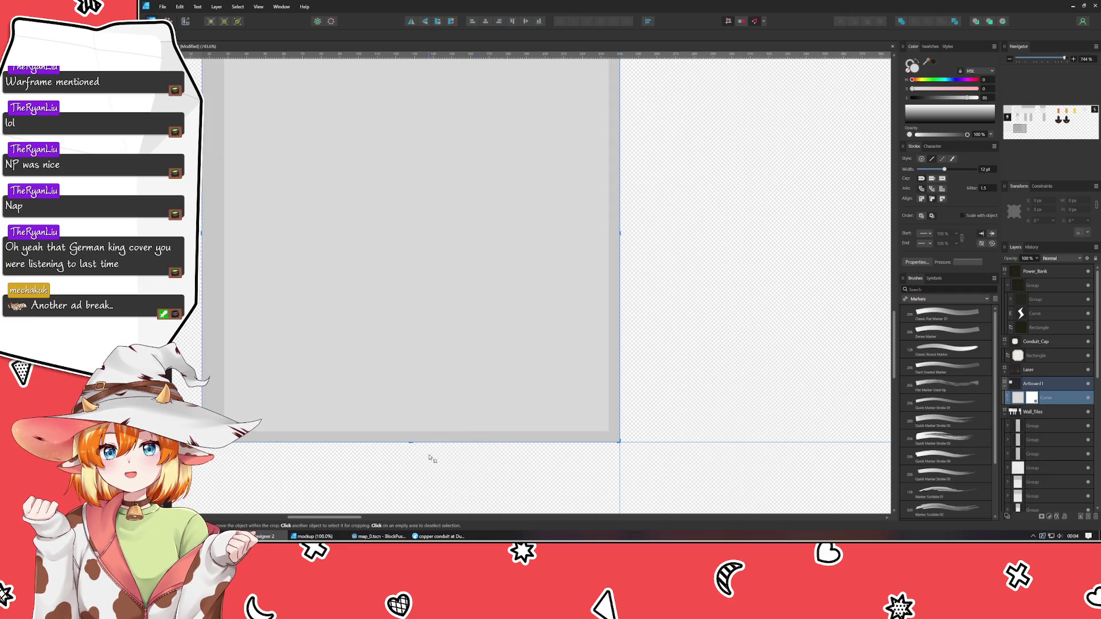
pyautogui.moveTo(411, 442); pyautogui.dragTo(414, 436)
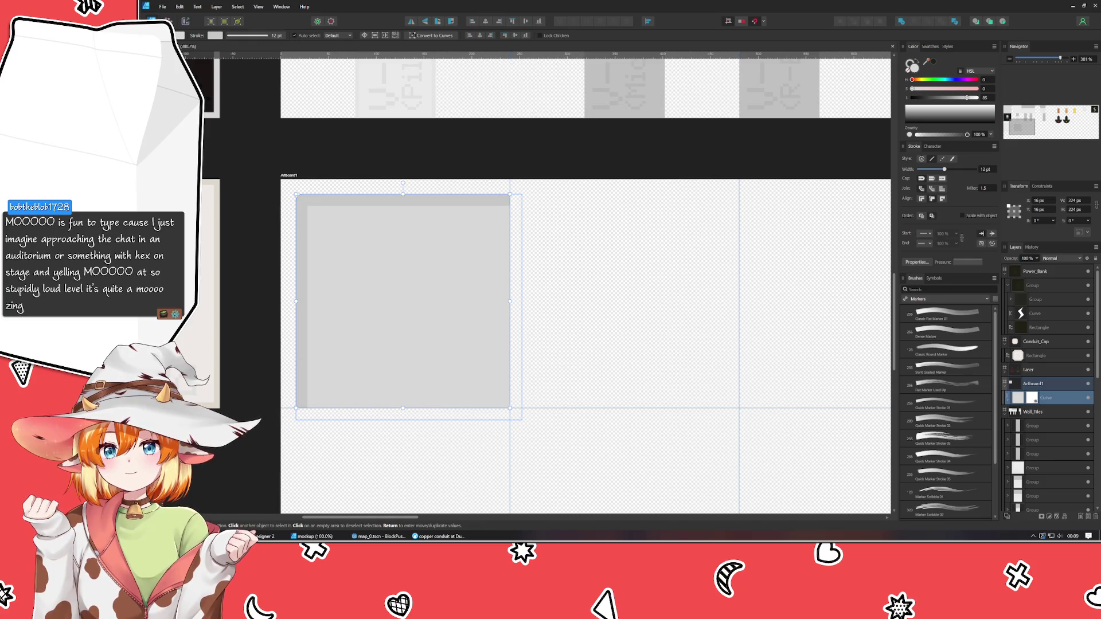
# Select the grey square on Artboard1 and thicken its border past 21.6 pt.
pyautogui.click(538, 218)
pyautogui.scroll(-2, 596, 278)
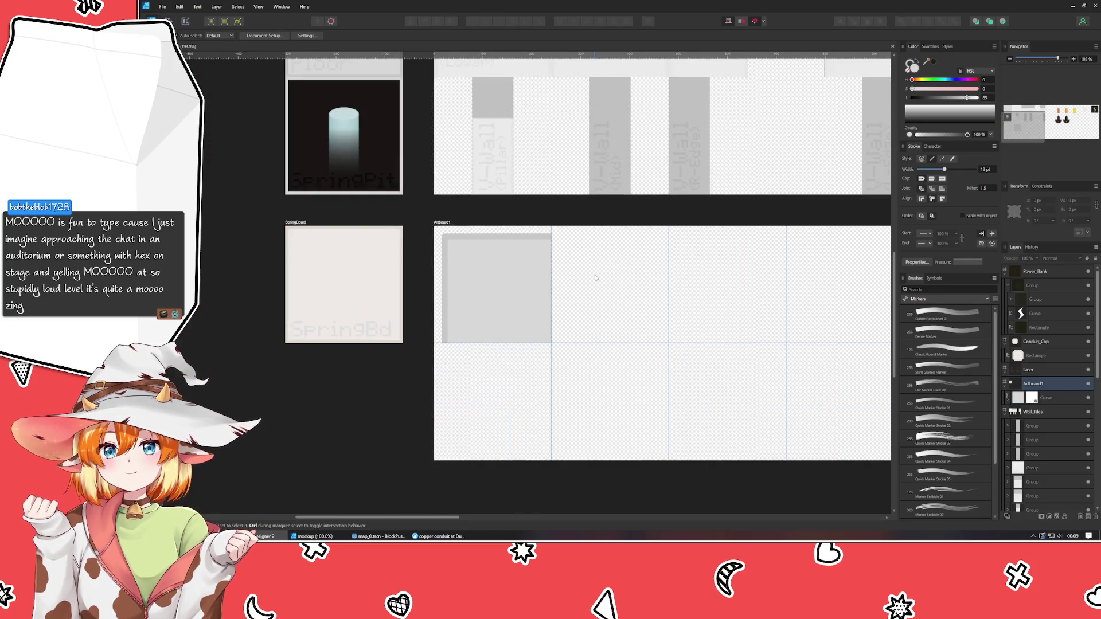
pyautogui.click(498, 296)
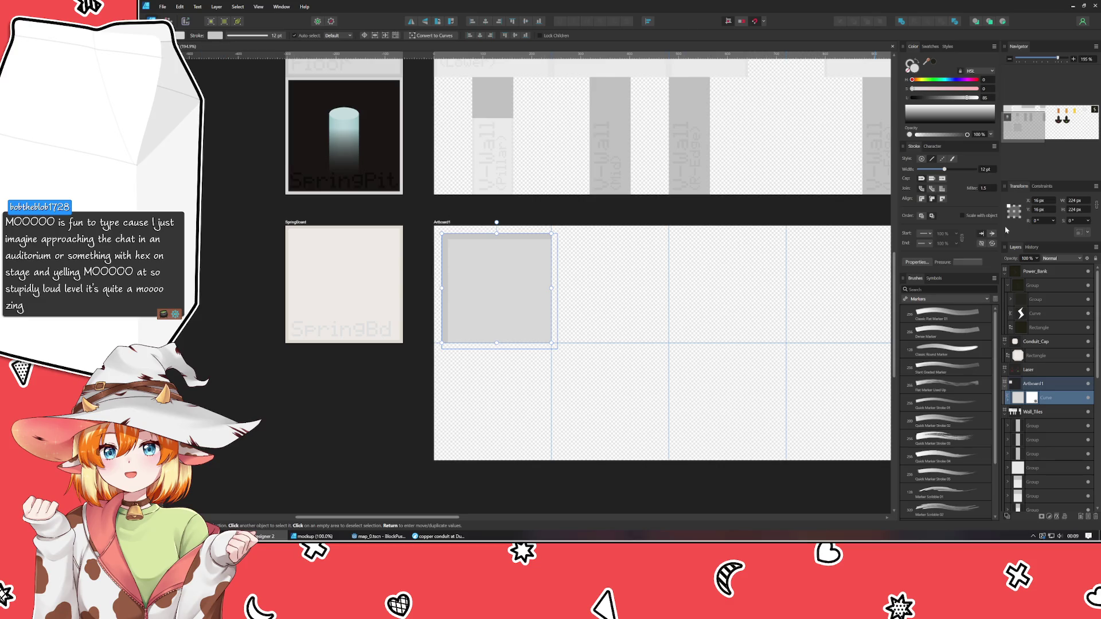
pyautogui.click(950, 170)
pyautogui.moveTo(950, 171); pyautogui.dragTo(953, 172)
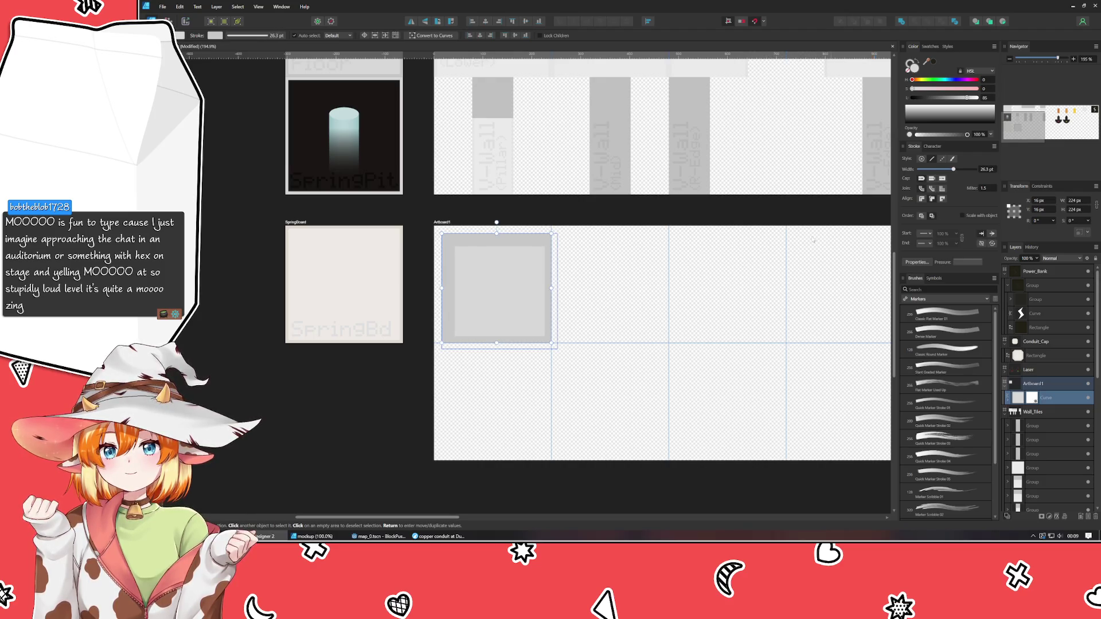
# Reselect the grey square and delete it.
pyautogui.click(597, 307)
pyautogui.click(495, 319)
pyautogui.press('Delete')
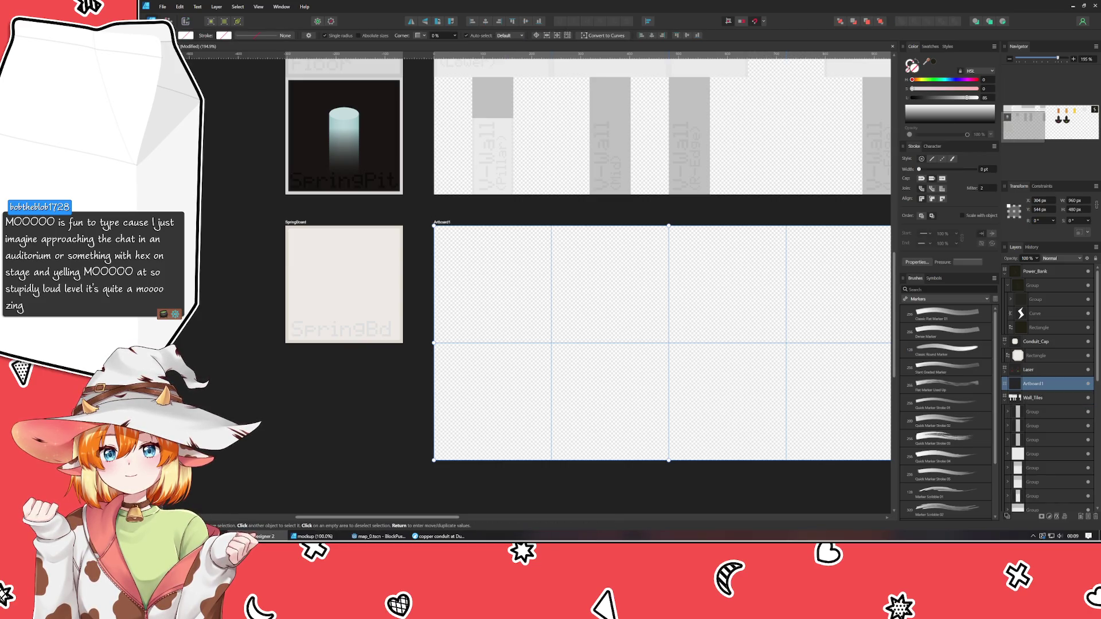
# Draw a square from Artboard1's top-left corner, setting Transform anchors for its 224 px size and 16 px position.
pyautogui.press('m')
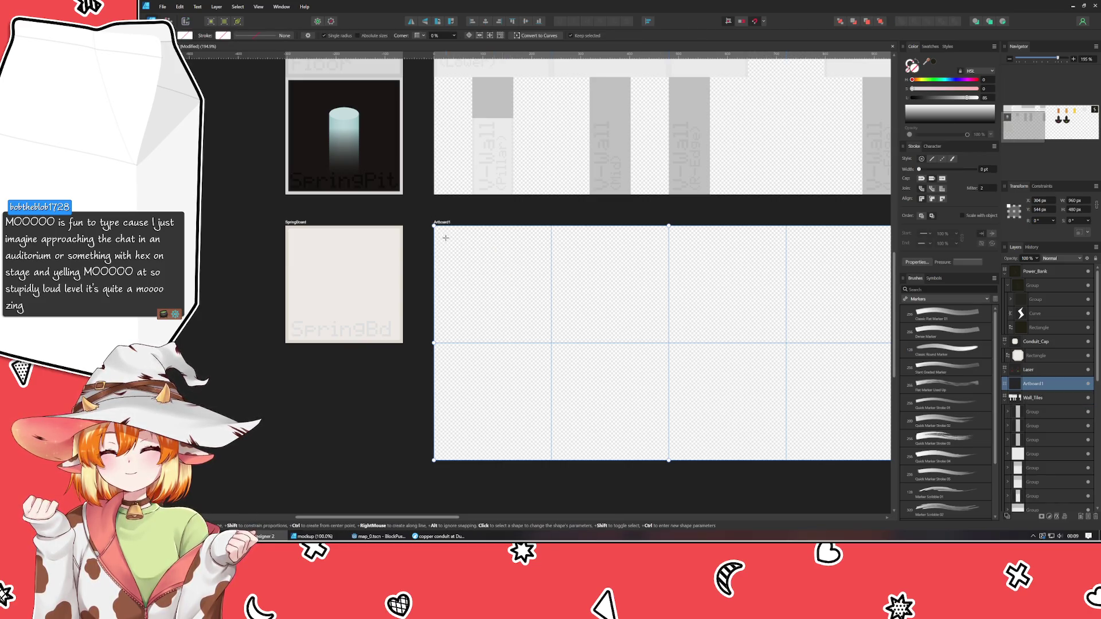
pyautogui.moveTo(440, 232); pyautogui.dragTo(550, 340)
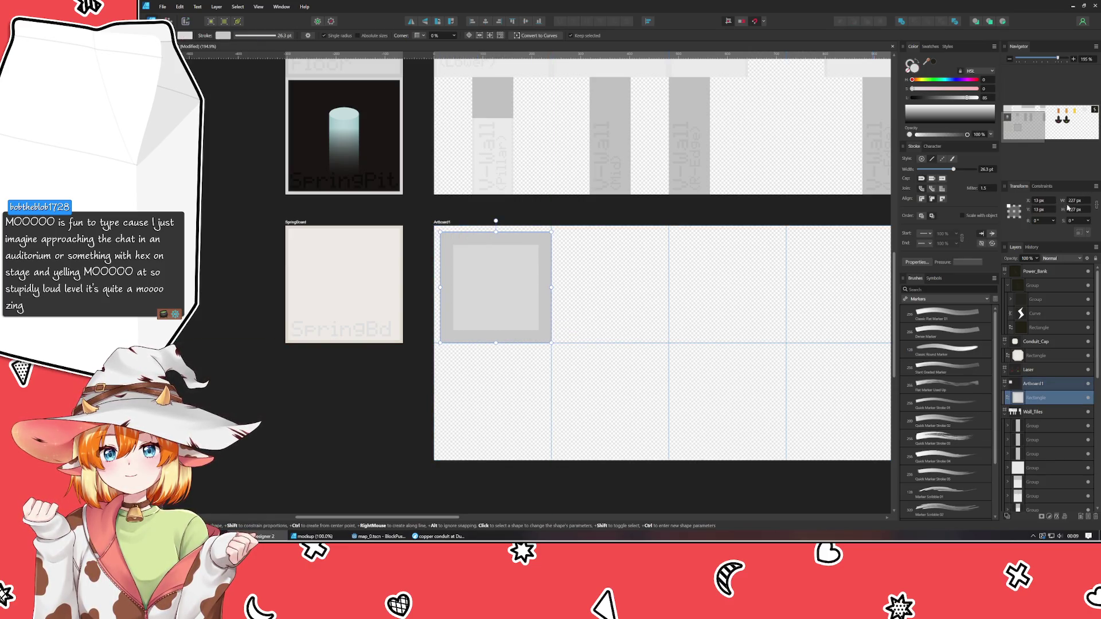
pyautogui.click(1019, 216)
pyautogui.scroll(-2, 1078, 205)
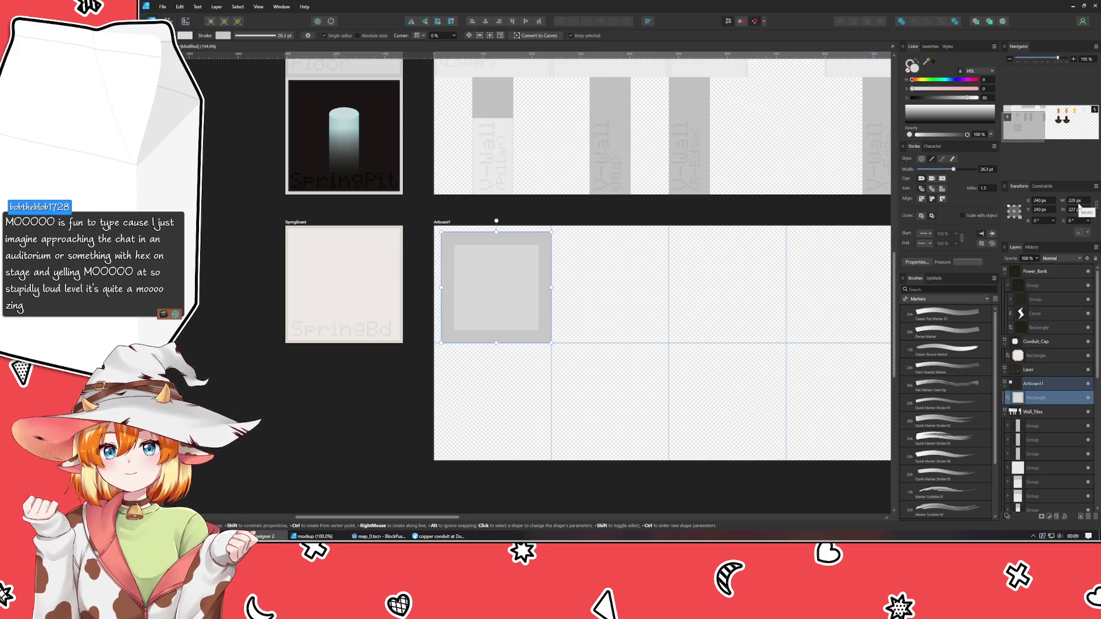
pyautogui.scroll(-3, 1079, 208)
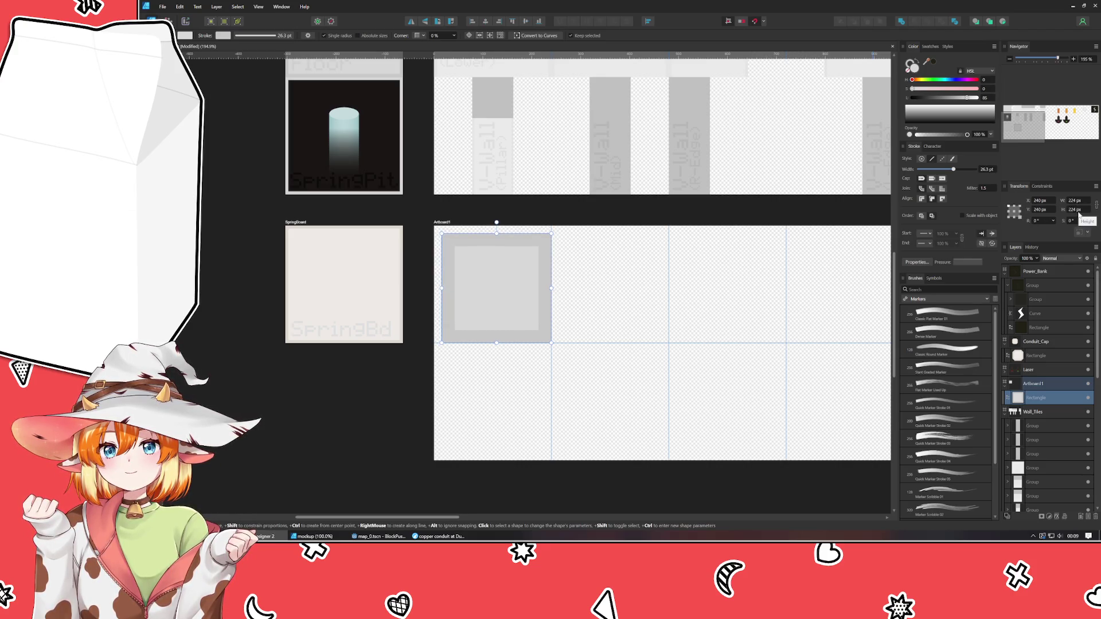
pyautogui.click(1009, 208)
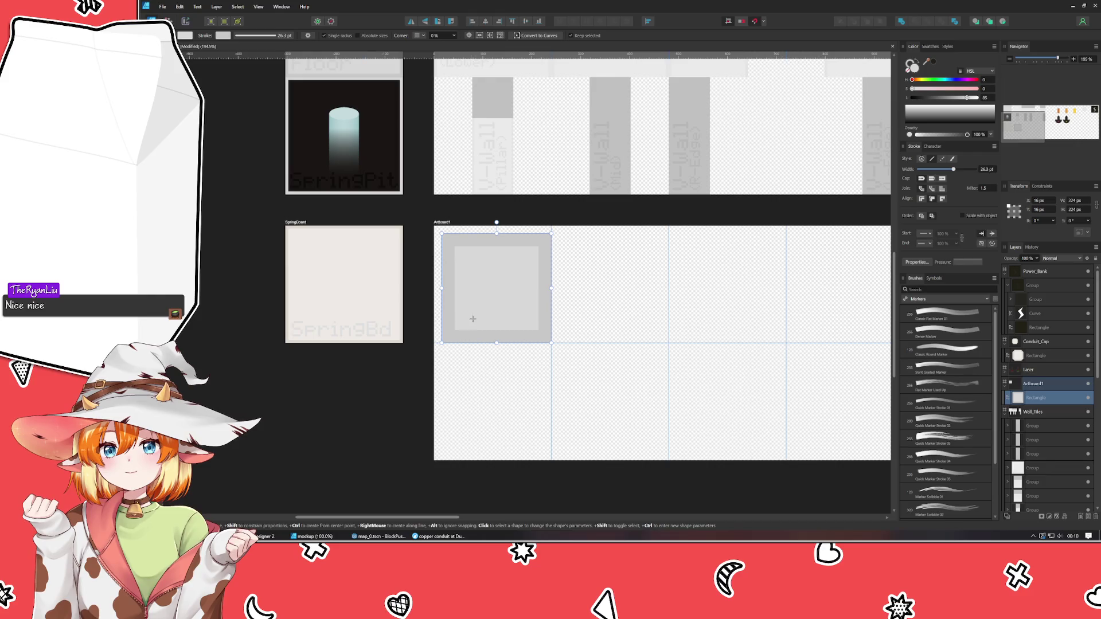
# Duplicate the new square down-right, swap its fill and border, and make both squares uniform grey.
pyautogui.click(451, 419)
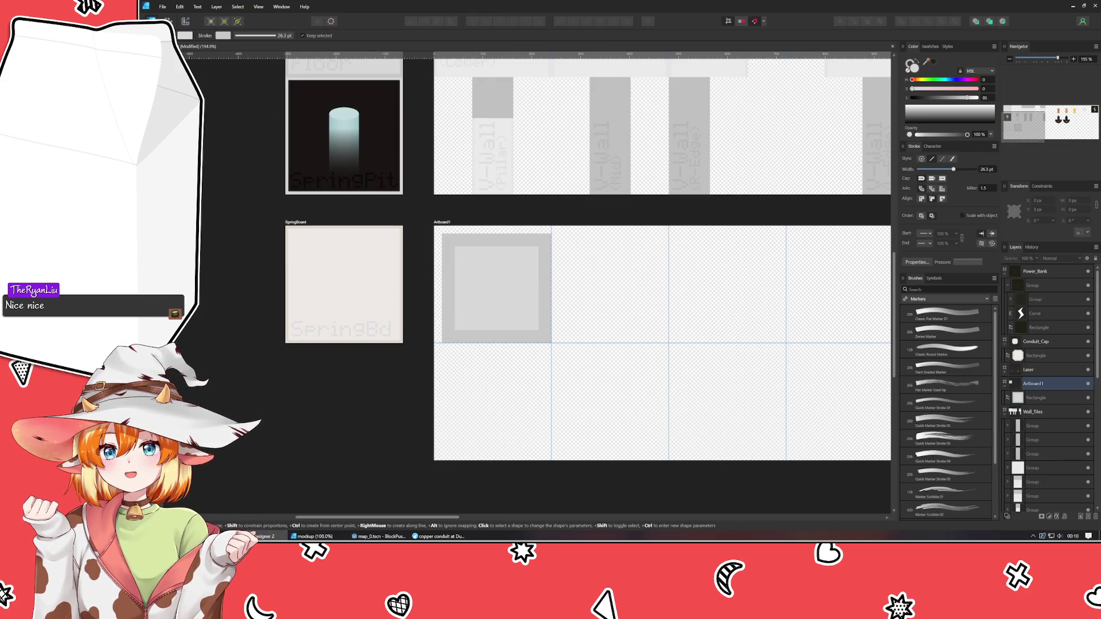
pyautogui.press('v')
pyautogui.click(530, 279)
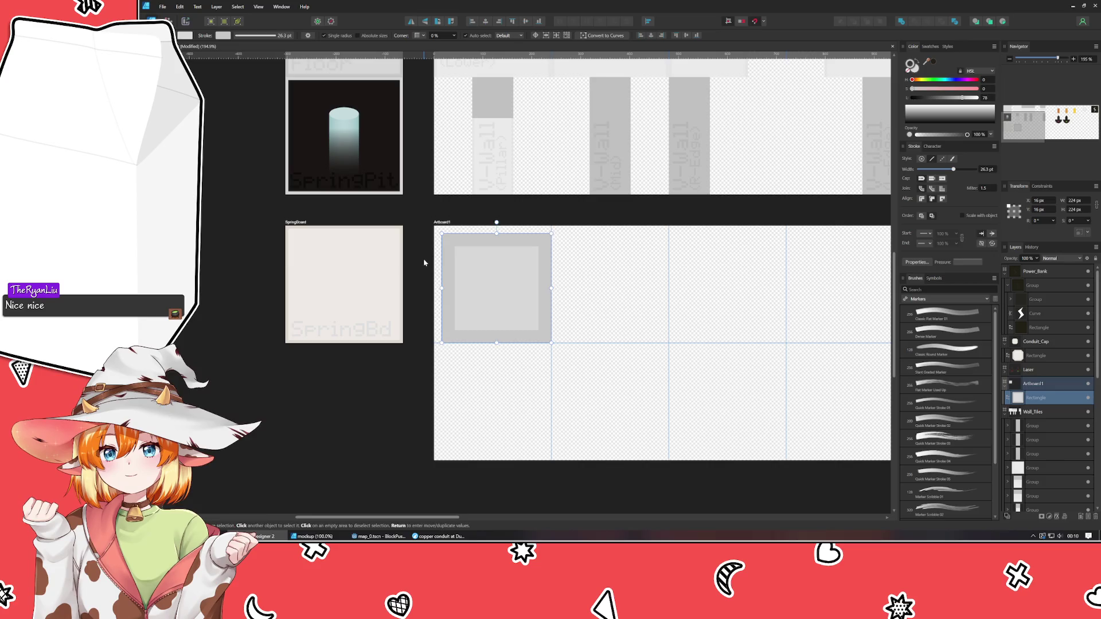
pyautogui.moveTo(500, 279); pyautogui.dragTo(574, 313)
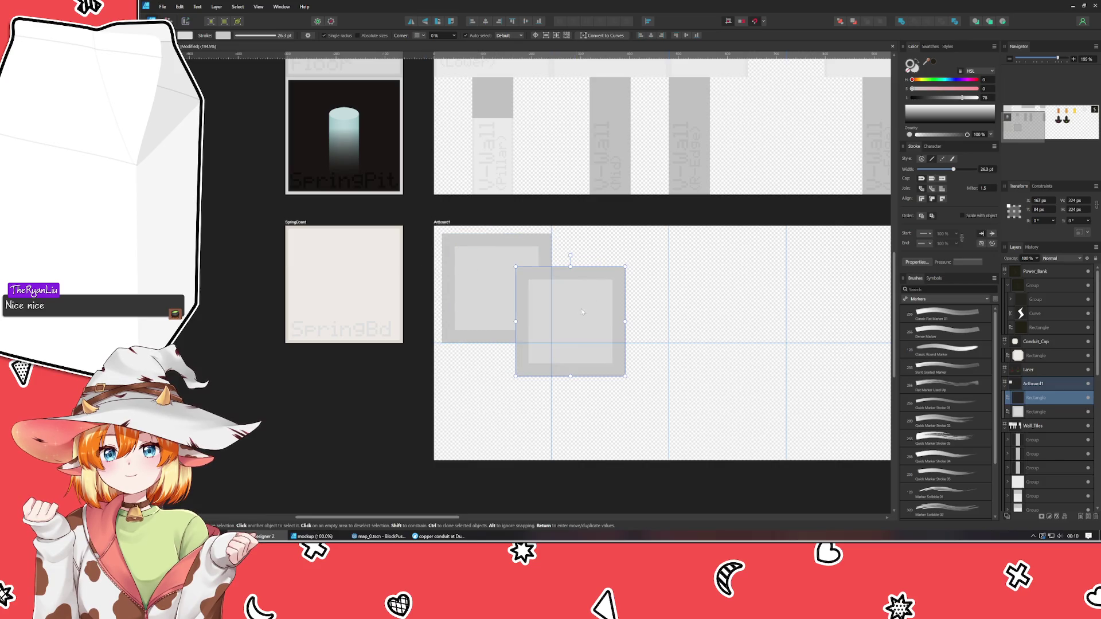
pyautogui.click(924, 64)
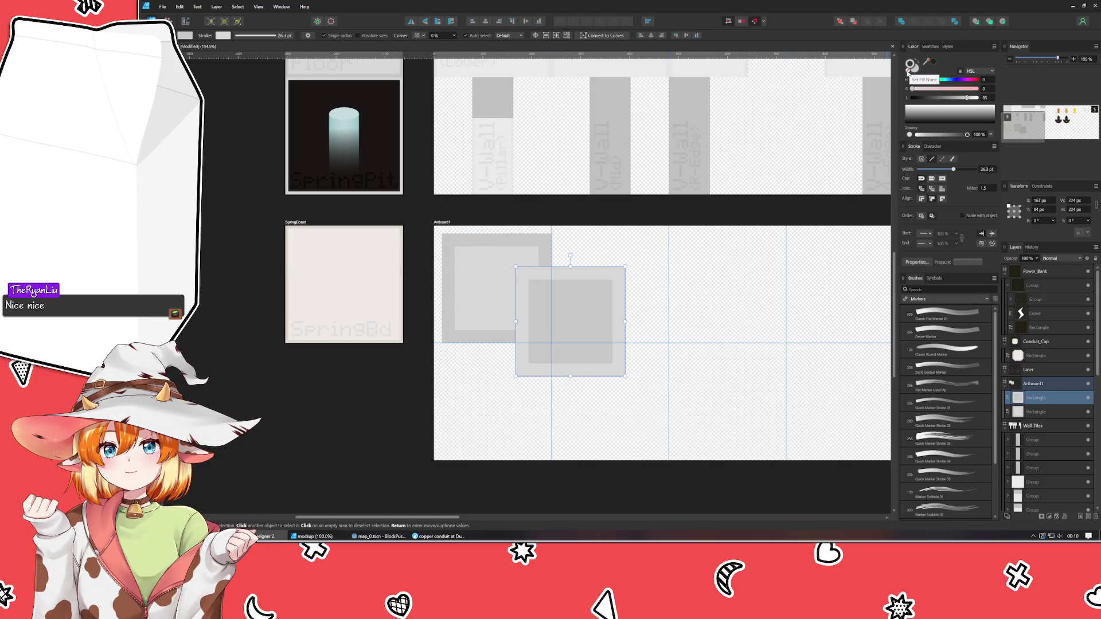
pyautogui.click(909, 68)
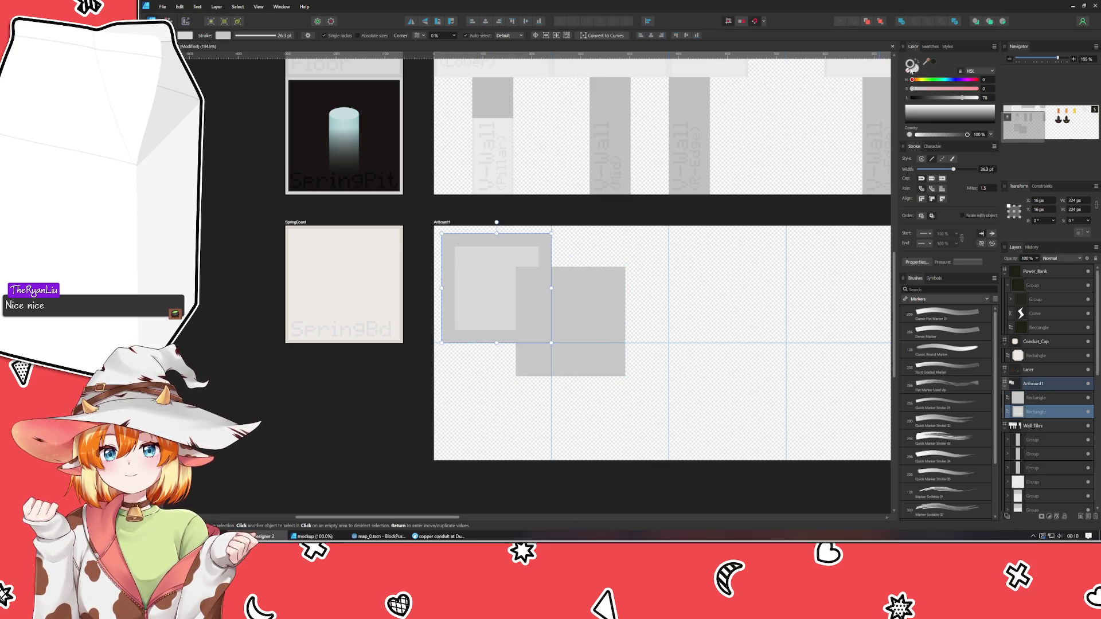
pyautogui.click(909, 68)
# Snap the duplicate onto the original, place it above in Layers, and shrink it from the top-left.
pyautogui.click(561, 325)
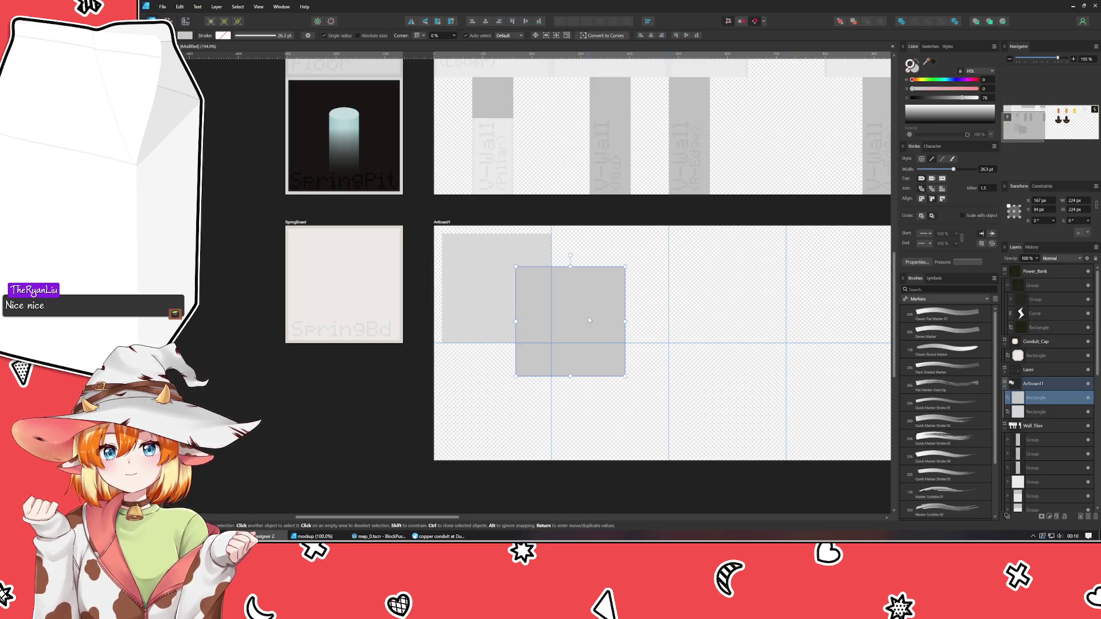
pyautogui.moveTo(588, 319); pyautogui.dragTo(514, 281)
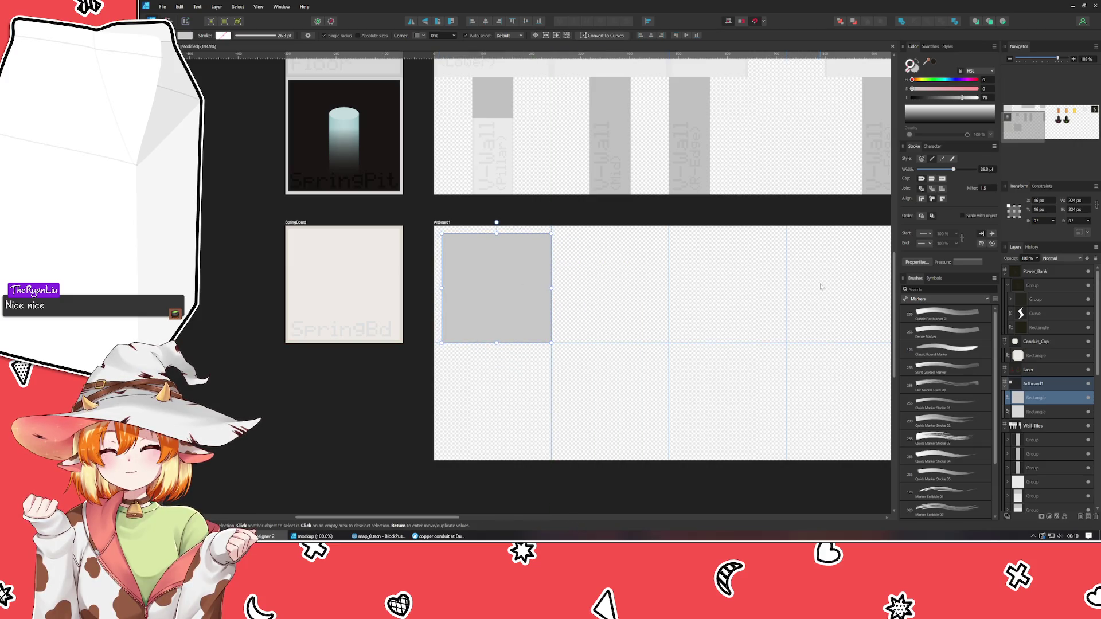
pyautogui.moveTo(1032, 412); pyautogui.dragTo(1031, 403)
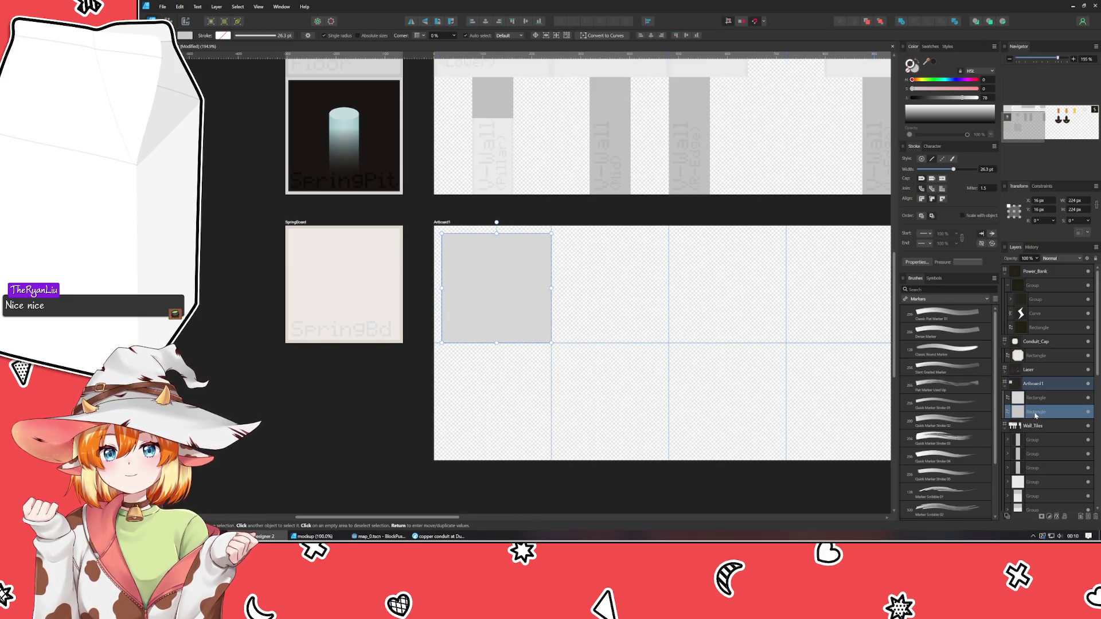
pyautogui.moveTo(442, 234); pyautogui.dragTo(458, 246)
pyautogui.click(502, 446)
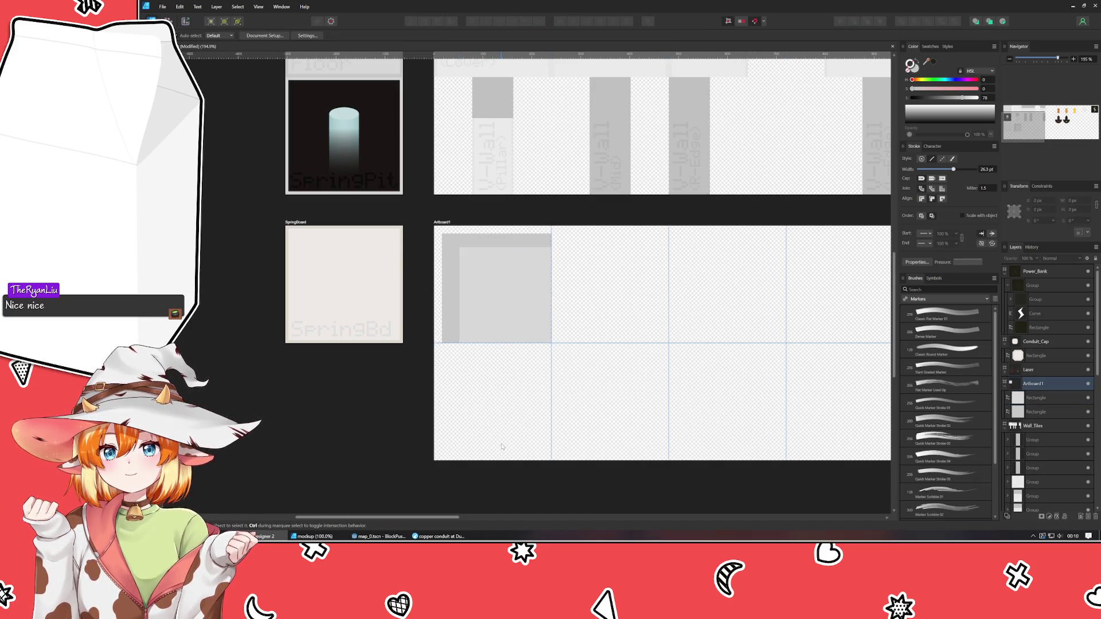
# Round the outer darker square's top-left corner to about 20.7 px.
pyautogui.scroll(1, 509, 408)
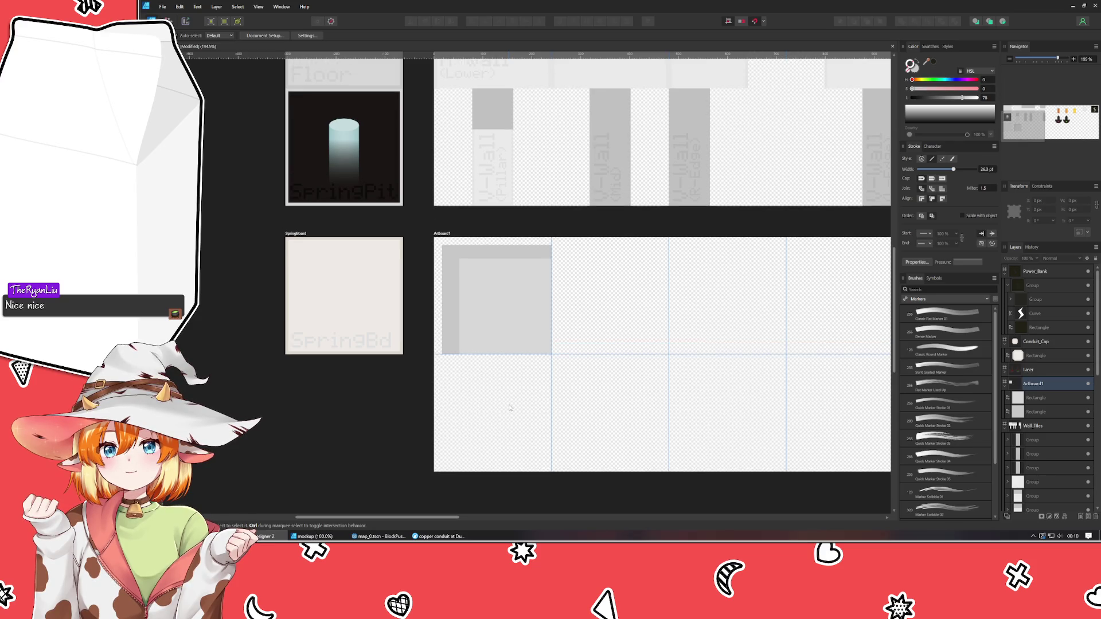
pyautogui.keyDown('ctrl'); pyautogui.scroll(1, 510, 408); pyautogui.keyUp('ctrl')
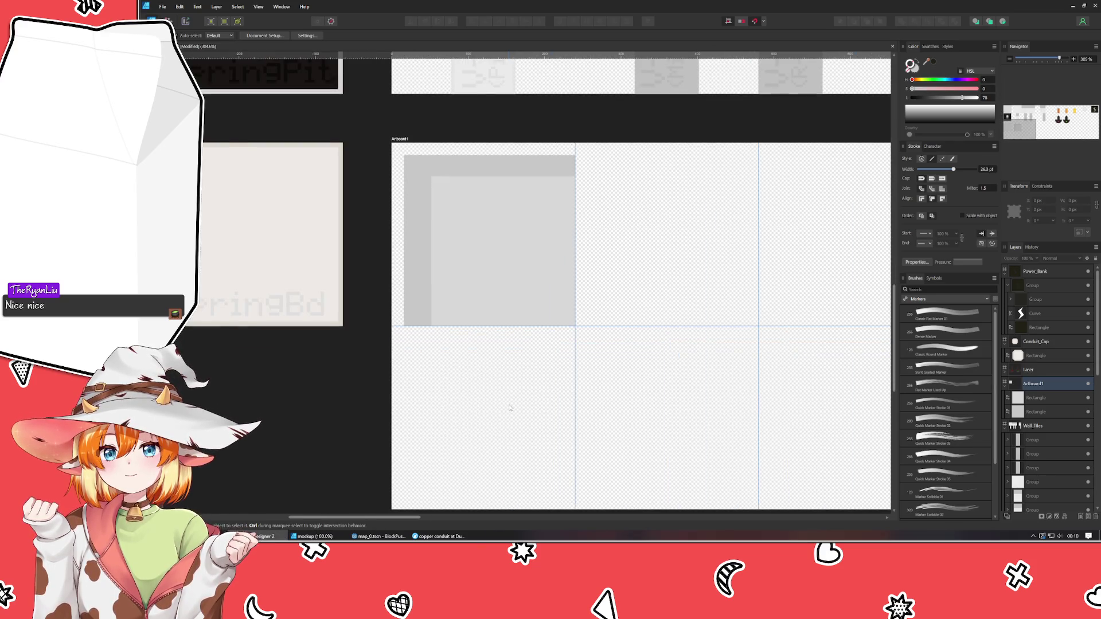
pyautogui.keyDown('ctrl'); pyautogui.scroll(1, 508, 390); pyautogui.keyUp('ctrl')
pyautogui.scroll(2, 388, 298)
pyautogui.scroll(1, 388, 298)
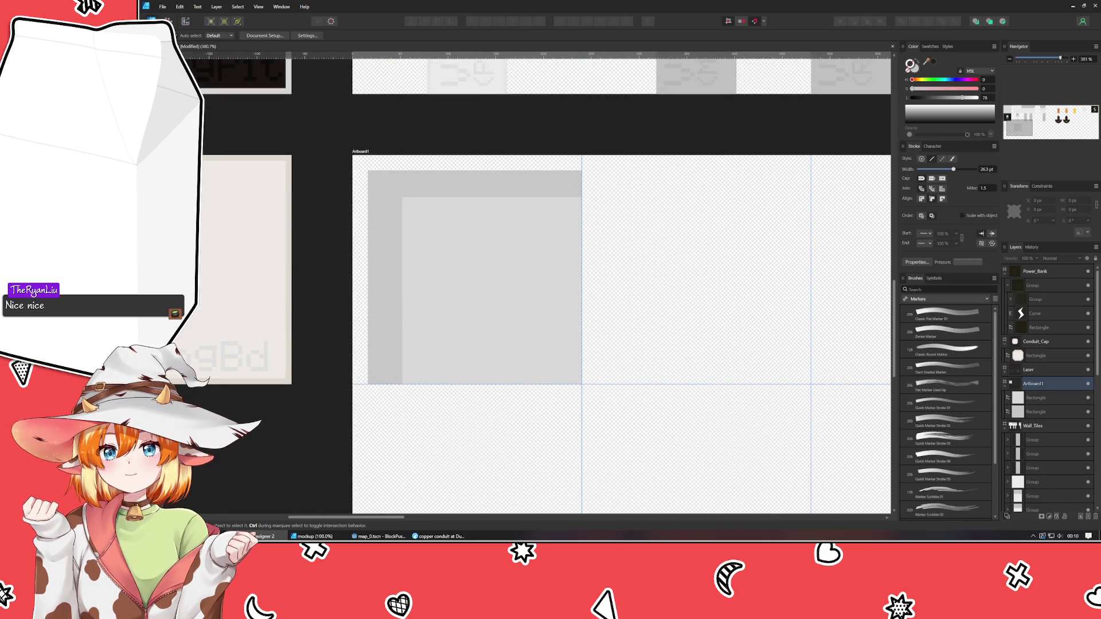
pyautogui.press('m')
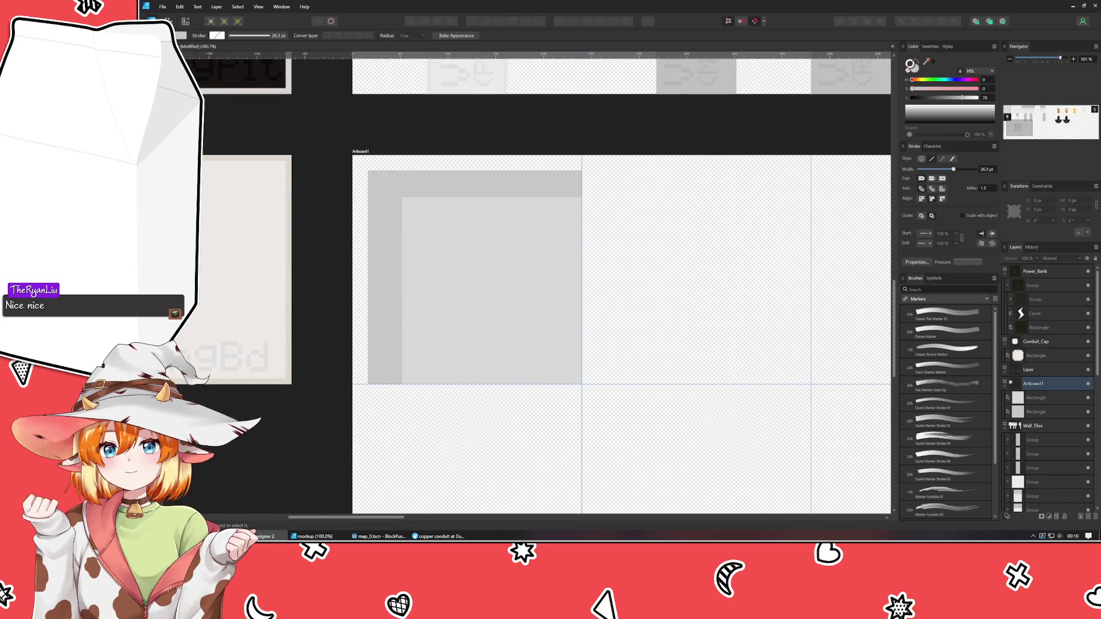
pyautogui.click(382, 187)
pyautogui.moveTo(368, 171); pyautogui.dragTo(388, 202)
pyautogui.hotkey('ctrl', 'Return')
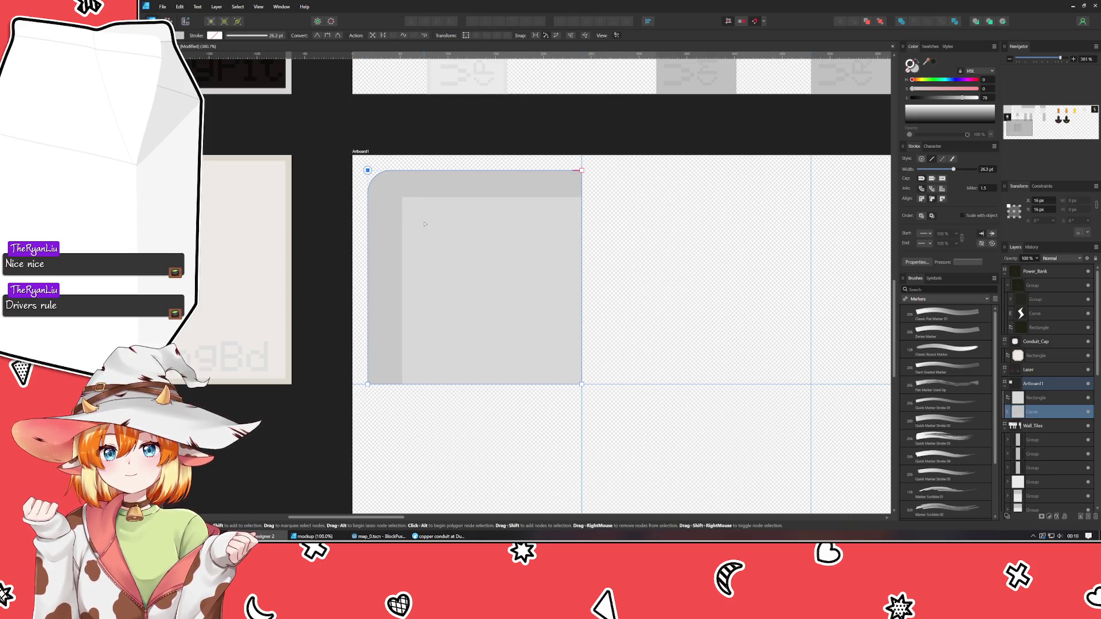
# Round the lighter inner square's top-left corner to about 23.6 px.
pyautogui.press('v')
pyautogui.click(424, 224)
pyautogui.moveTo(402, 197); pyautogui.dragTo(406, 205)
pyautogui.hotkey('ctrl', 'z')
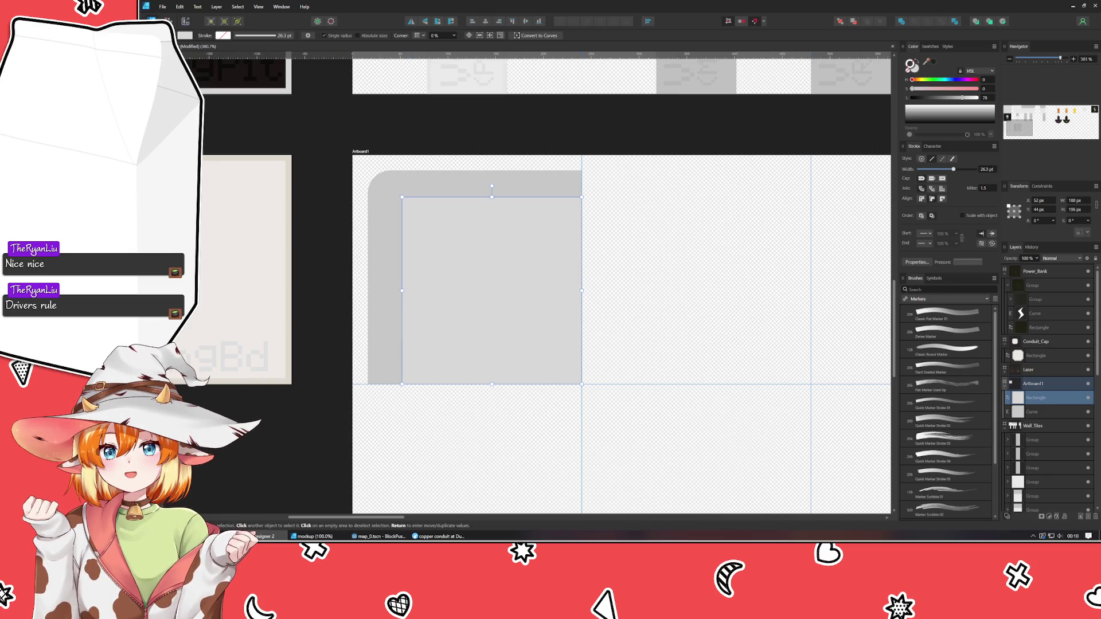
pyautogui.press('a')
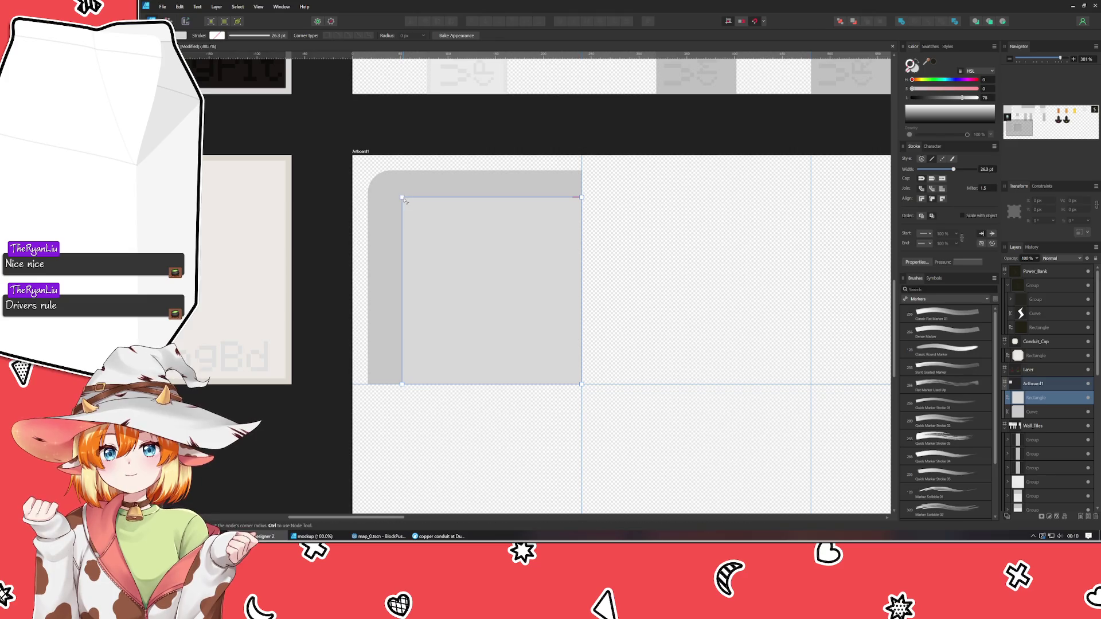
pyautogui.click(402, 196)
pyautogui.moveTo(422, 221); pyautogui.dragTo(425, 225)
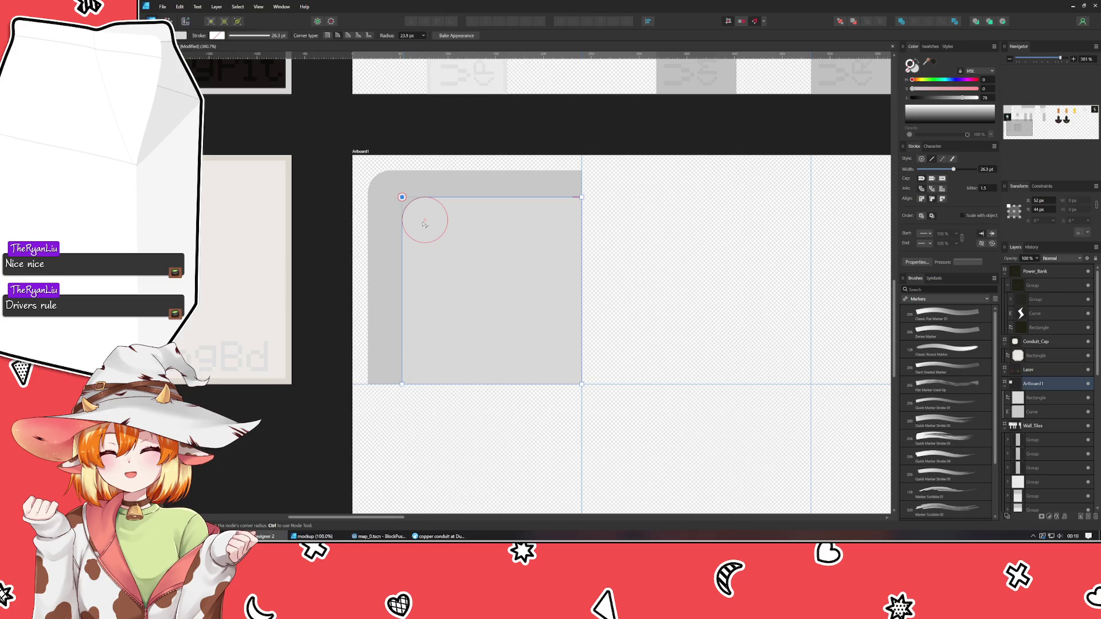
pyautogui.press('a')
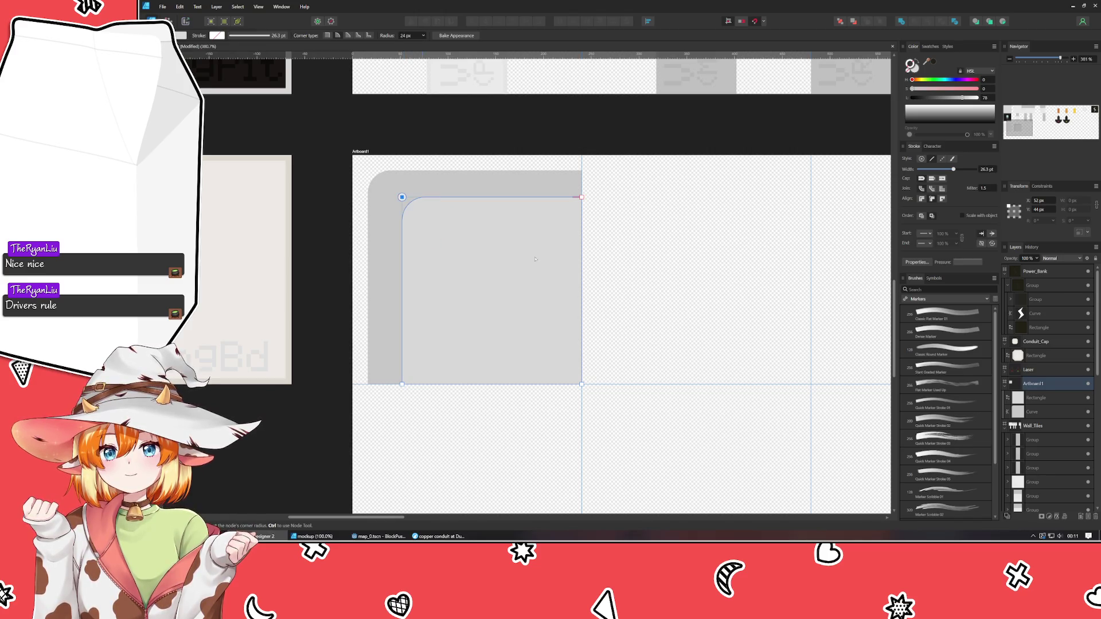
pyautogui.click(690, 262)
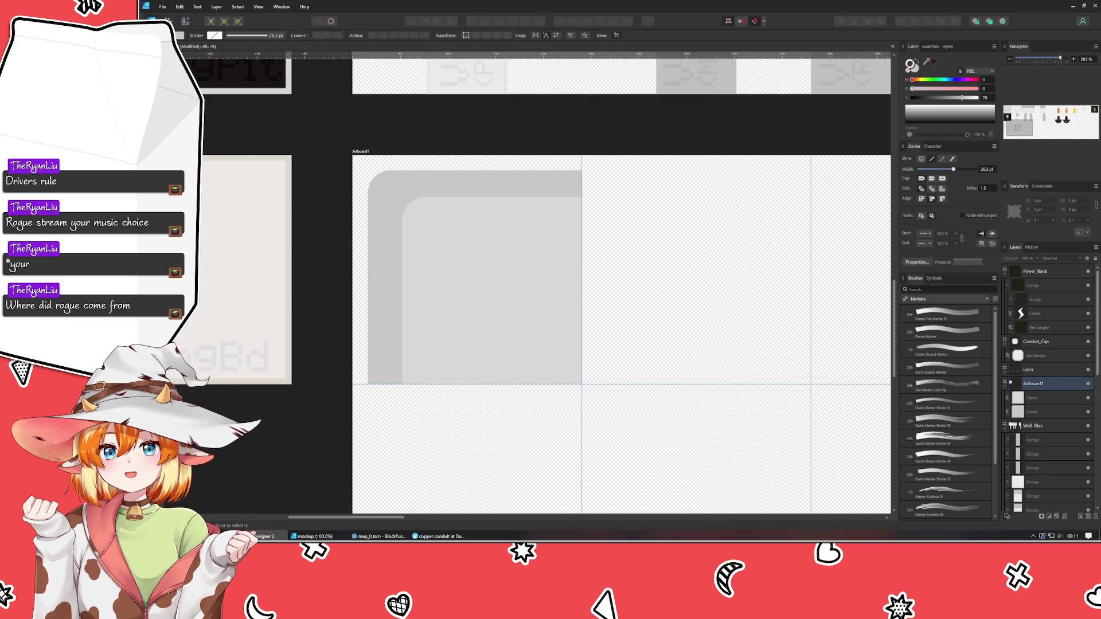
# Nest the inner rounded shape inside the outer shape in Layers and duplicate the combined piece.
pyautogui.press('v')
pyautogui.click(503, 284)
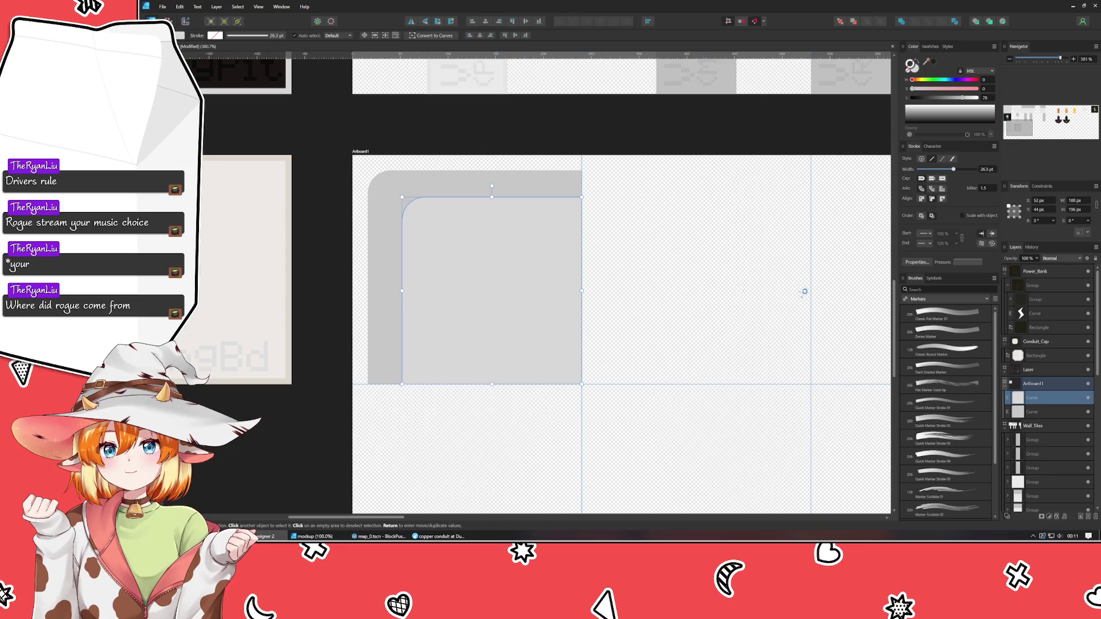
pyautogui.moveTo(1038, 404)
pyautogui.mouseDown()
pyautogui.moveTo(1045, 422)
pyautogui.moveTo(1036, 413)
pyautogui.mouseUp()
pyautogui.click(1048, 401)
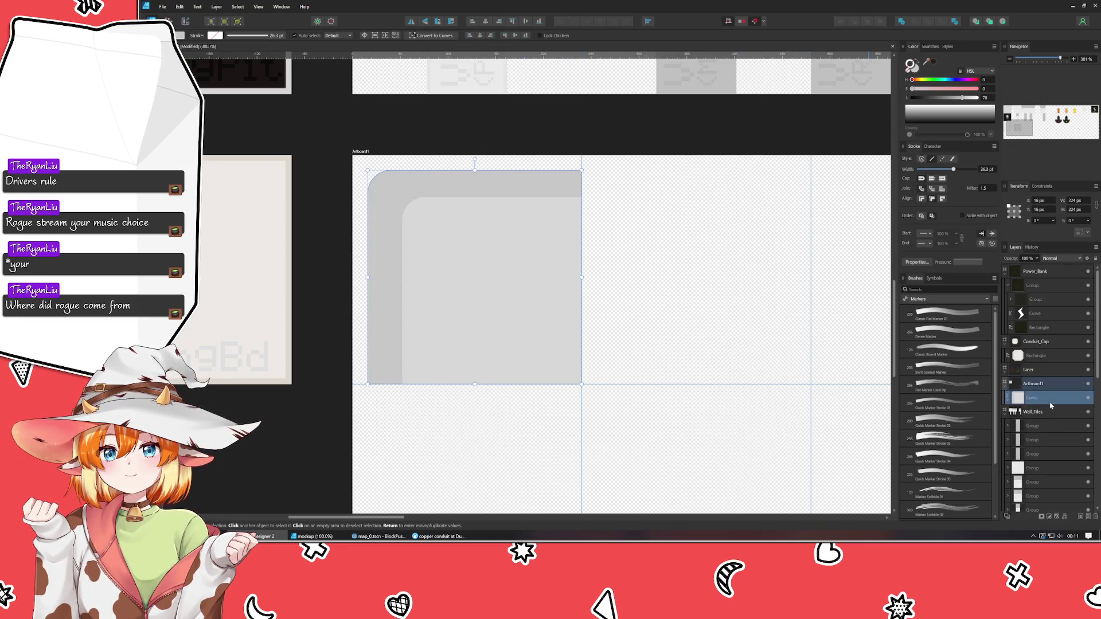
pyautogui.hotkey('ctrl', 'j')
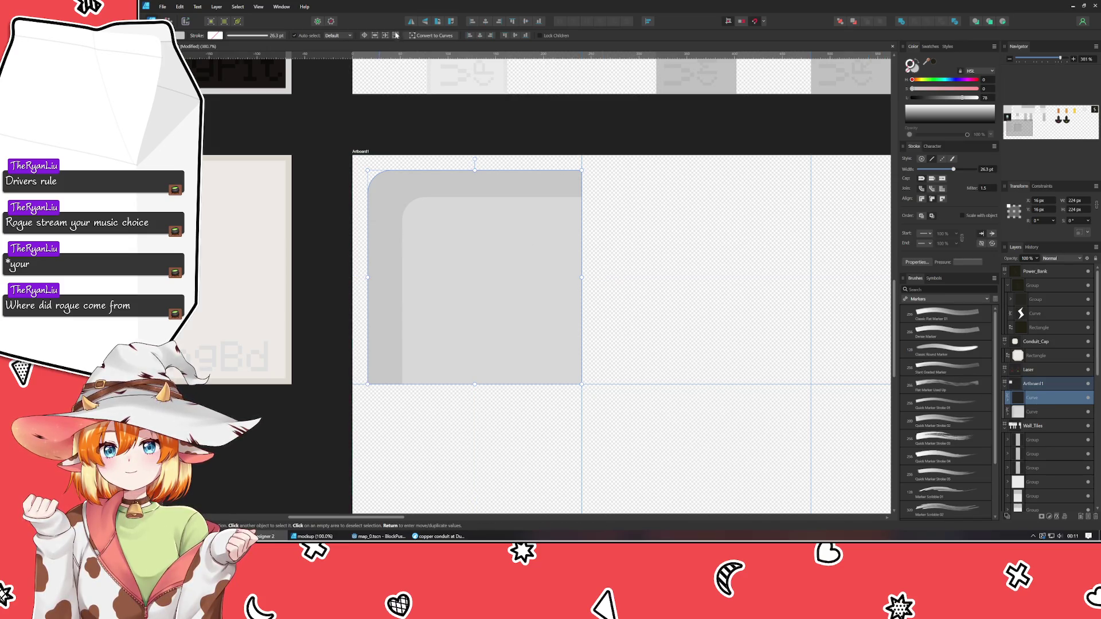
# Flip the duplicate corner piece horizontally and place it right of the original.
pyautogui.click(409, 21)
pyautogui.moveTo(490, 287); pyautogui.dragTo(704, 290)
pyautogui.scroll(-3, 677, 367)
pyautogui.hscroll(1, 504, 369)
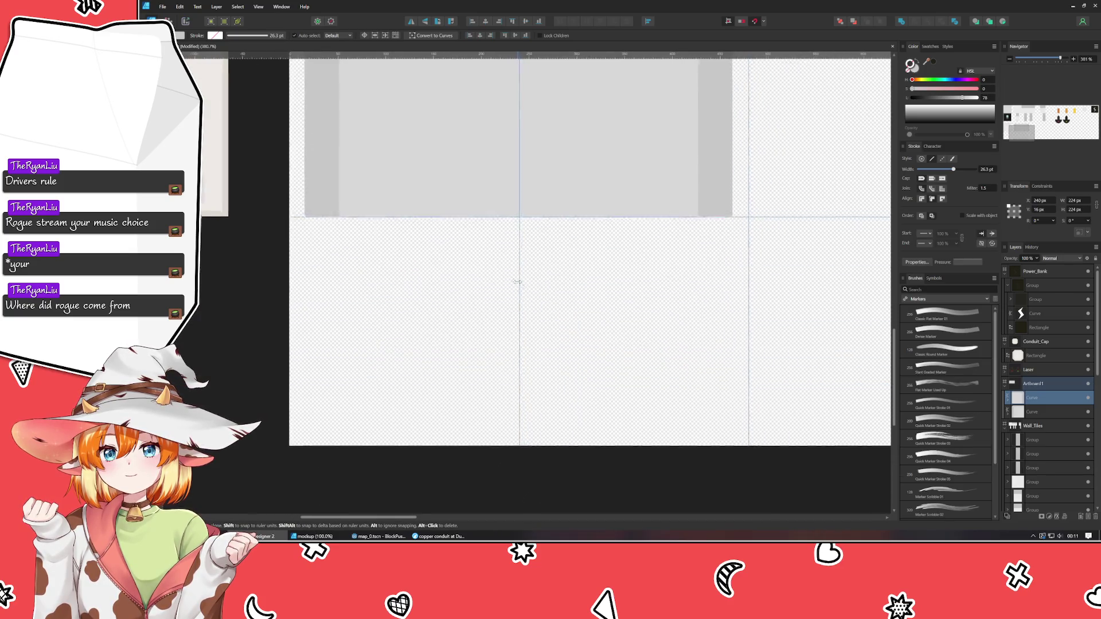
pyautogui.scroll(1, 480, 303)
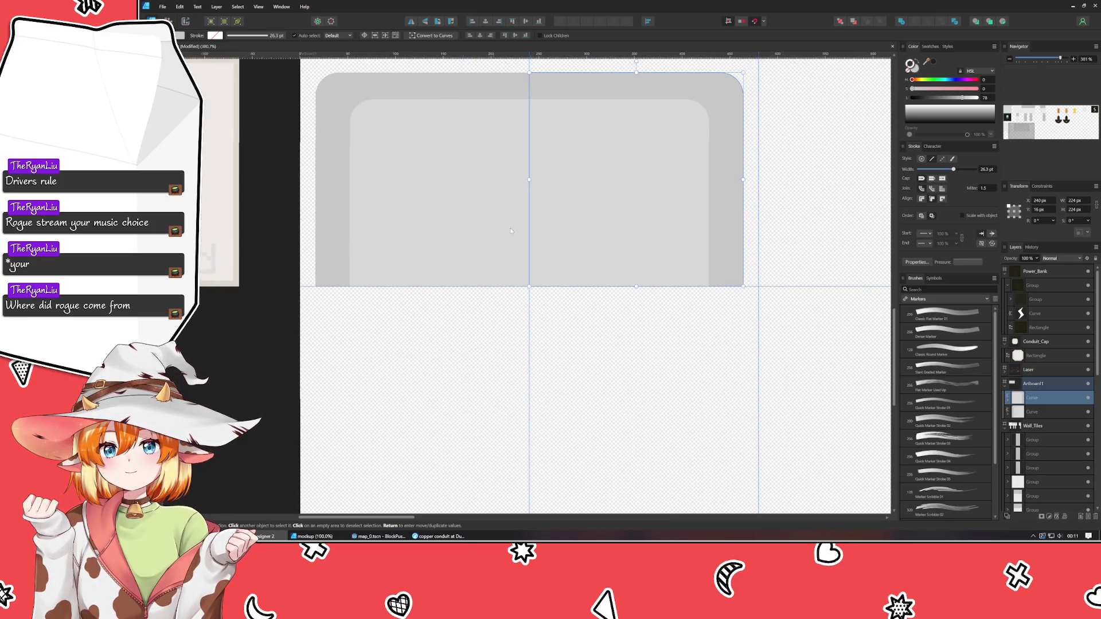
# Copy the left corner piece, flip it vertically, and move it down to the lower row.
pyautogui.hotkey('ctrl', 'v')
pyautogui.click(424, 21)
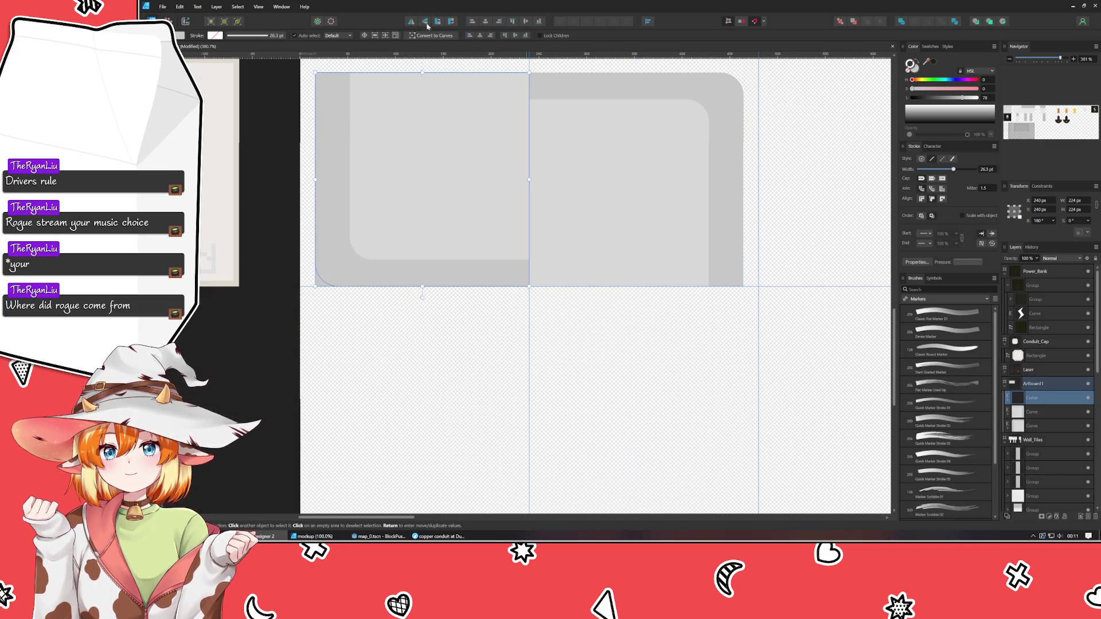
pyautogui.moveTo(437, 198)
pyautogui.mouseDown()
pyautogui.moveTo(430, 304)
pyautogui.moveTo(444, 390)
pyautogui.mouseUp()
pyautogui.scroll(-2, 539, 408)
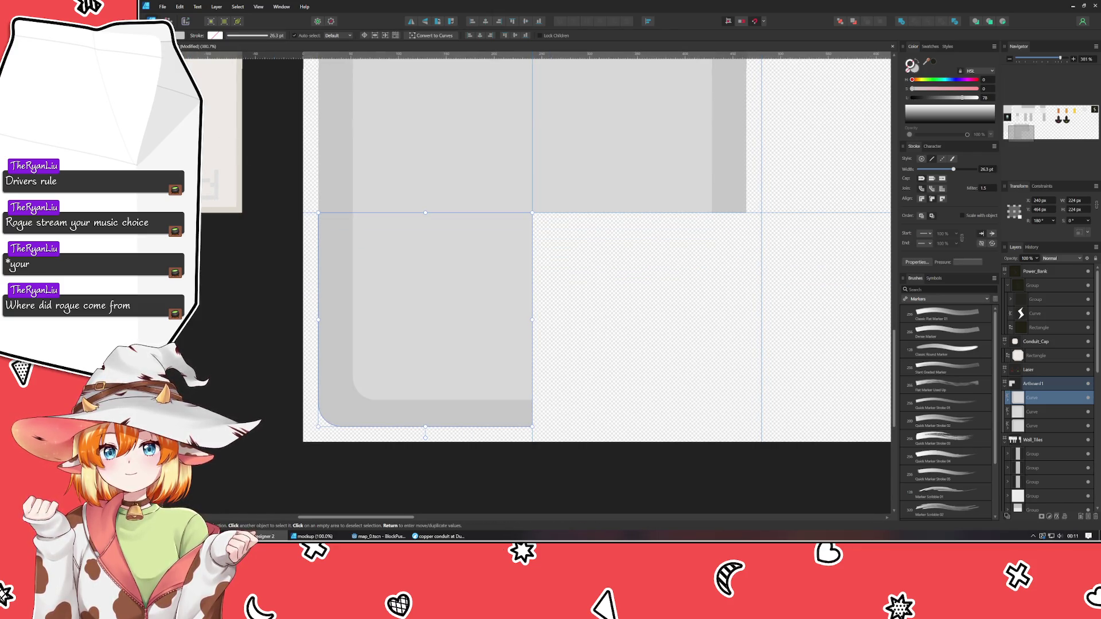
# Copy the lower piece, nudge it down 10 px, rearrange its layers, and lighten its grey slightly.
pyautogui.hotkey('ctrl', 'v')
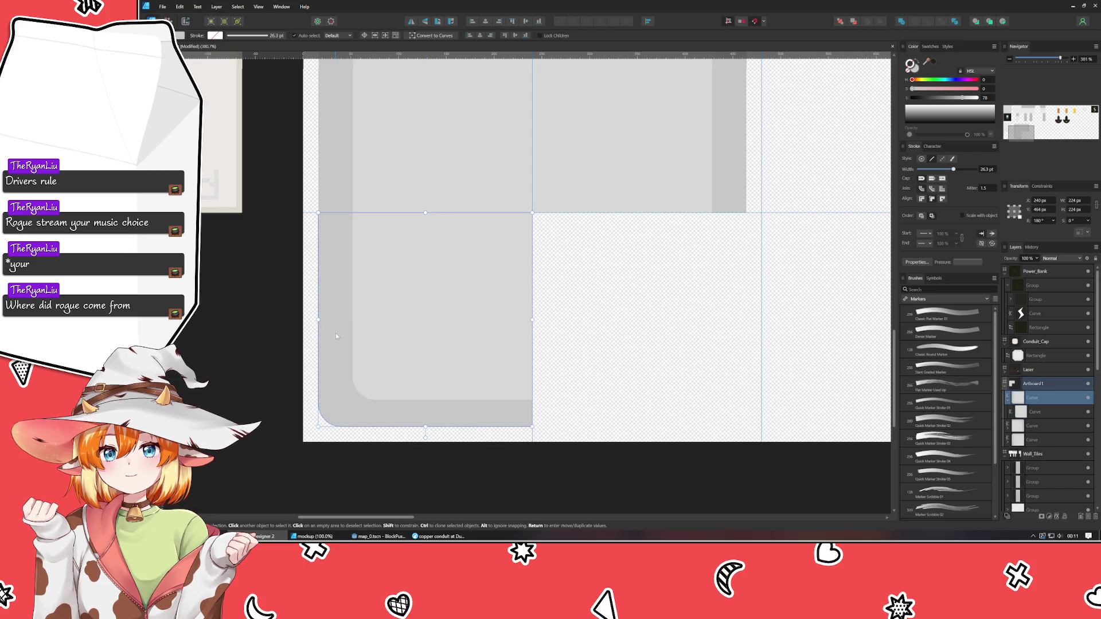
pyautogui.hotkey('ctrl', 'v')
pyautogui.hotkey('shift', 'Down')
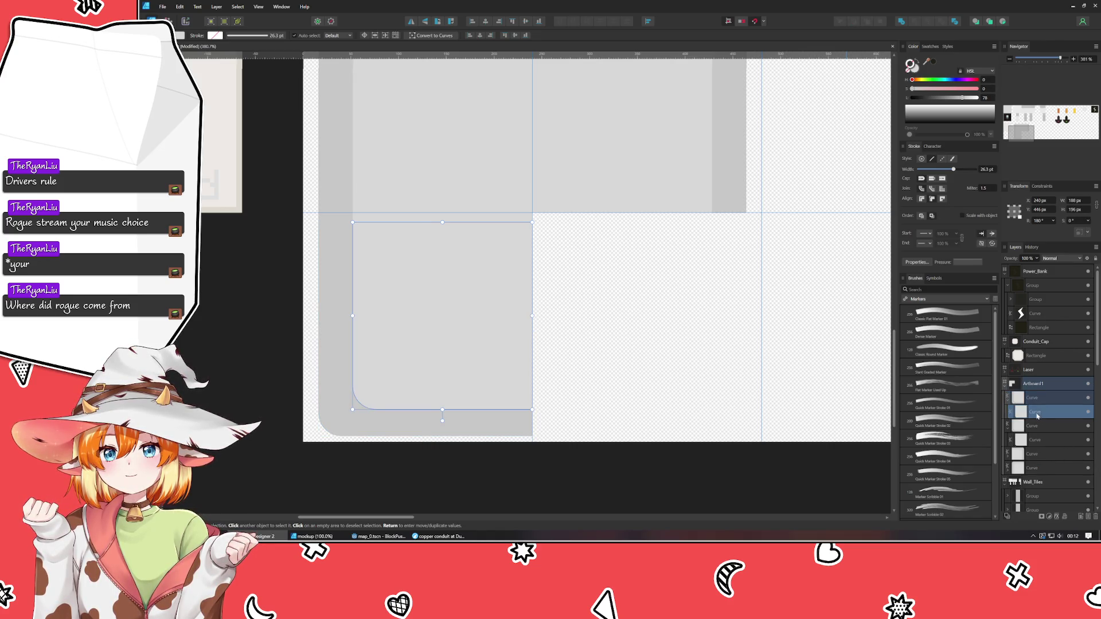
pyautogui.moveTo(1006, 404)
pyautogui.mouseDown()
pyautogui.moveTo(1032, 411)
pyautogui.moveTo(1046, 395)
pyautogui.mouseUp()
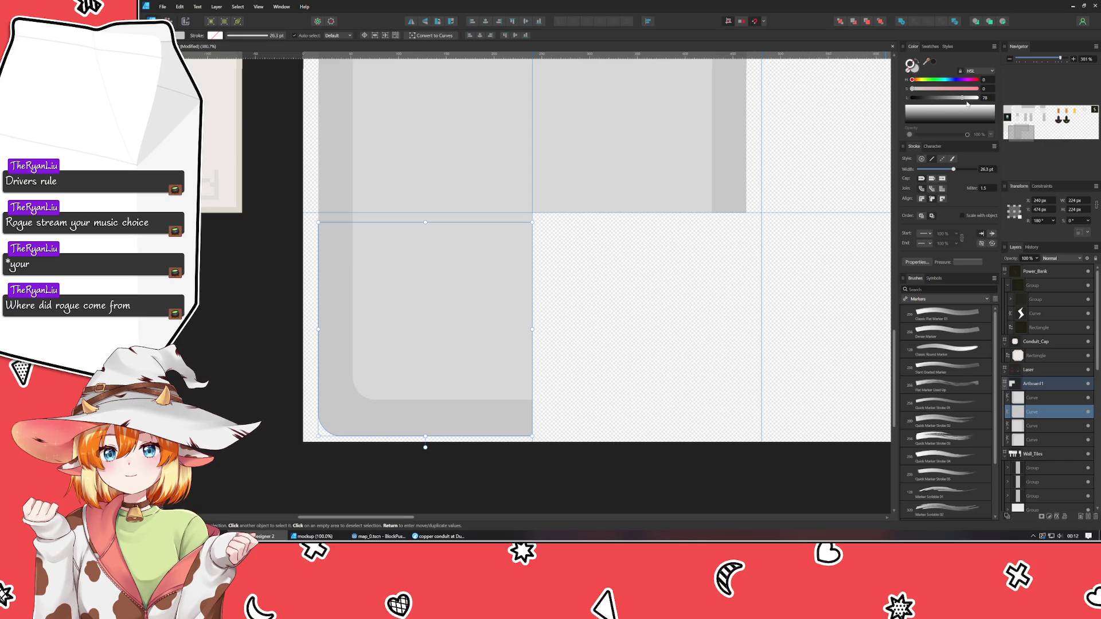
pyautogui.moveTo(962, 98); pyautogui.dragTo(966, 98)
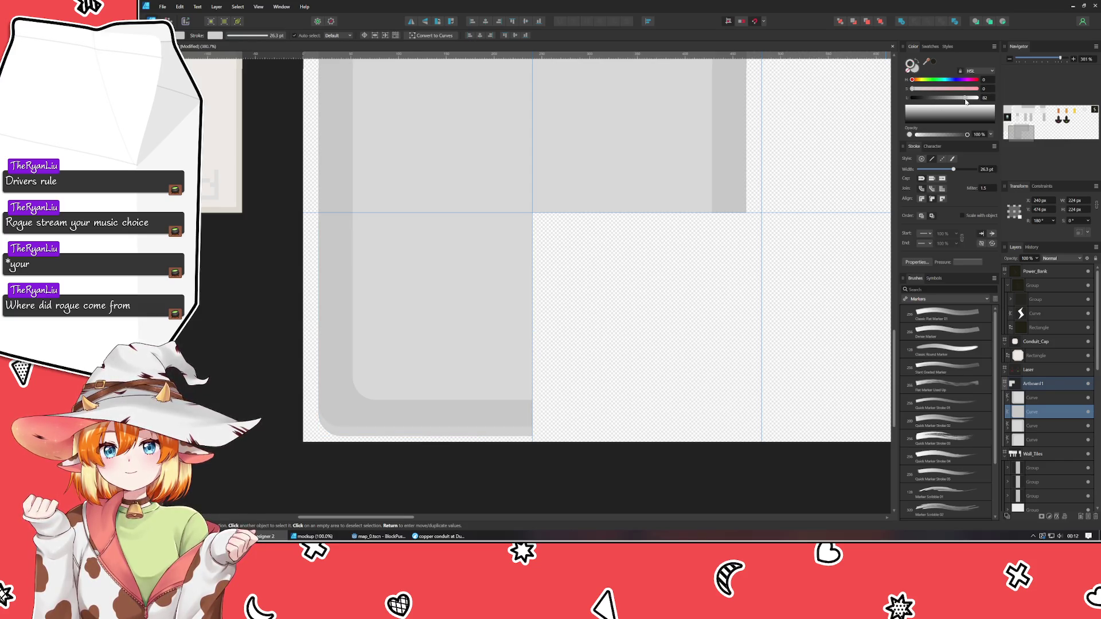
pyautogui.moveTo(966, 100); pyautogui.dragTo(967, 102)
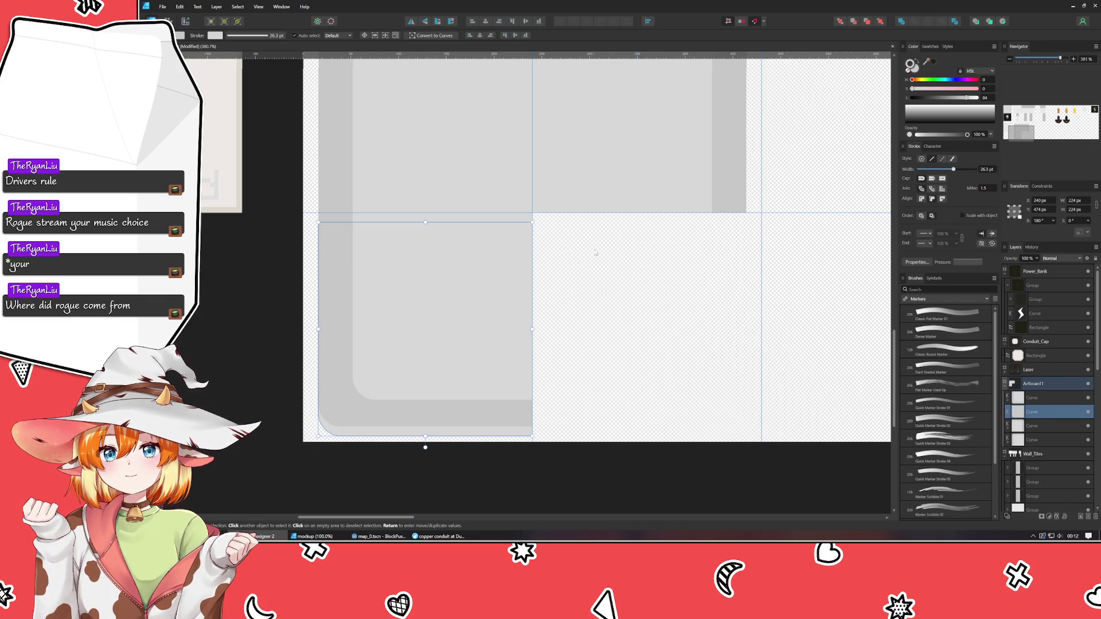
# Group the two curves of the lower-left piece.
pyautogui.click(531, 363)
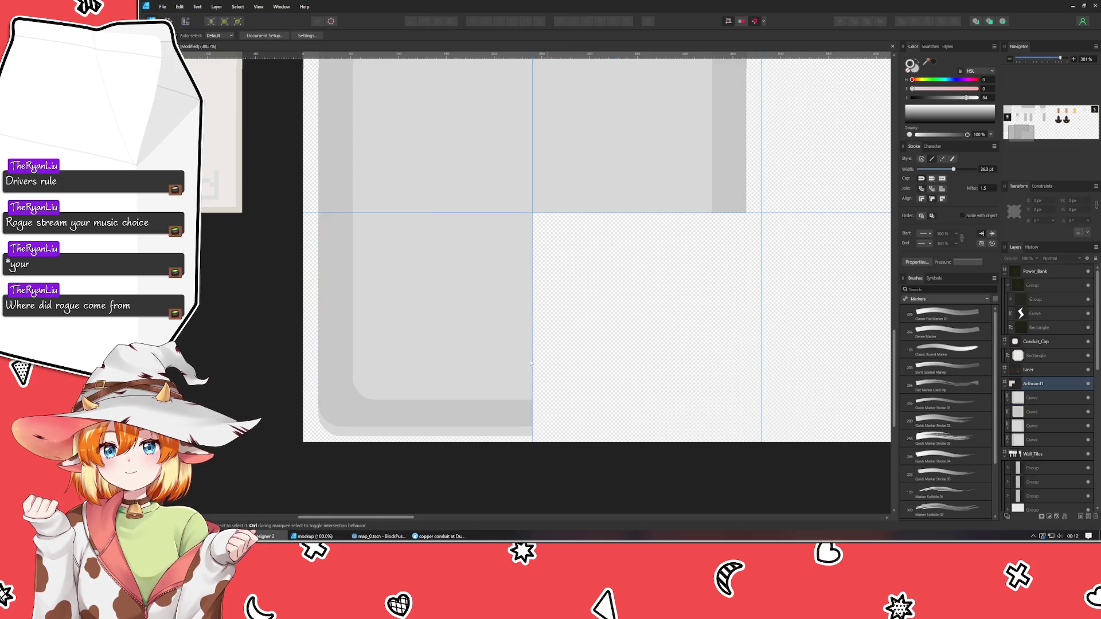
pyautogui.click(417, 372)
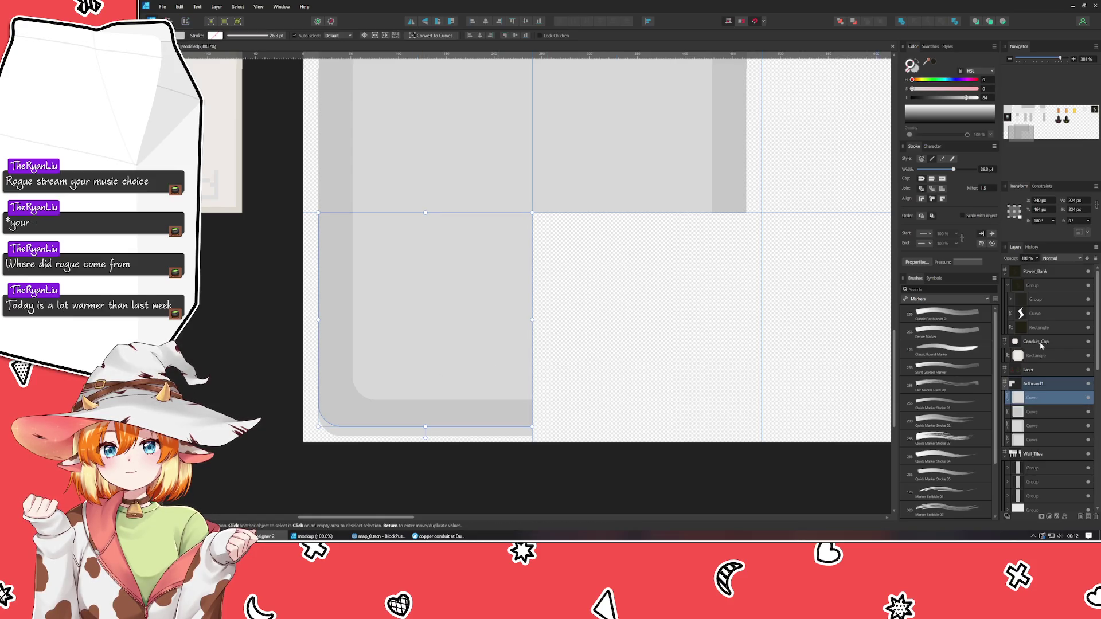
pyautogui.keyDown('shift'); pyautogui.click(1043, 413); pyautogui.keyUp('shift')
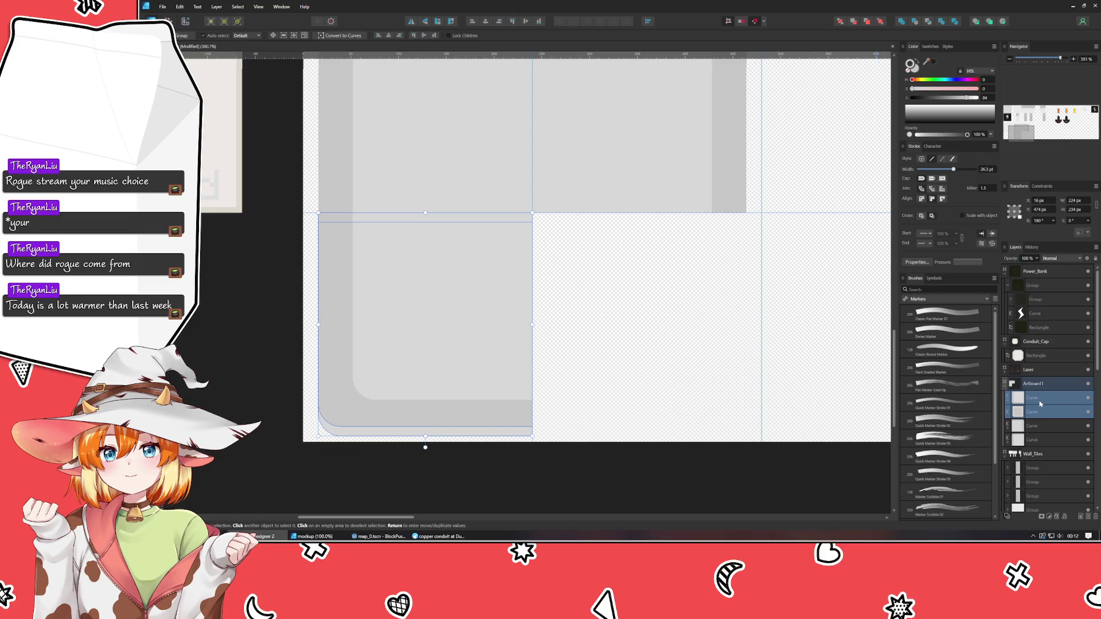
pyautogui.hotkey('ctrl', 'g')
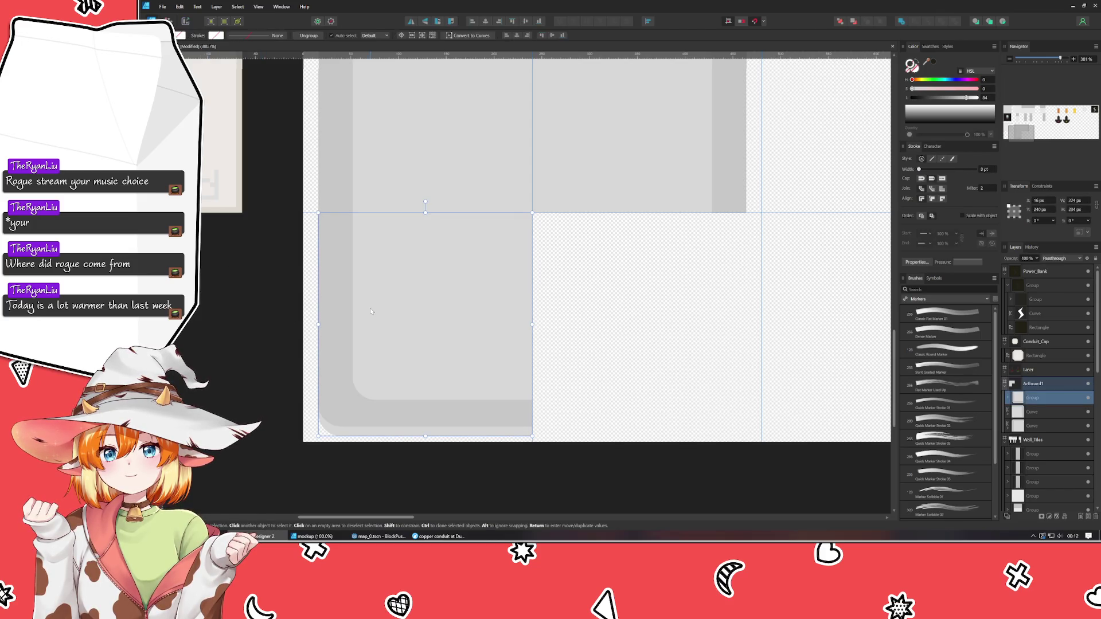
# Duplicate the lower tile piece and join the copy to the right of the original.
pyautogui.hotkey('ctrl', 'j')
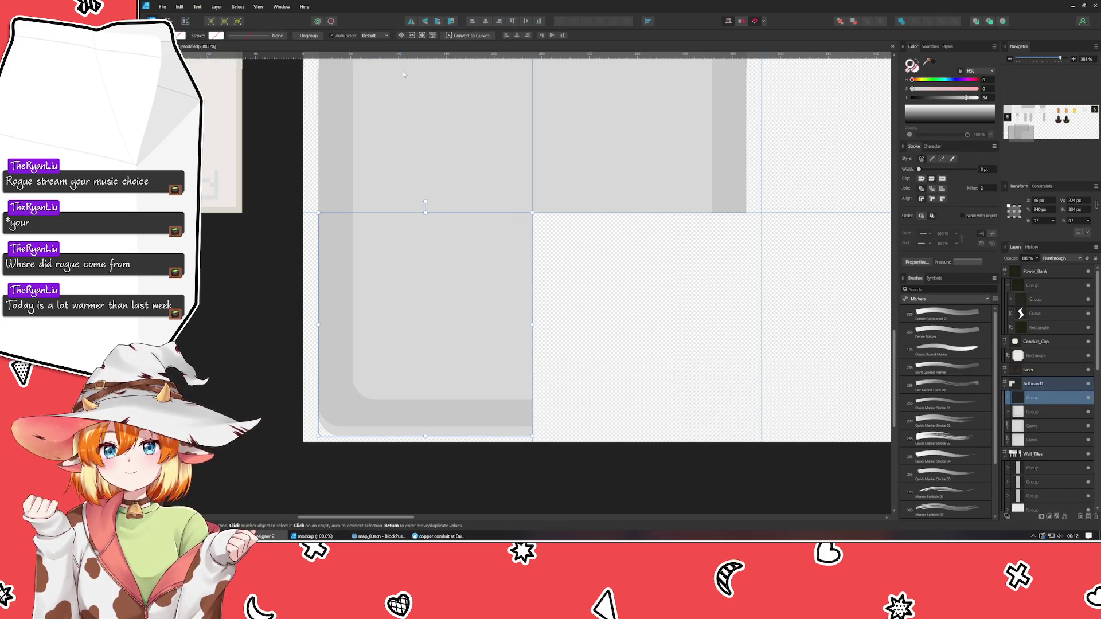
pyautogui.moveTo(396, 267)
pyautogui.mouseDown()
pyautogui.moveTo(657, 296)
pyautogui.moveTo(630, 296)
pyautogui.mouseUp()
pyautogui.click(847, 279)
pyautogui.scroll(-3, 848, 279)
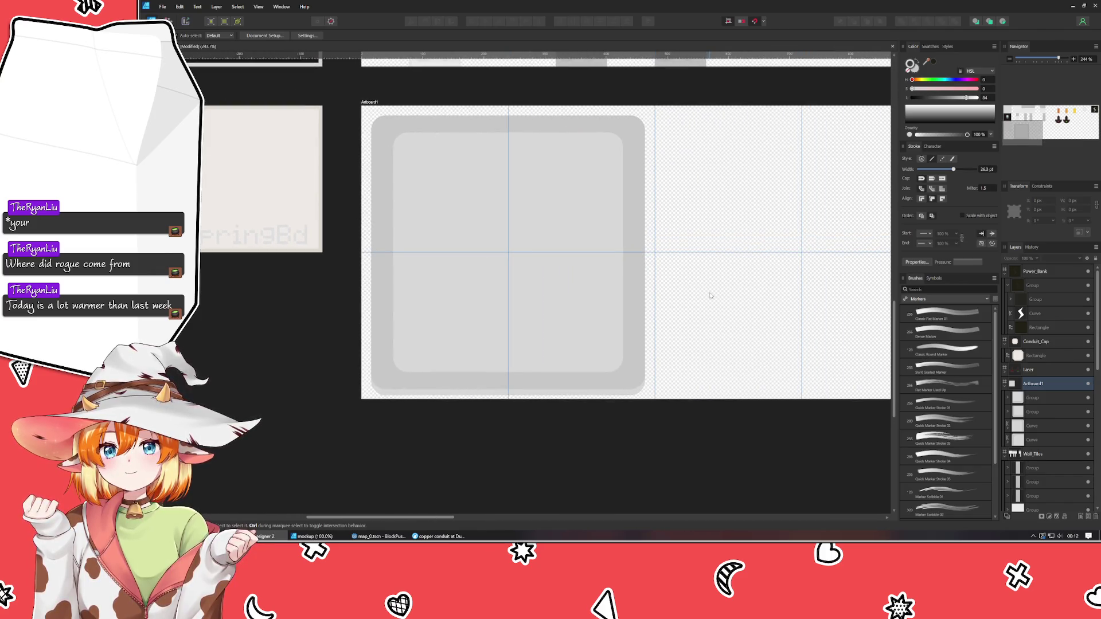
pyautogui.moveTo(694, 304); pyautogui.dragTo(614, 349)
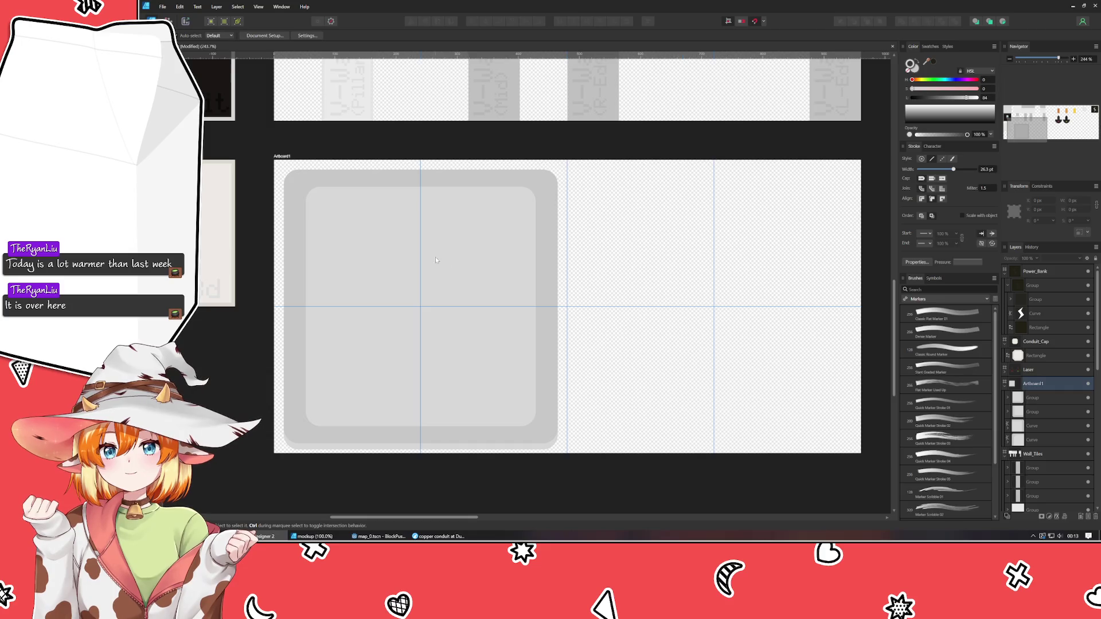
pyautogui.hscroll(3, 549, 224)
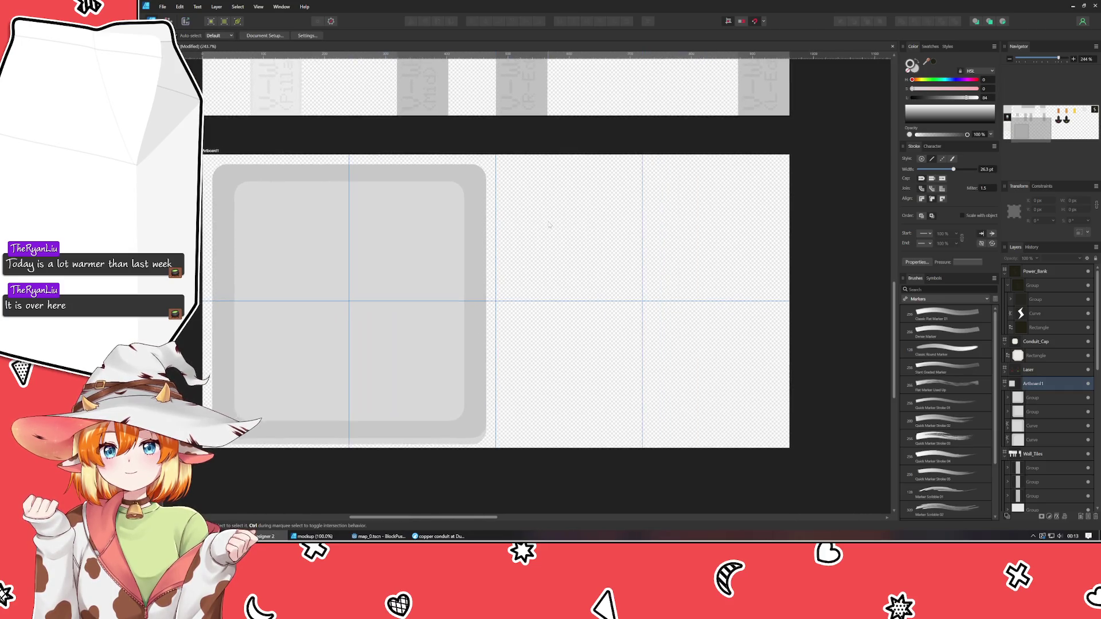
# Duplicate the top-left rounded piece into the third tile and square its corners.
pyautogui.click(325, 229)
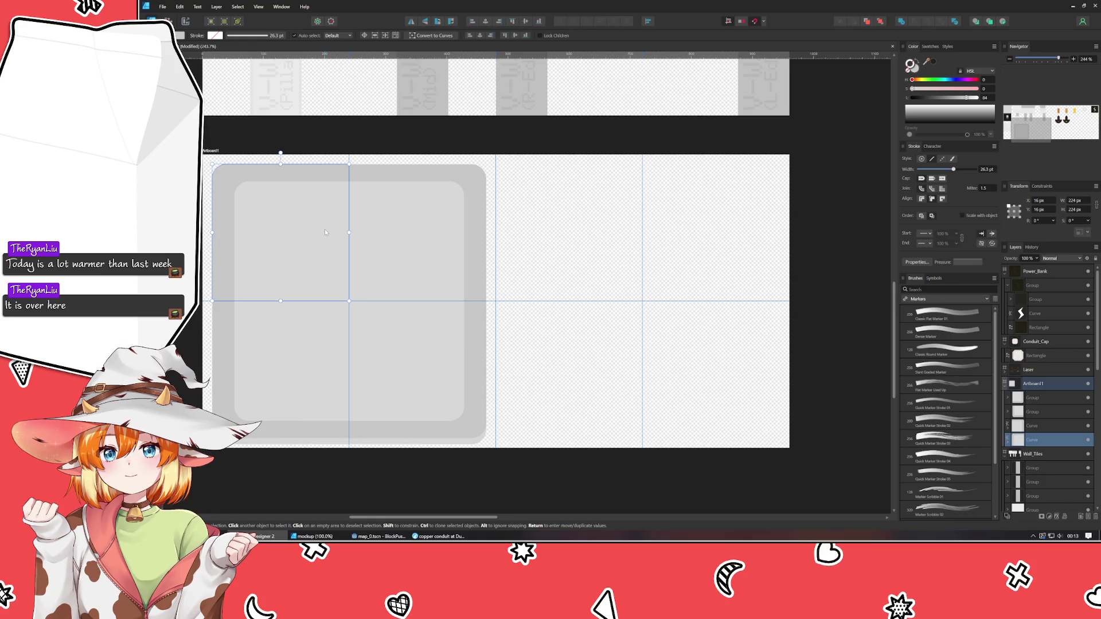
pyautogui.hotkey('ctrl', 'j')
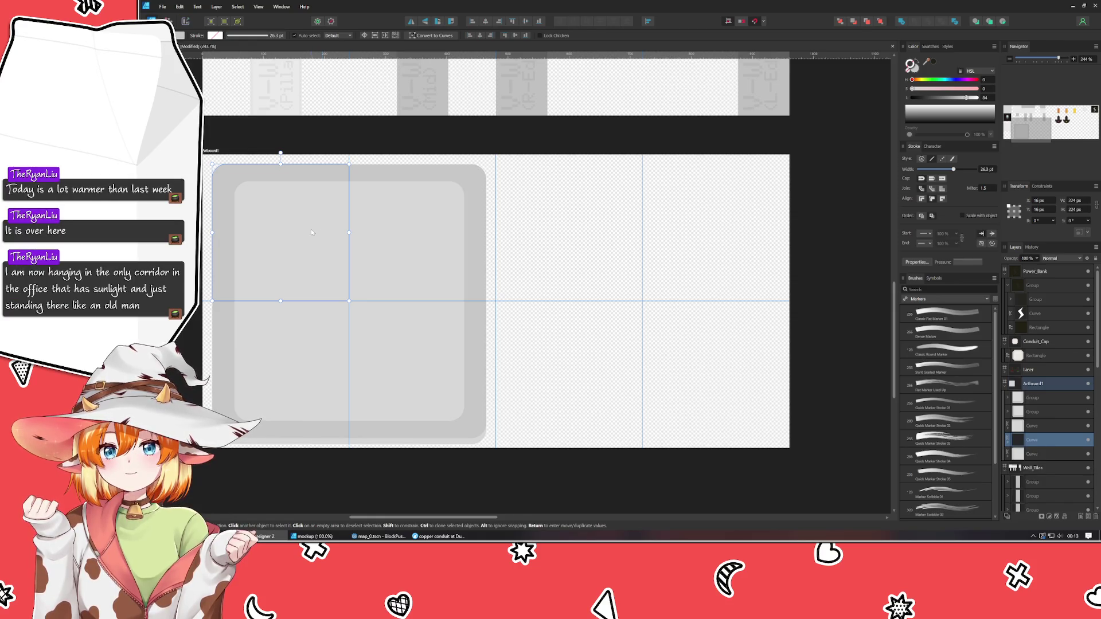
pyautogui.moveTo(312, 232); pyautogui.dragTo(604, 226)
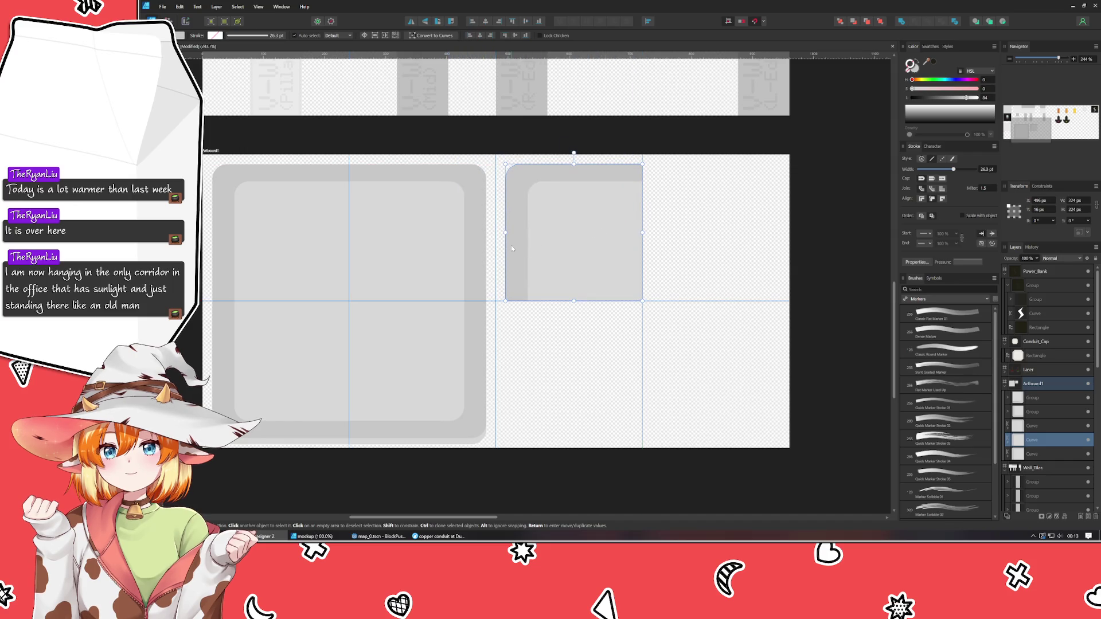
pyautogui.press('a')
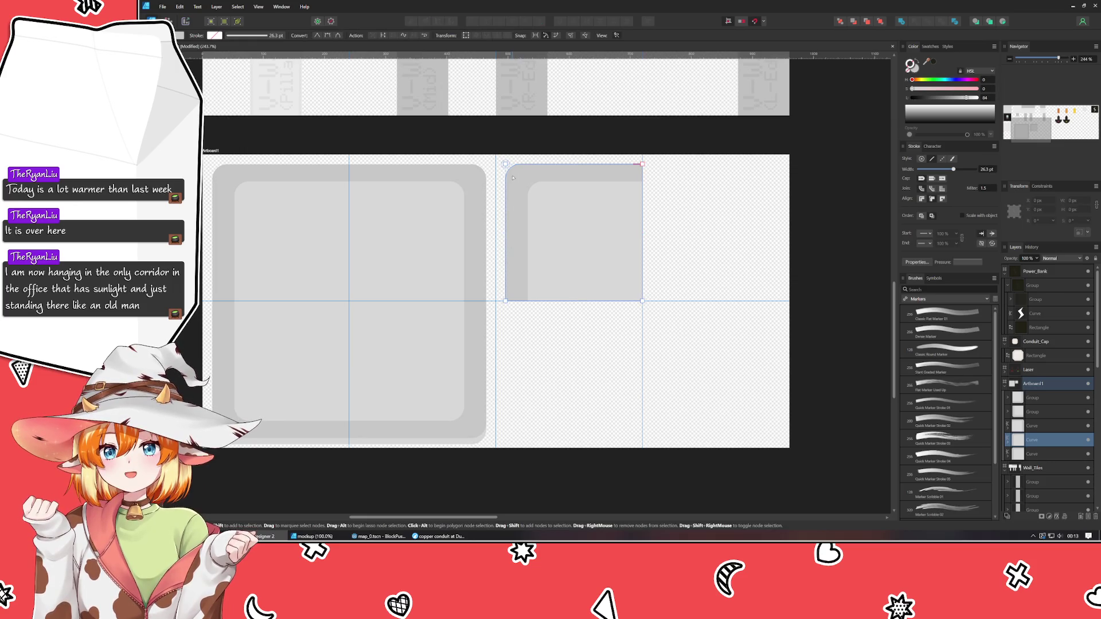
pyautogui.press('c')
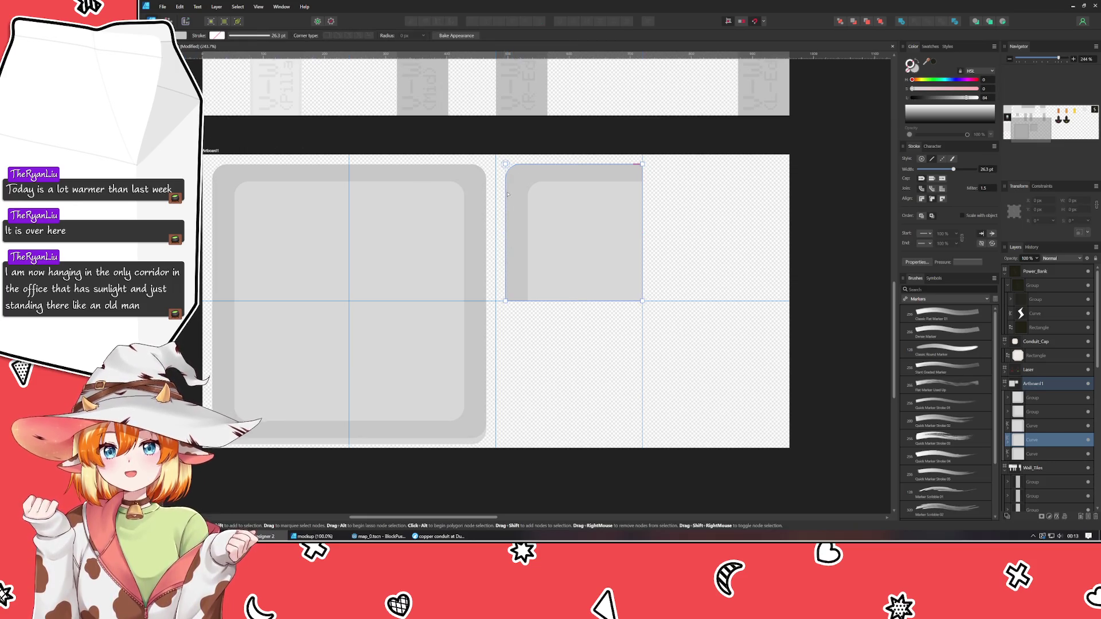
pyautogui.click(508, 167)
pyautogui.click(523, 180)
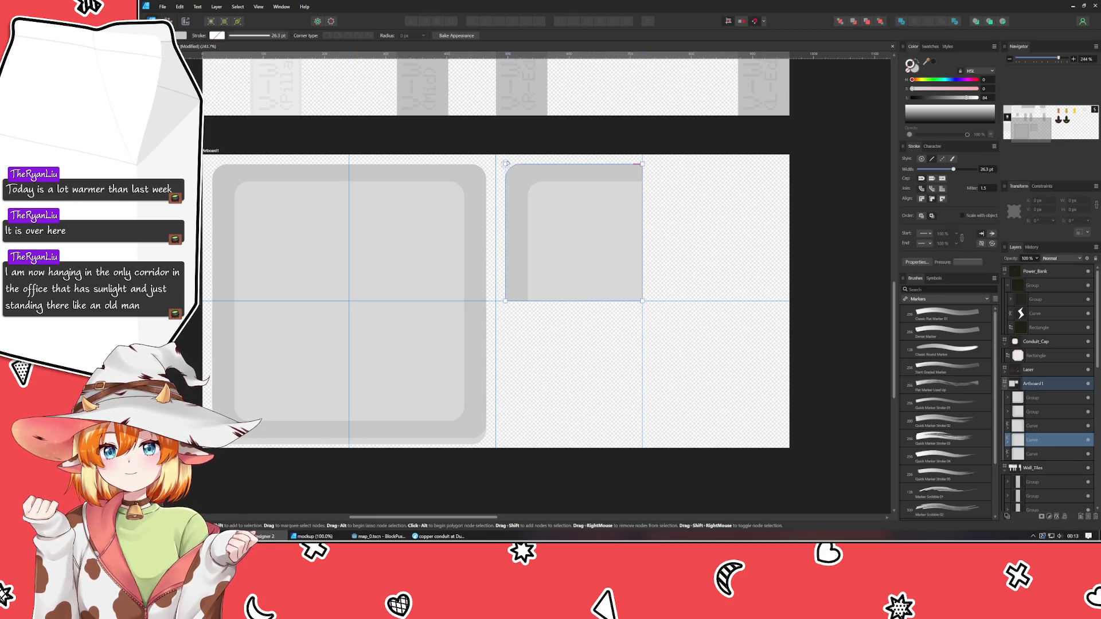
pyautogui.click(553, 220)
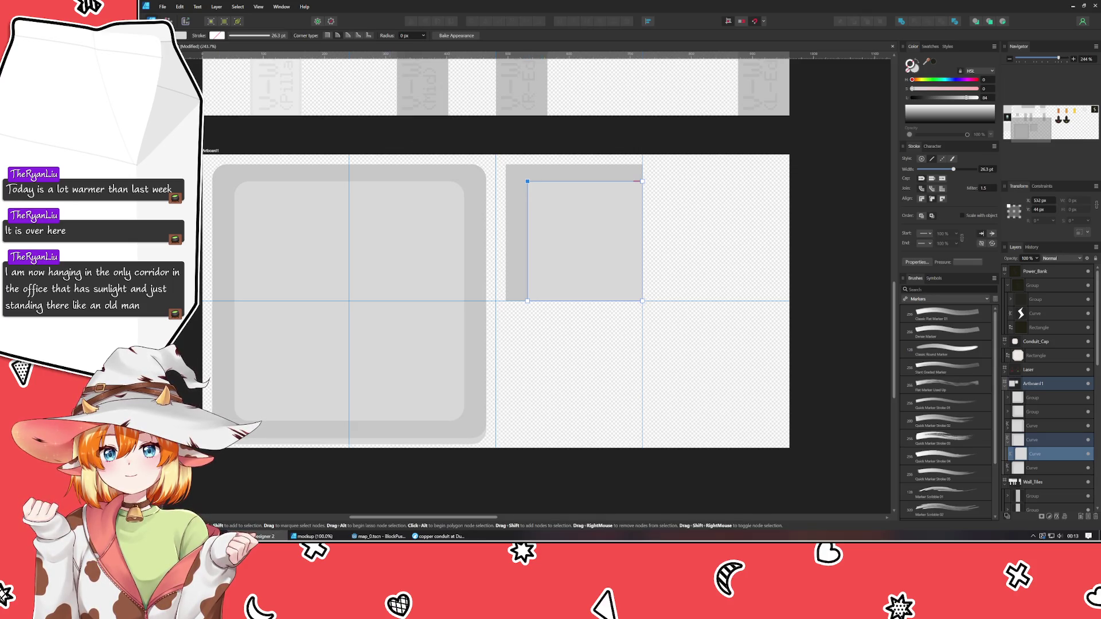
# Widen the copy leftward to 240 px at X 480 and stretch its inner curve to the guide.
pyautogui.press('v')
pyautogui.click(517, 232)
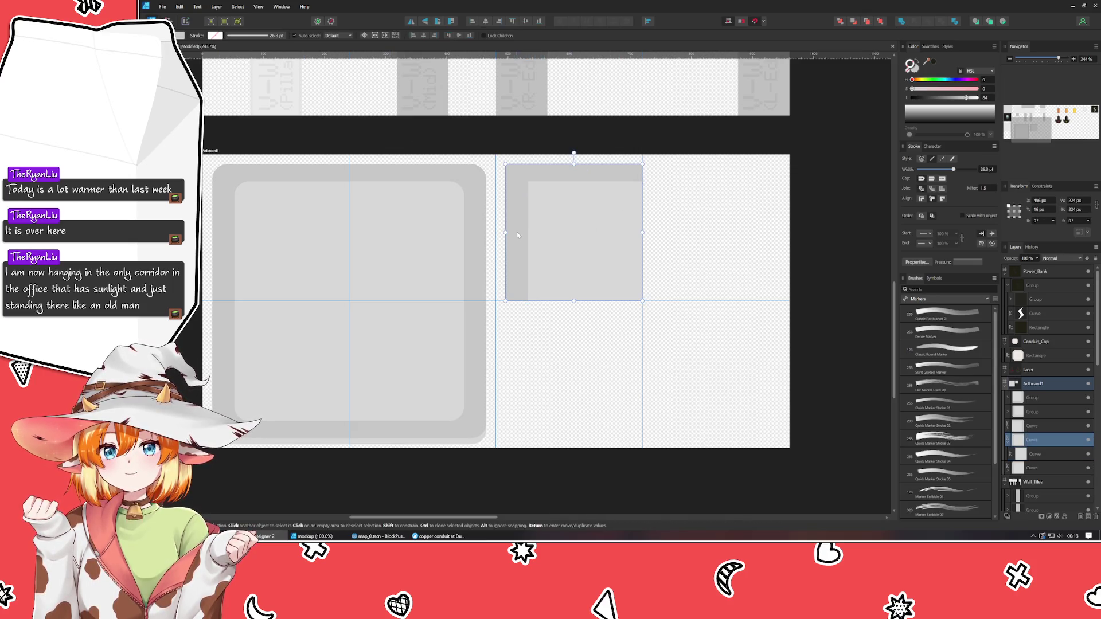
pyautogui.moveTo(507, 232)
pyautogui.mouseDown()
pyautogui.moveTo(497, 232)
pyautogui.moveTo(533, 233)
pyautogui.mouseUp()
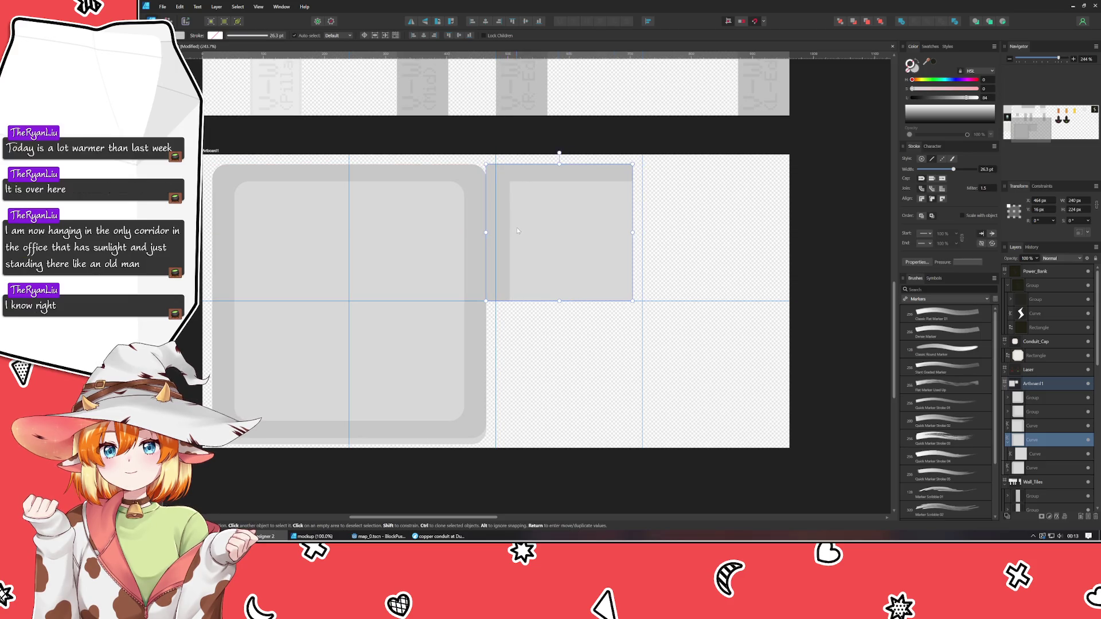
pyautogui.hotkey('shift', 'Right')
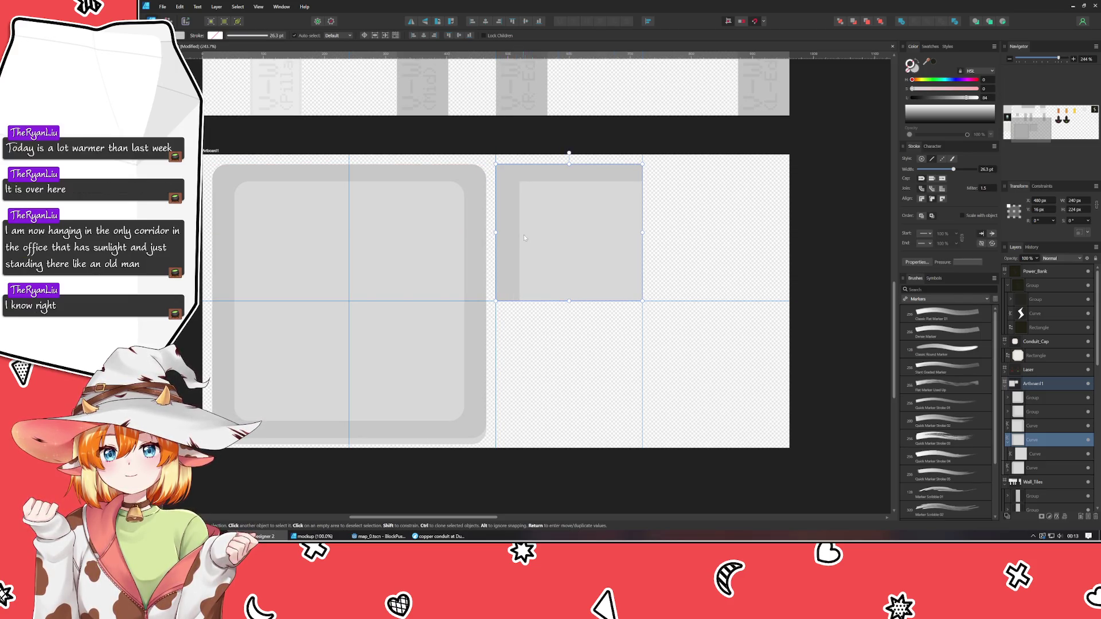
pyautogui.click(526, 235)
pyautogui.moveTo(519, 241); pyautogui.dragTo(495, 241)
pyautogui.click(567, 343)
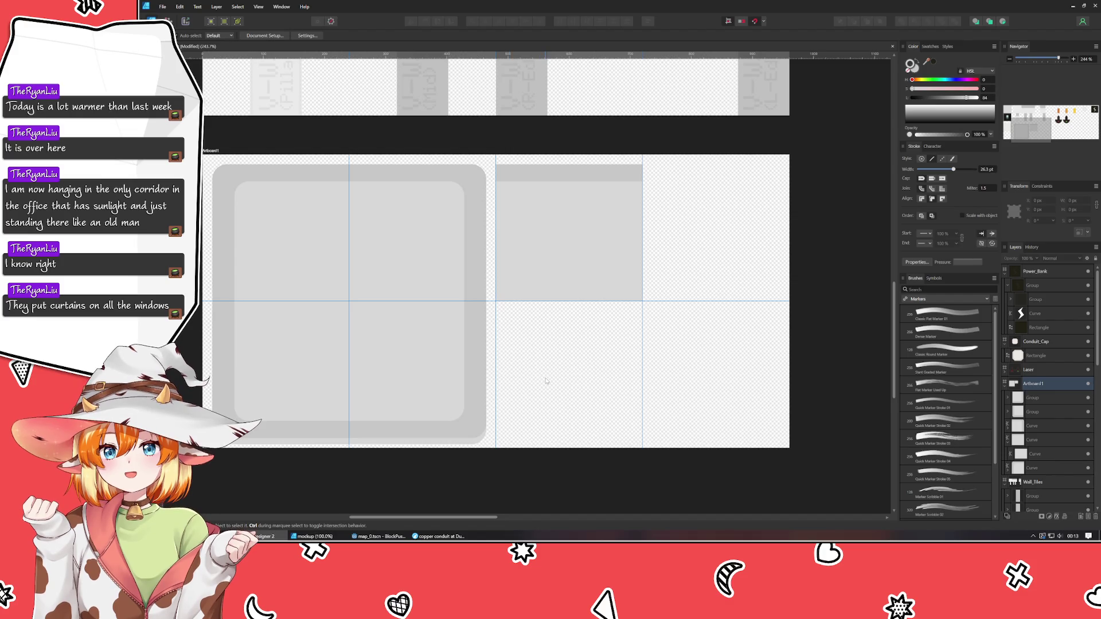
# Clone the floor tile's top-right piece into the fourth tile and square its top-right corner.
pyautogui.click(438, 258)
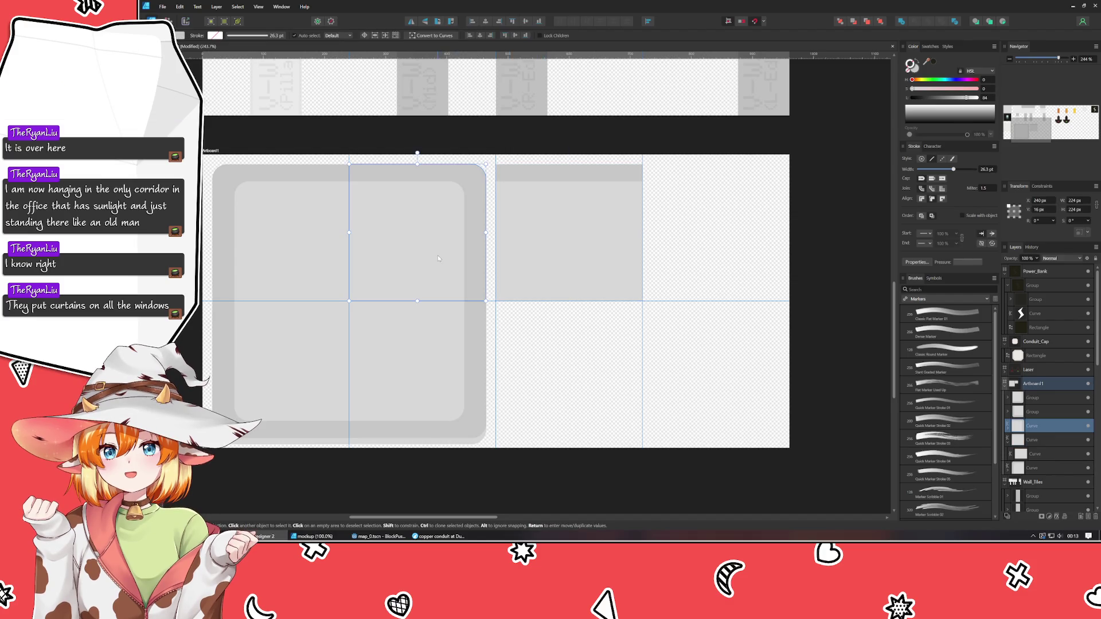
pyautogui.moveTo(438, 256)
pyautogui.mouseDown()
pyautogui.moveTo(740, 256)
pyautogui.moveTo(725, 257)
pyautogui.mouseUp()
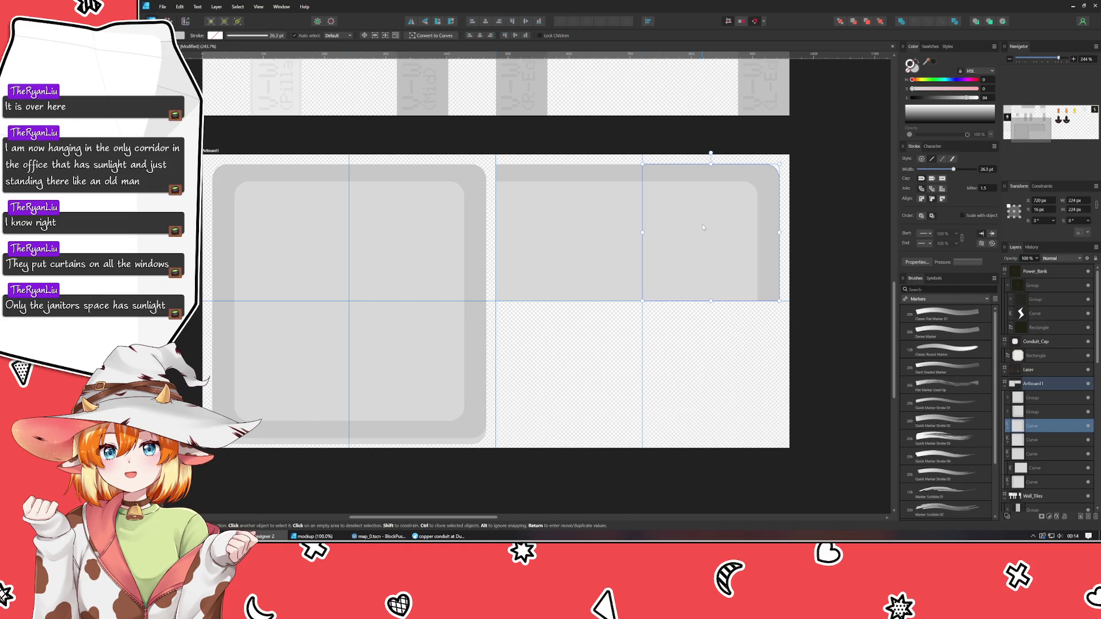
pyautogui.hotkey('ctrl', 'v')
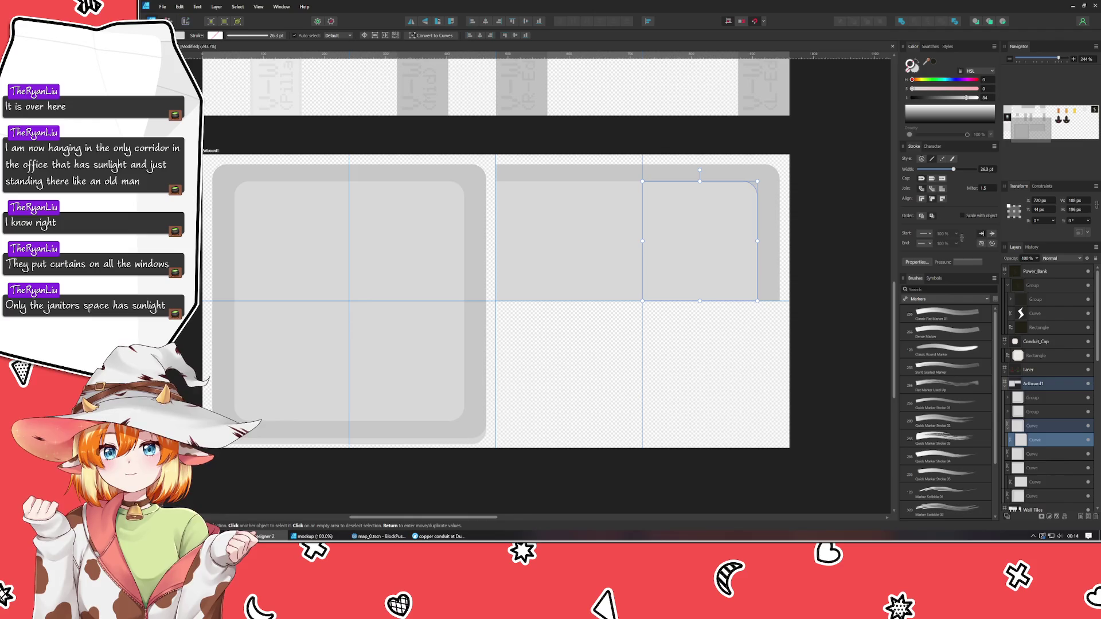
pyautogui.press('c')
pyautogui.click(756, 181)
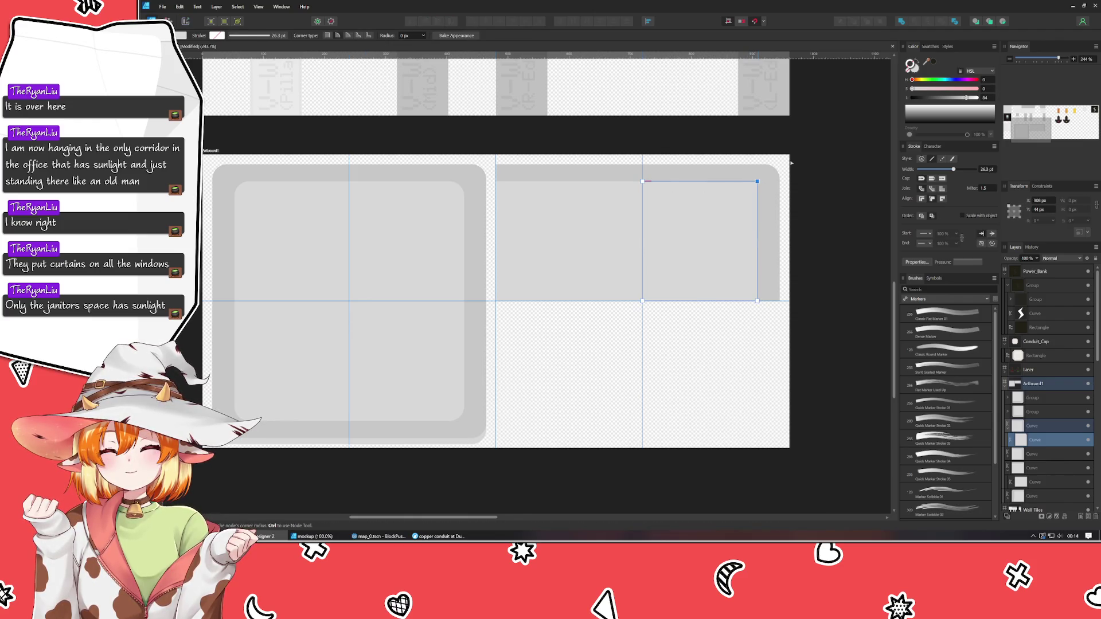
pyautogui.click(780, 164)
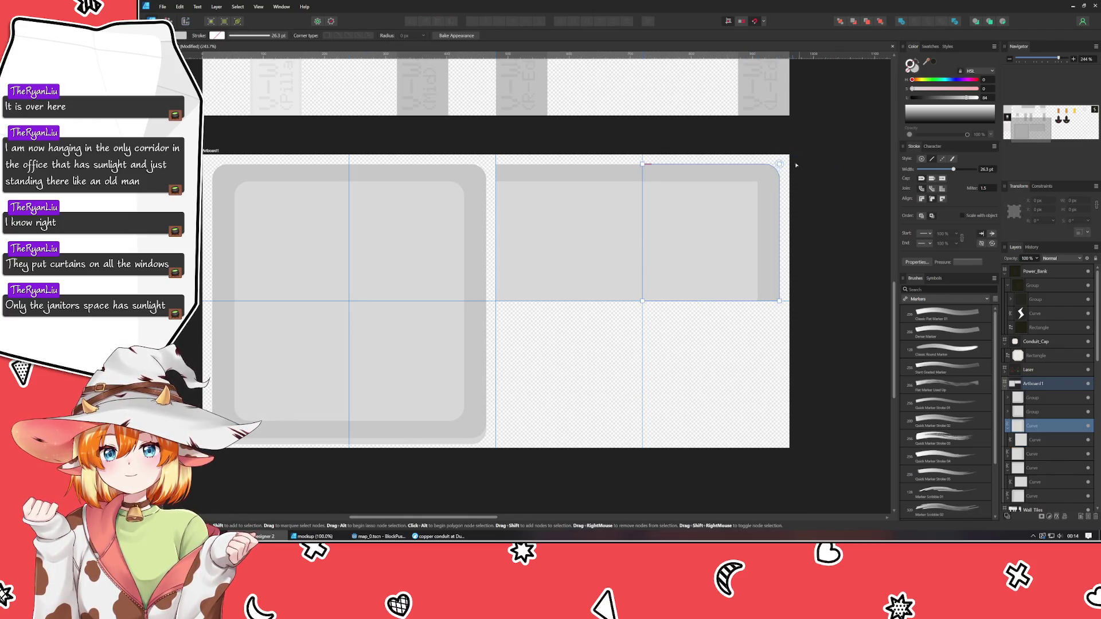
pyautogui.click(779, 164)
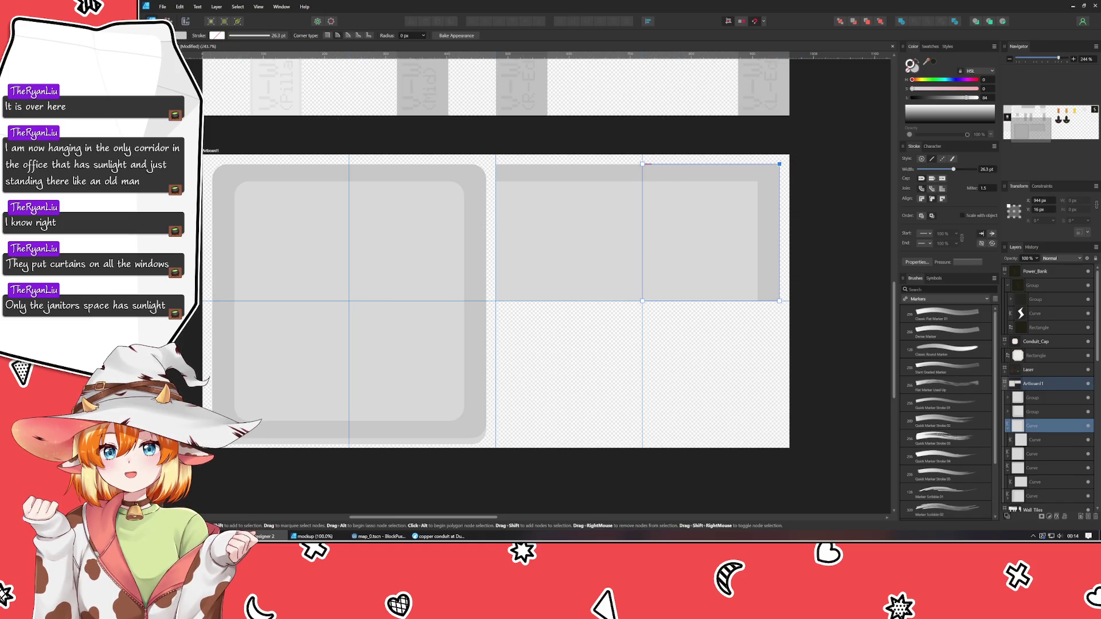
# Extend the outer and inner curves up to the artboard's top edge.
pyautogui.press('v')
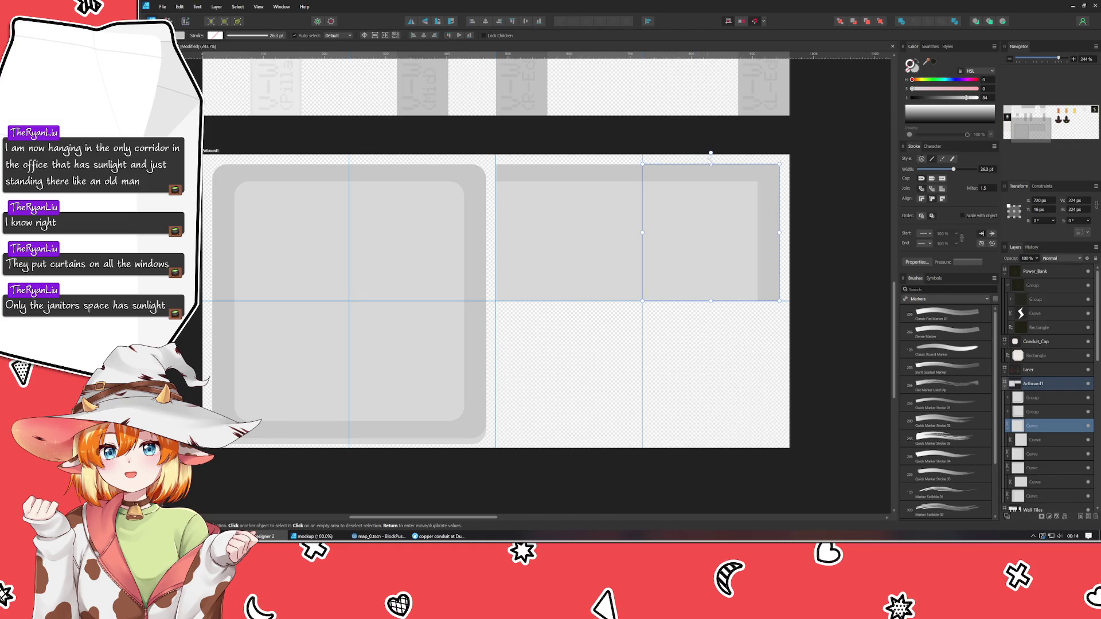
pyautogui.moveTo(711, 165); pyautogui.dragTo(700, 155)
pyautogui.click(699, 183)
pyautogui.click(559, 181)
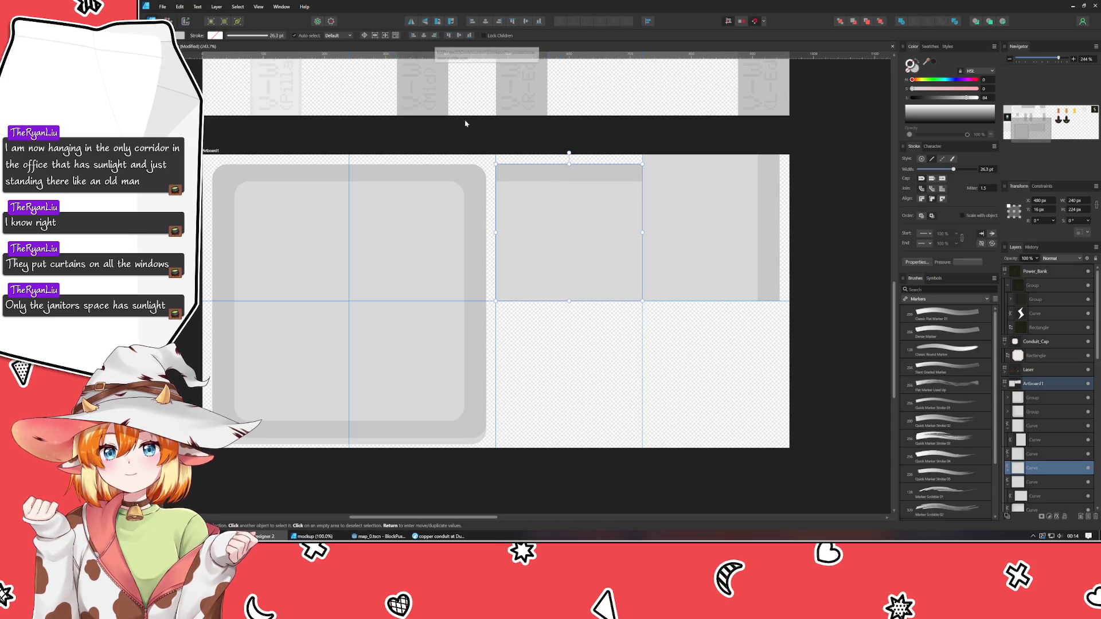
pyautogui.click(560, 332)
pyautogui.click(699, 267)
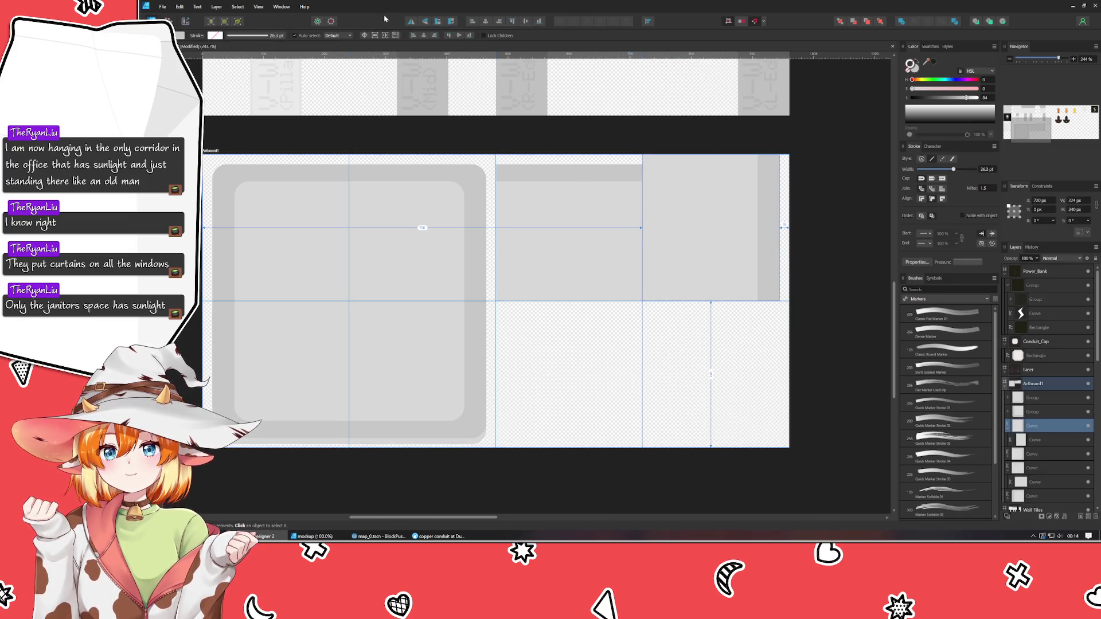
# Duplicate the right-edge wall piece, mirror it, and place it in the lower-right tile.
pyautogui.hotkey('ctrl', 'j')
pyautogui.click(412, 23)
pyautogui.moveTo(708, 231); pyautogui.dragTo(717, 376)
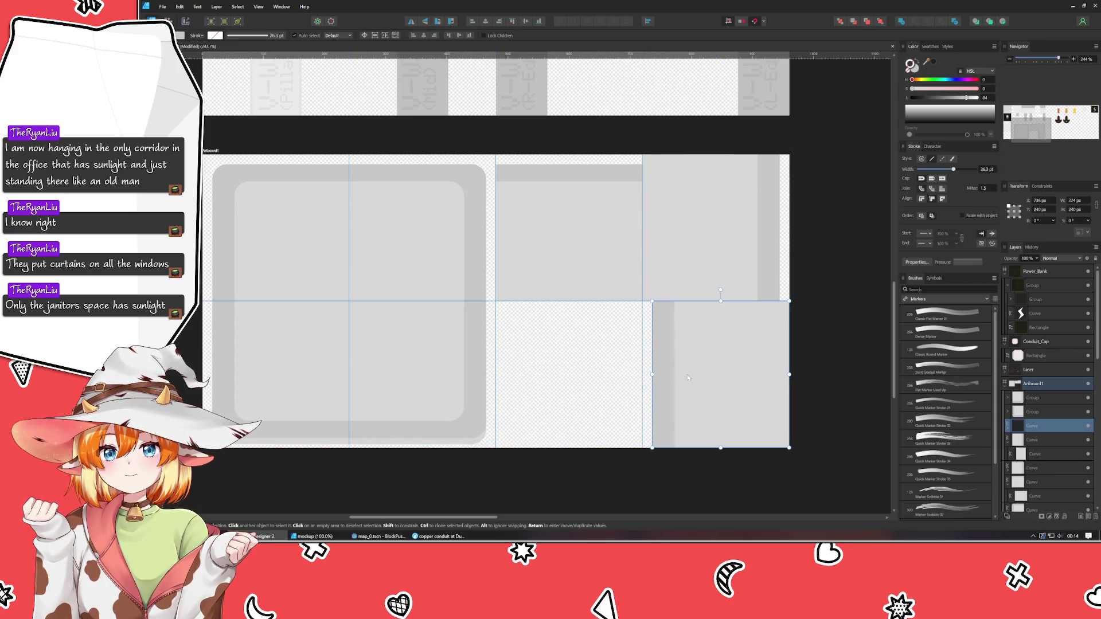
pyautogui.click(600, 339)
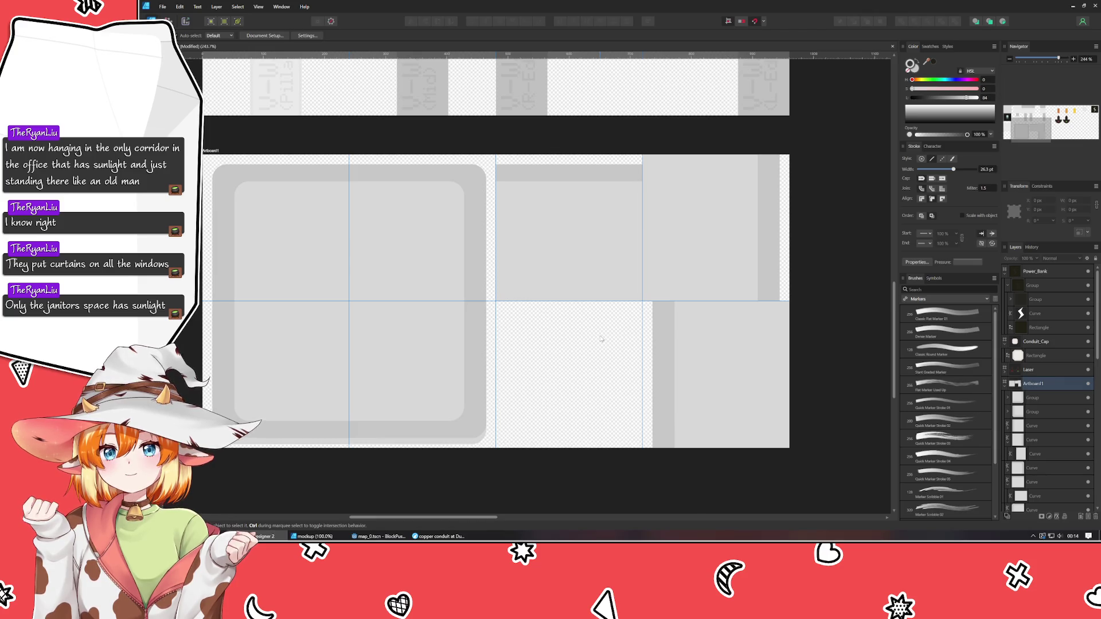
# Copy the lower-left tile group into the third column and select the curves inside it.
pyautogui.click(440, 383)
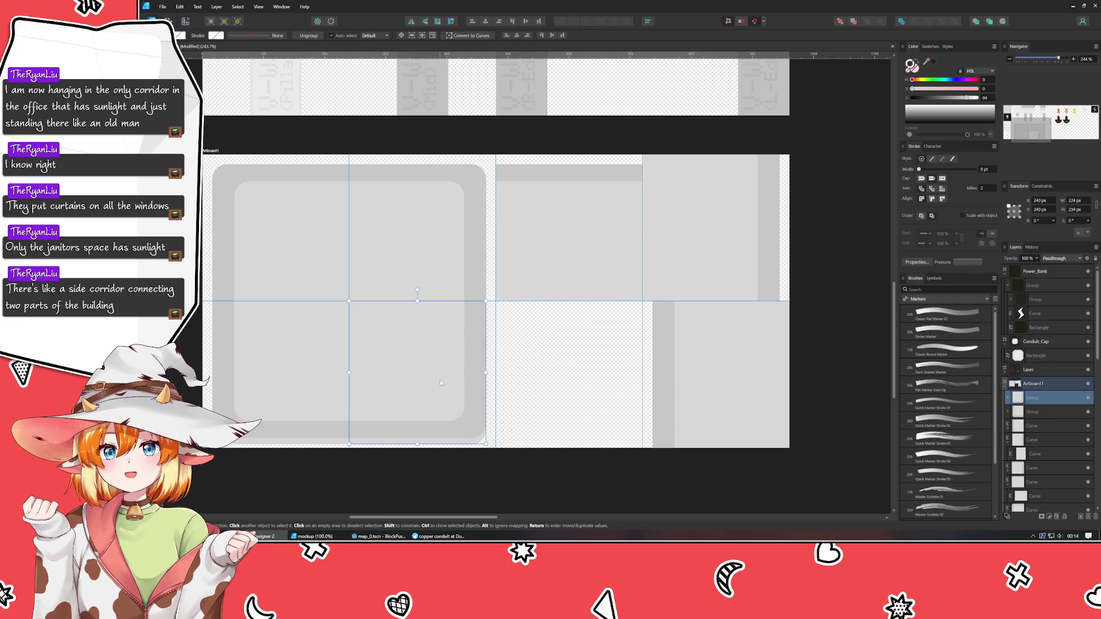
pyautogui.hotkey('ctrl', 'j')
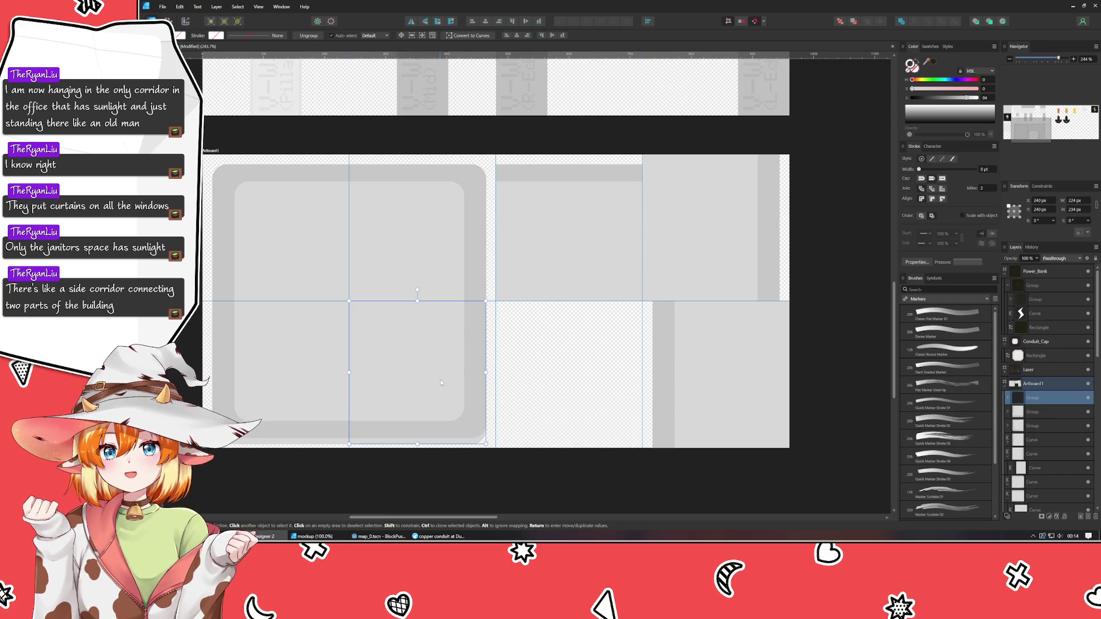
pyautogui.moveTo(426, 382); pyautogui.dragTo(572, 384)
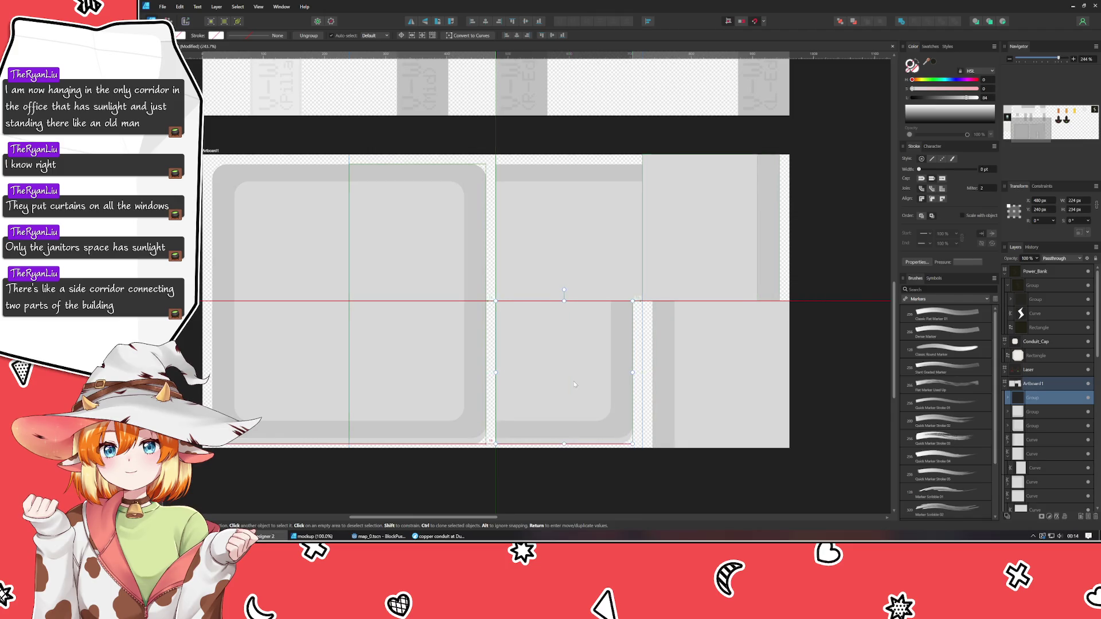
pyautogui.doubleClick(617, 440)
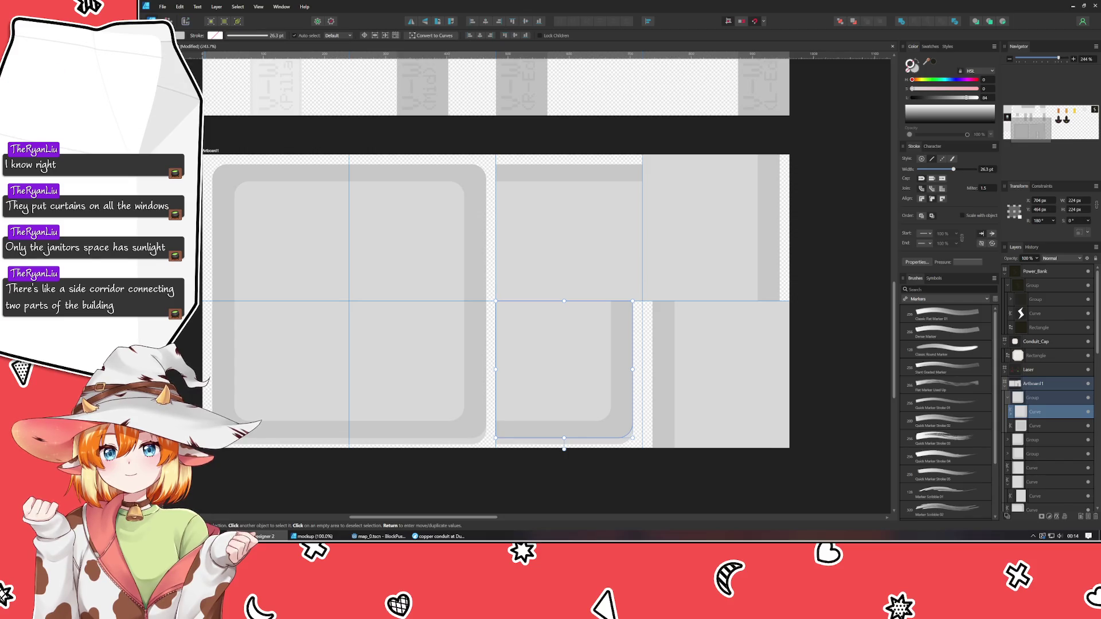
pyautogui.press('c')
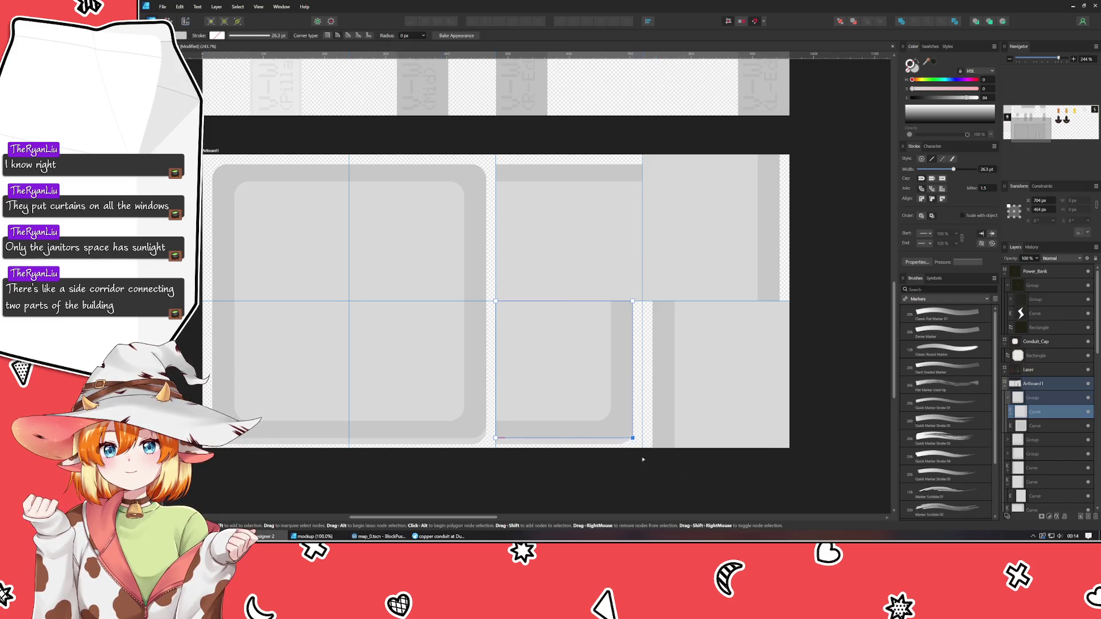
pyautogui.click(621, 444)
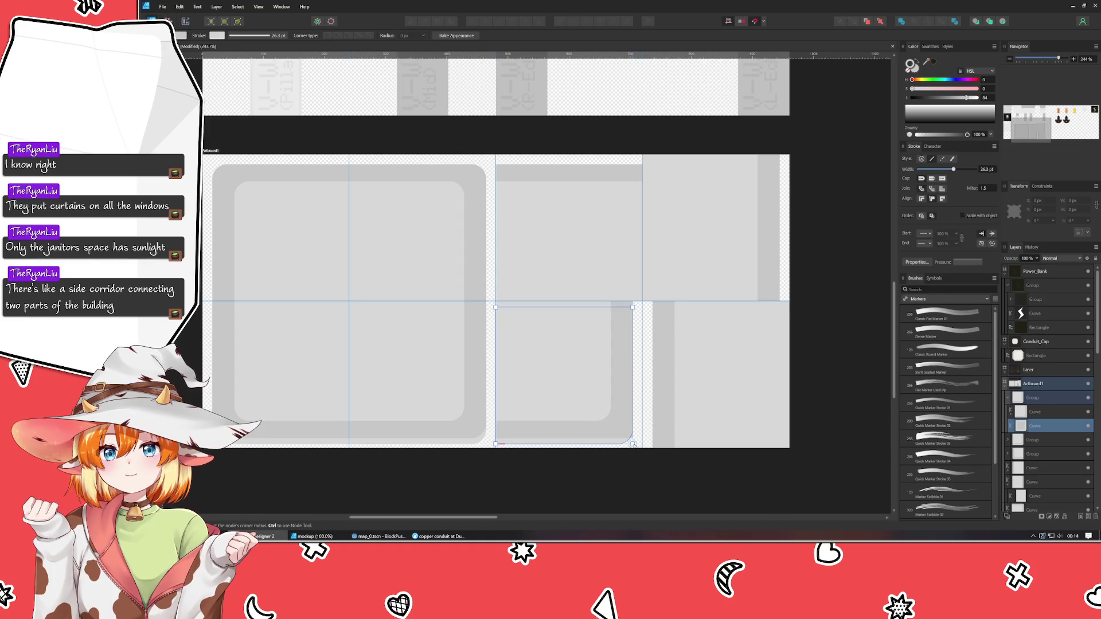
pyautogui.click(611, 423)
pyautogui.click(610, 422)
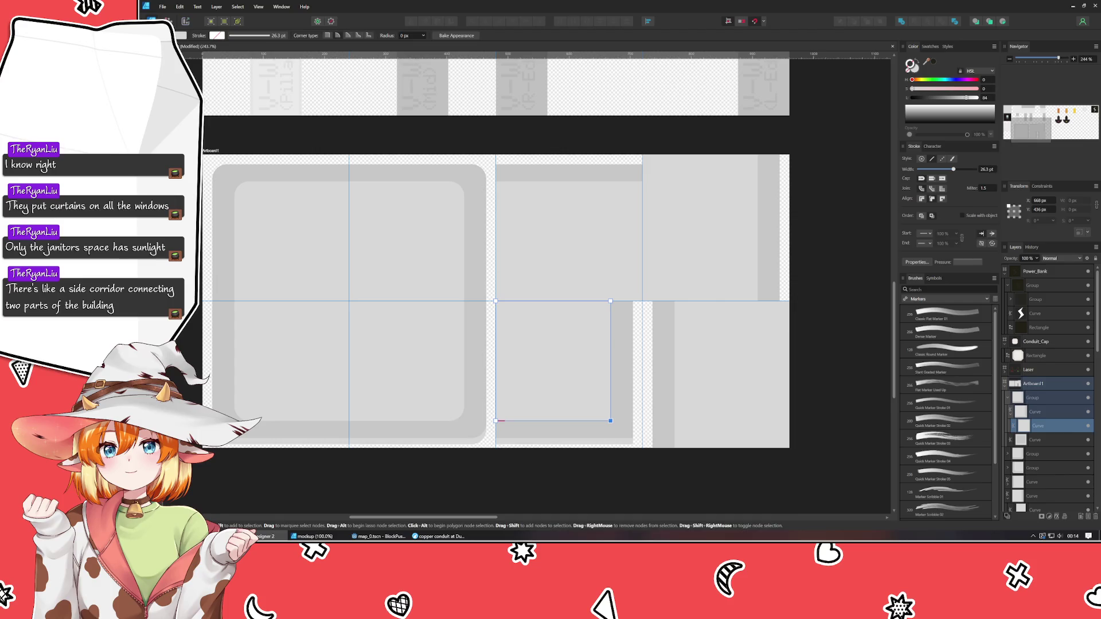
# Widen the group's curves from 224 to 240 px so they meet the next tile.
pyautogui.press('v')
pyautogui.click(615, 367)
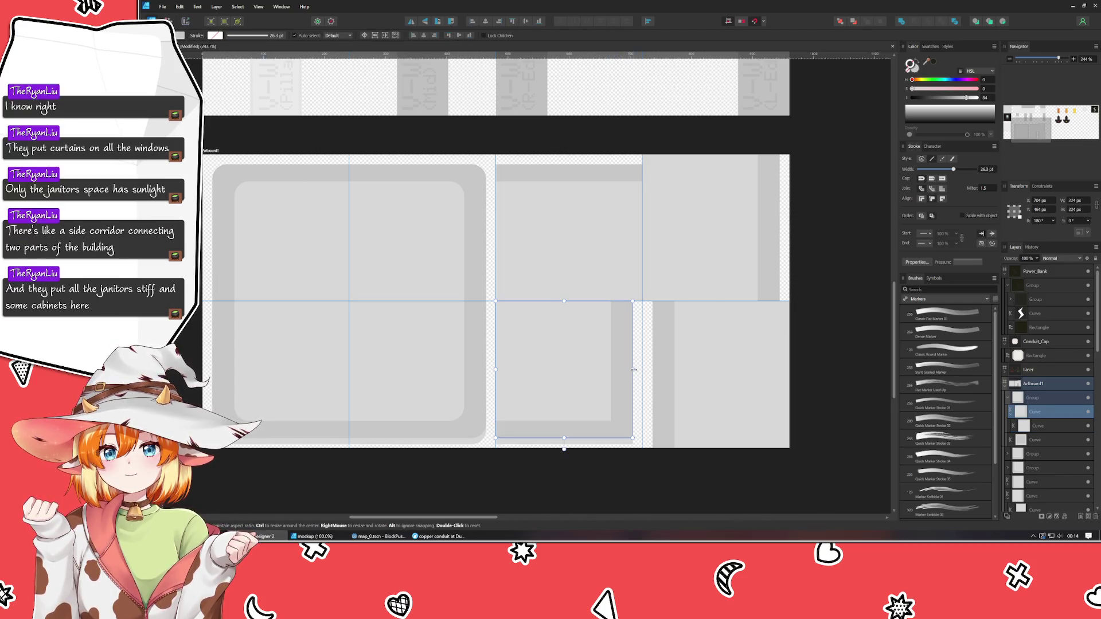
pyautogui.moveTo(633, 369); pyautogui.dragTo(642, 376)
pyautogui.click(612, 443)
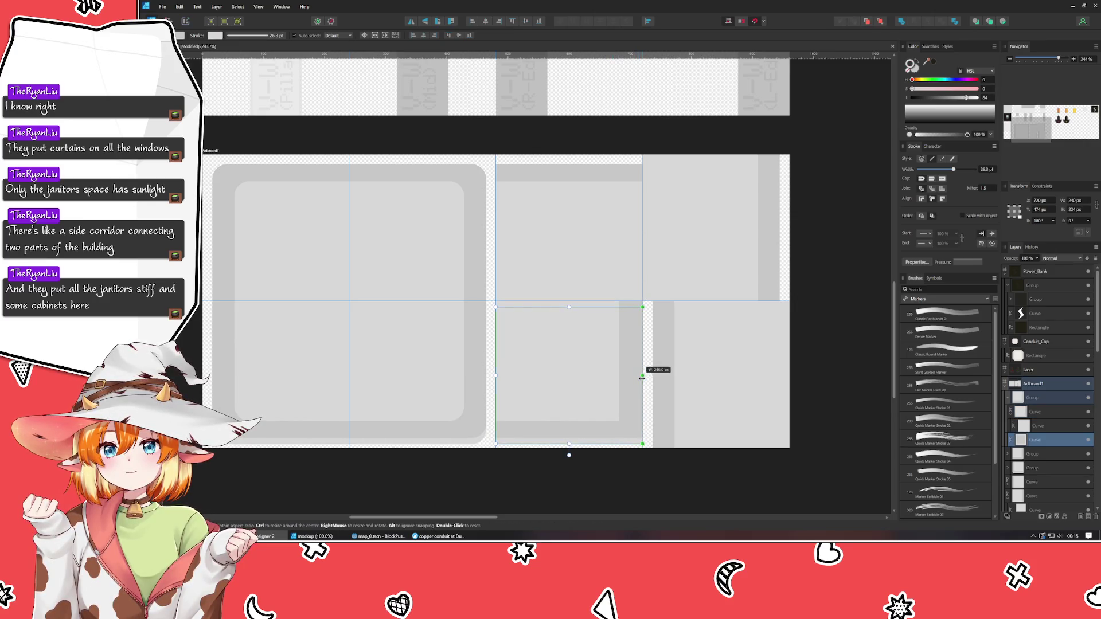
pyautogui.click(618, 372)
pyautogui.click(609, 377)
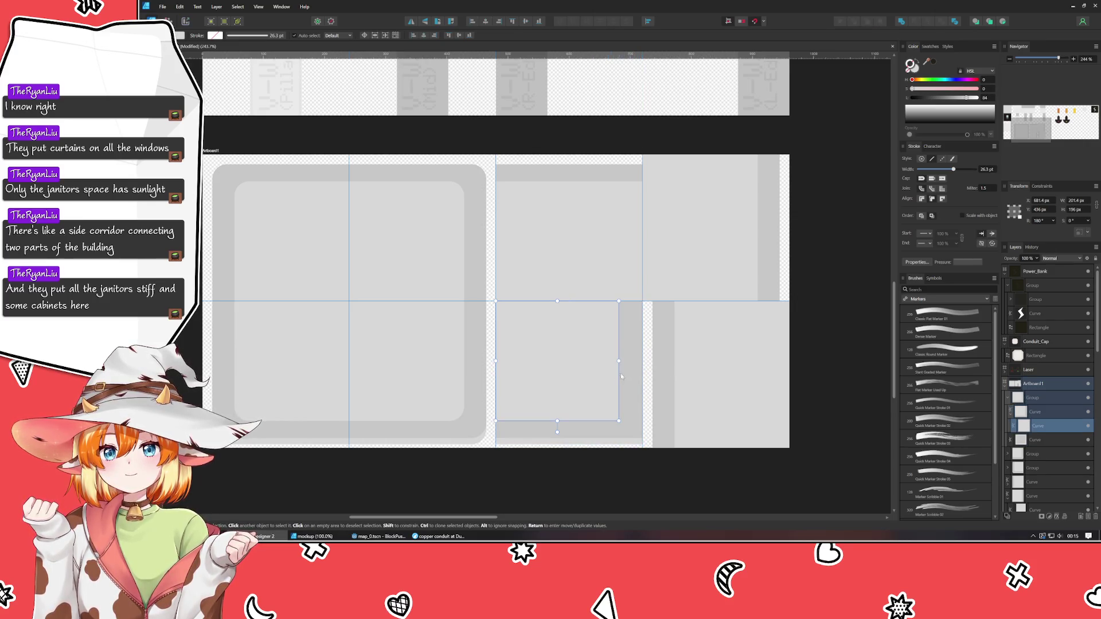
pyautogui.moveTo(642, 361); pyautogui.dragTo(641, 361)
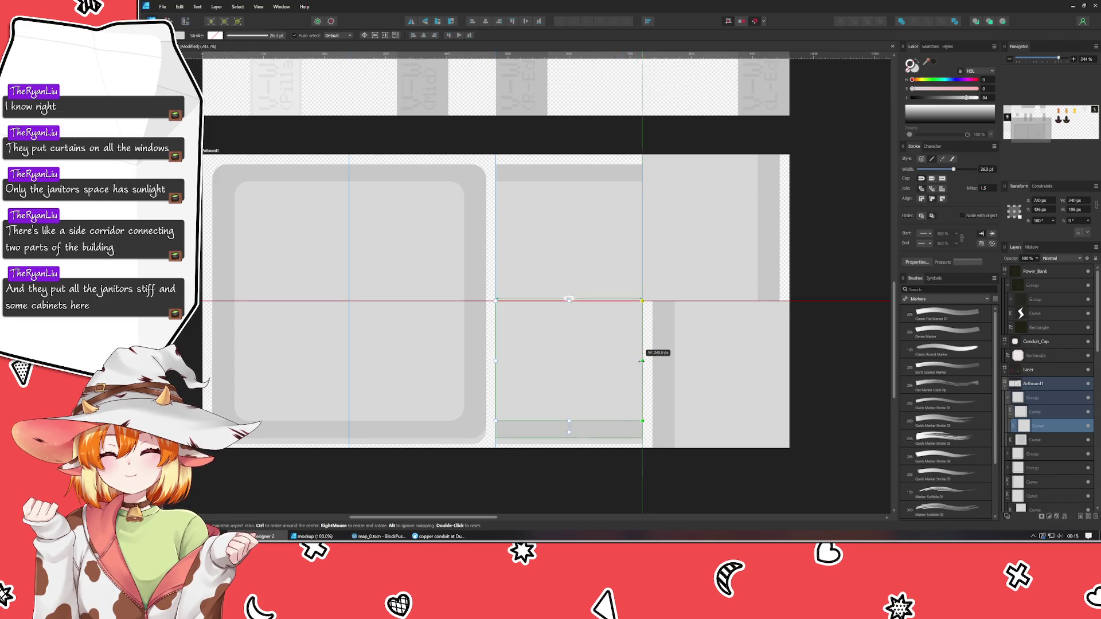
pyautogui.click(605, 434)
pyautogui.click(606, 439)
pyautogui.click(602, 492)
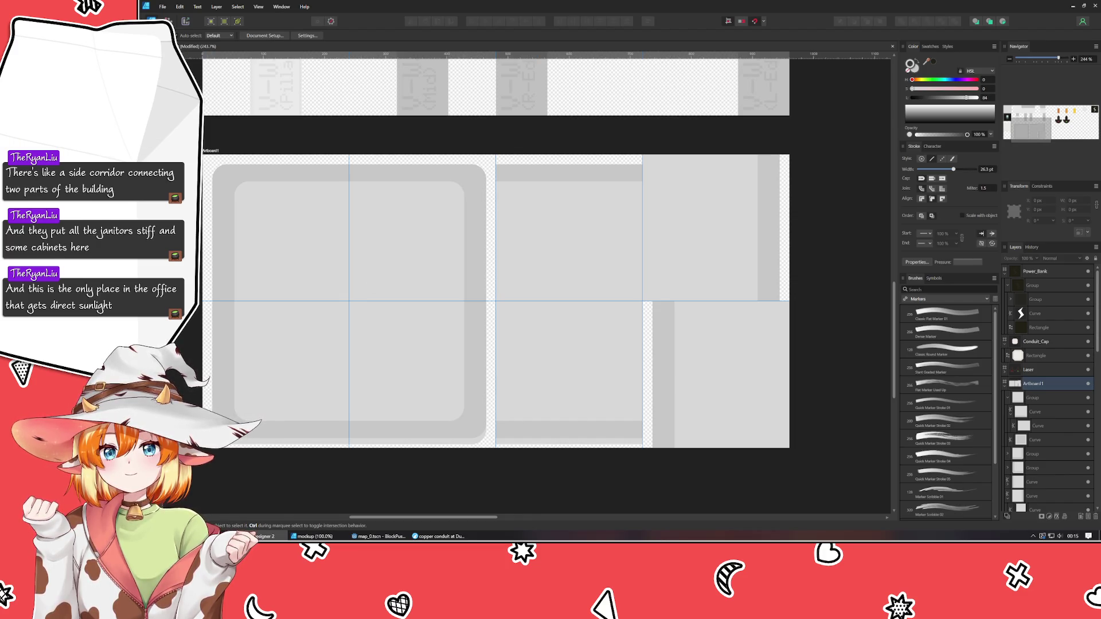
# Select the floor tile's rounded-rectangle curve, undoing an accidental move.
pyautogui.scroll(5, 493, 287)
pyautogui.hscroll(-4, 493, 287)
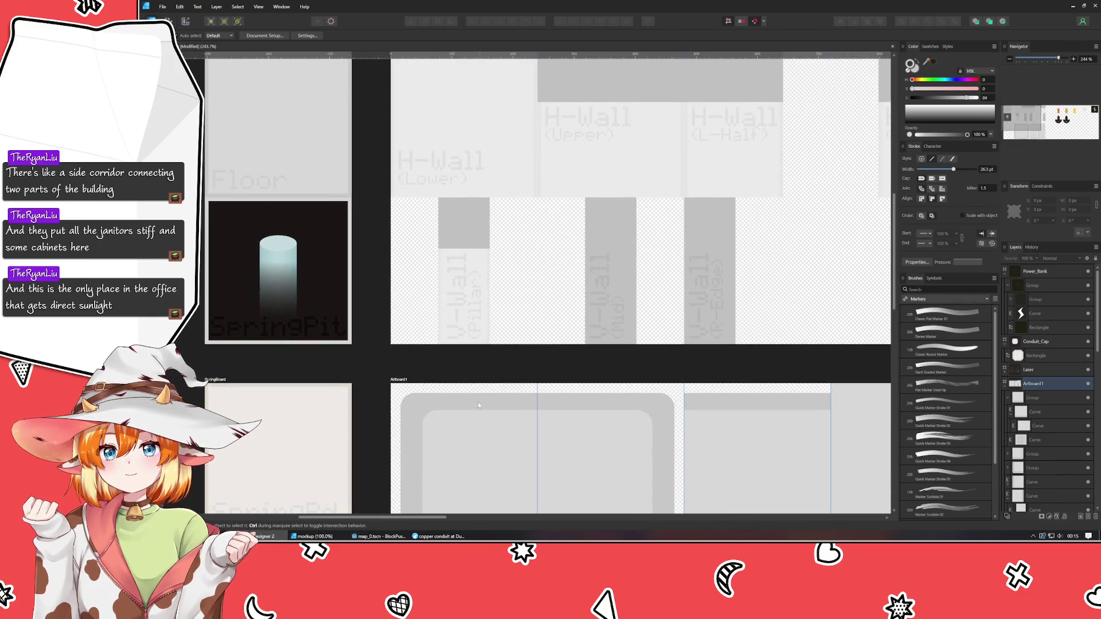
pyautogui.click(493, 439)
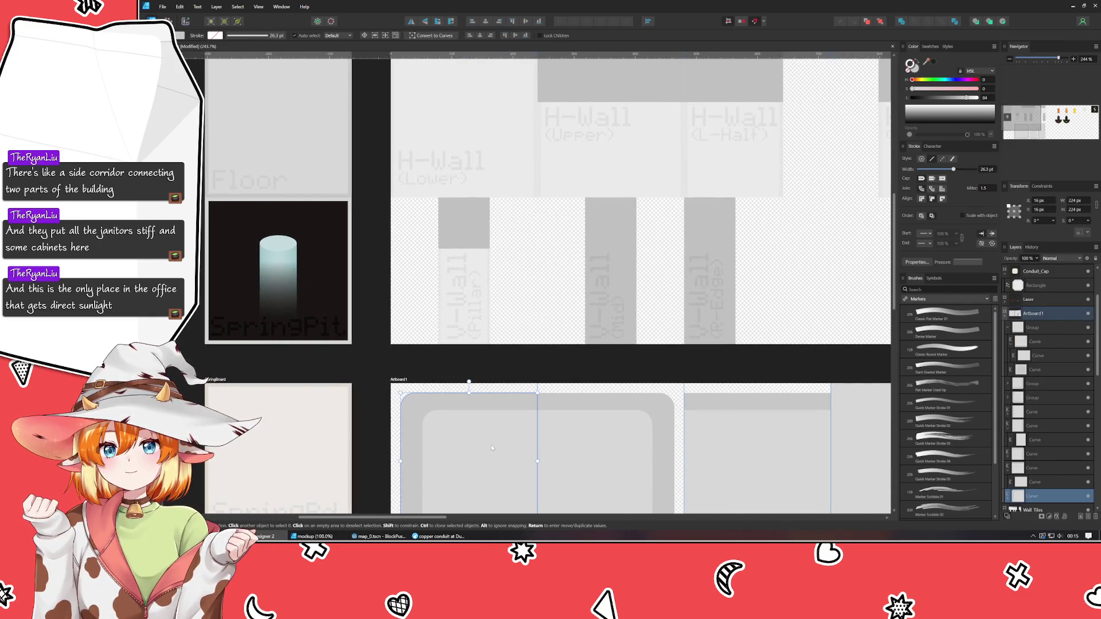
pyautogui.moveTo(494, 446)
pyautogui.mouseDown()
pyautogui.moveTo(280, 121)
pyautogui.moveTo(288, 129)
pyautogui.mouseUp()
pyautogui.hotkey('ctrl', 'z')
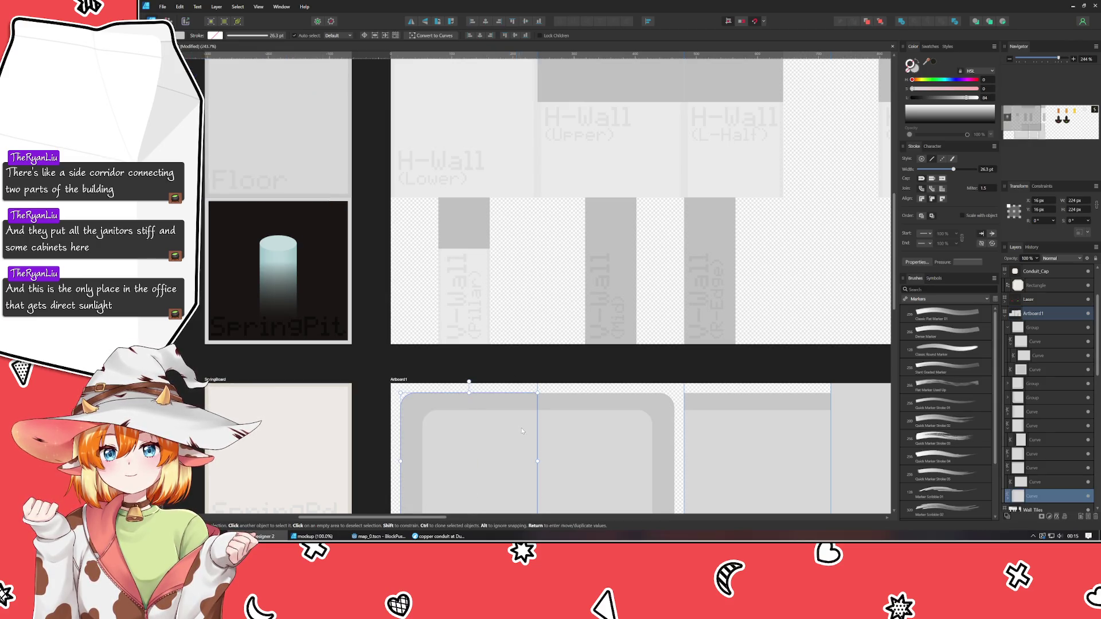
pyautogui.scroll(-3, 441, 294)
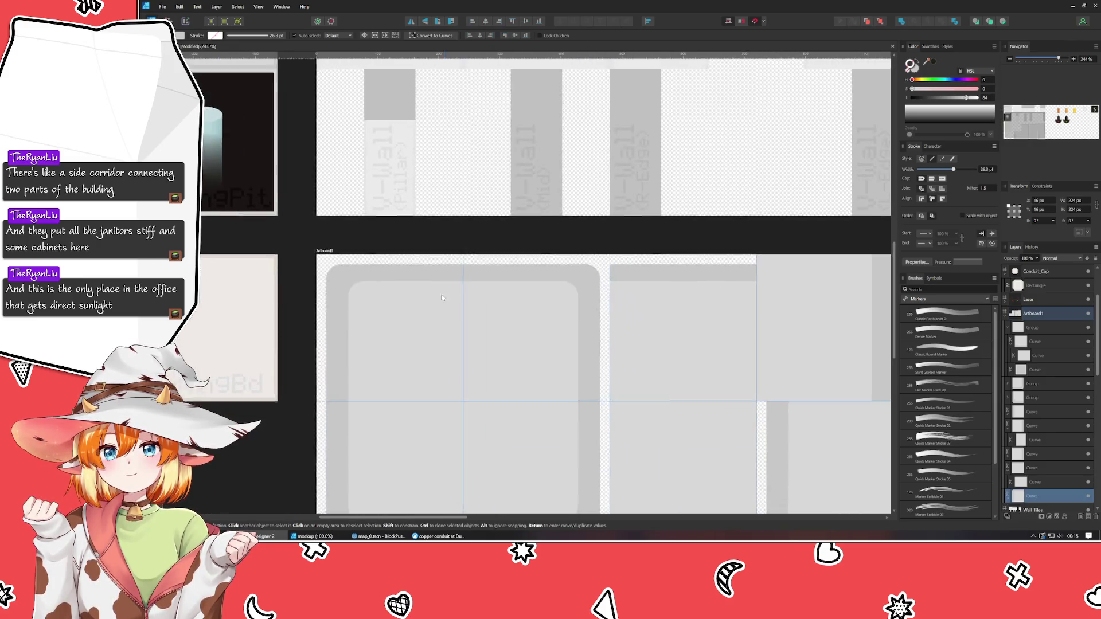
# Tint the inner top-left quarter curve pale grey-green using the Hue and Saturation sliders.
pyautogui.click(918, 81)
pyautogui.hotkey('ctrl', 'd')
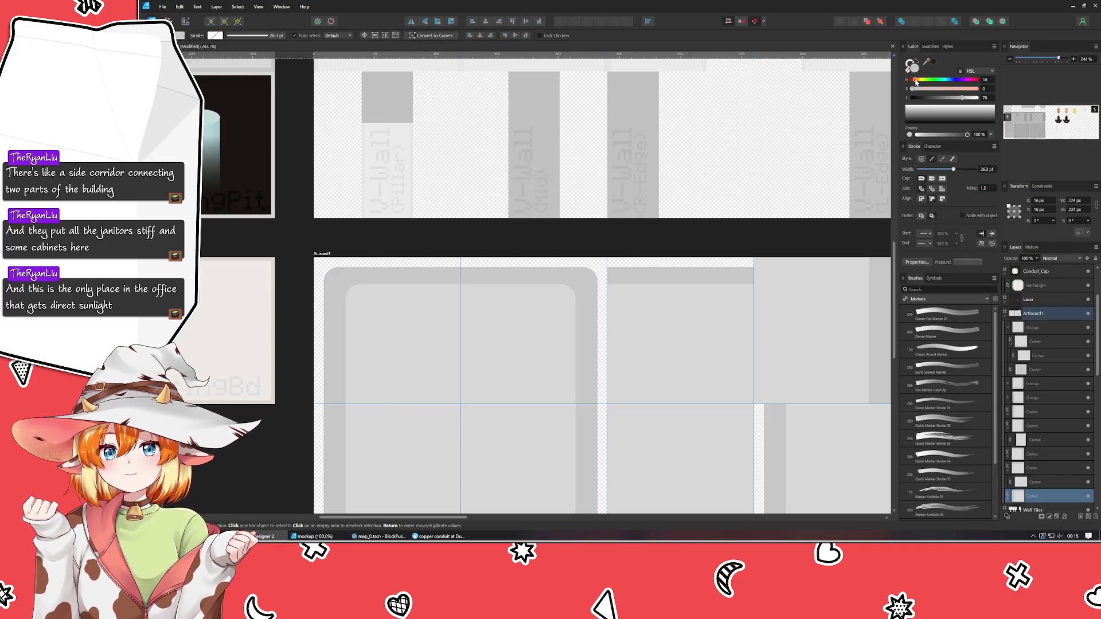
pyautogui.moveTo(916, 82); pyautogui.dragTo(910, 80)
pyautogui.click(395, 357)
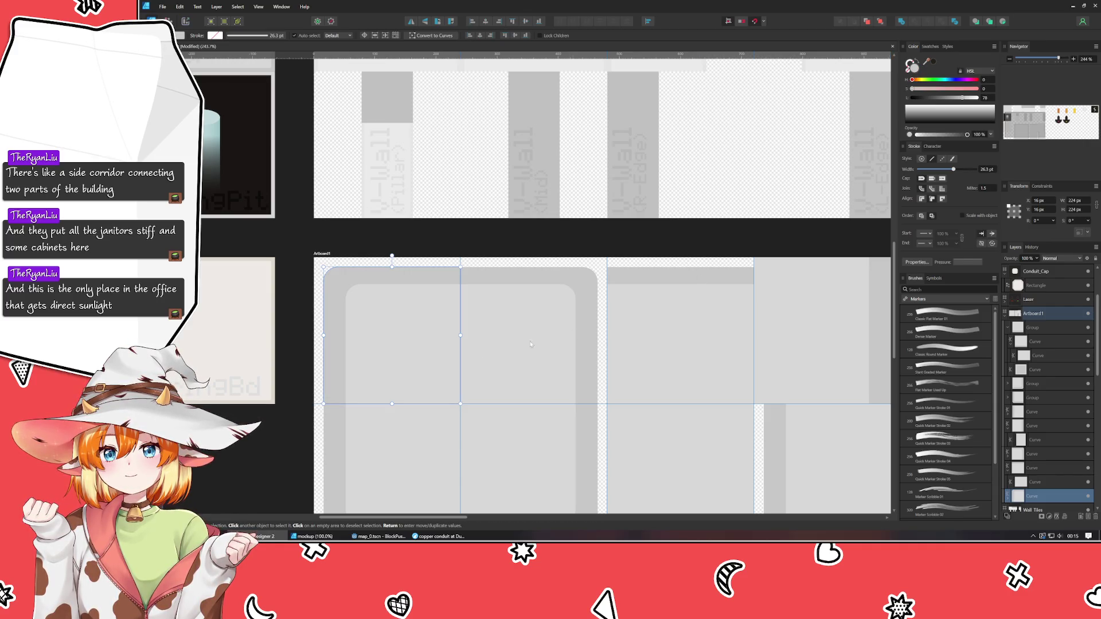
pyautogui.click(395, 357)
pyautogui.click(918, 81)
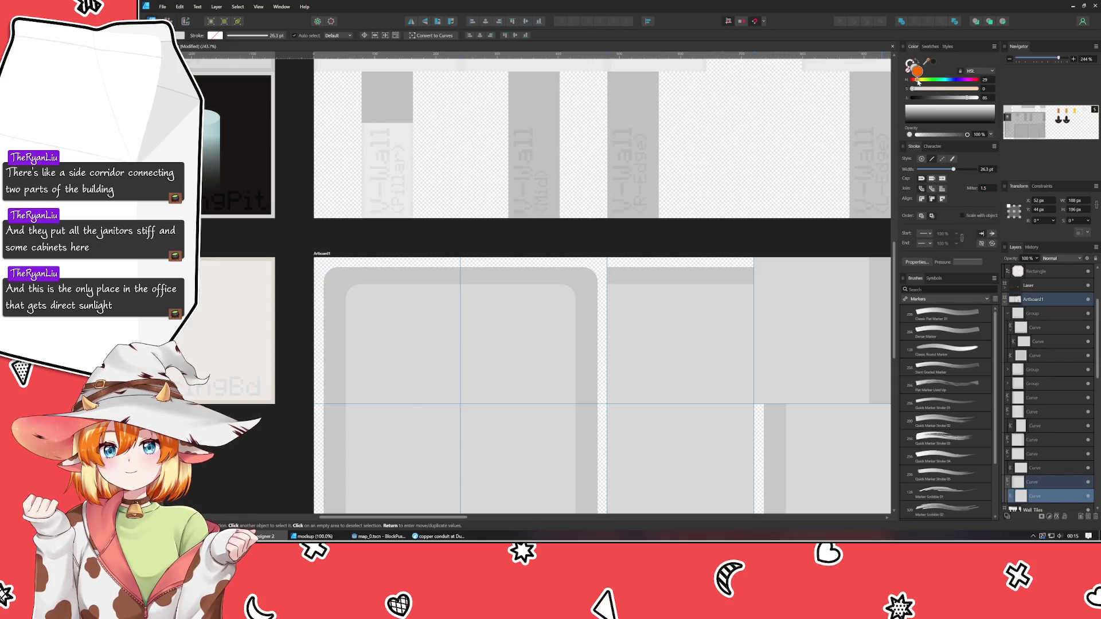
pyautogui.moveTo(911, 89); pyautogui.dragTo(930, 81)
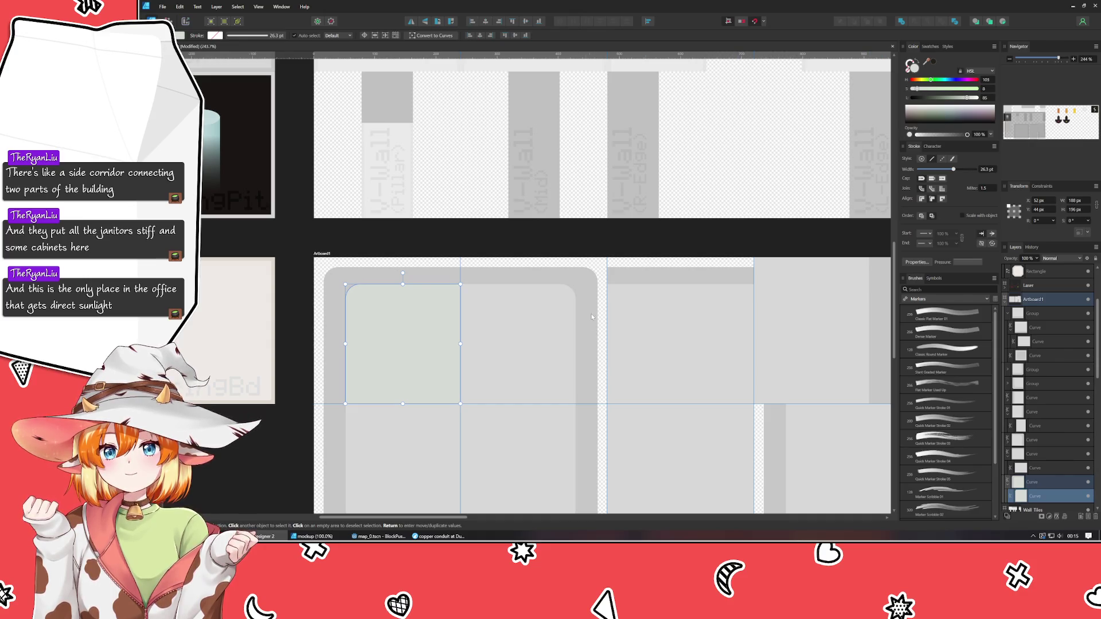
# Select the neighbouring grey rounded rectangle plus three more tile pieces.
pyautogui.moveTo(564, 298)
pyautogui.mouseDown()
pyautogui.moveTo(534, 213)
pyautogui.moveTo(475, 226)
pyautogui.mouseUp()
pyautogui.click(475, 225)
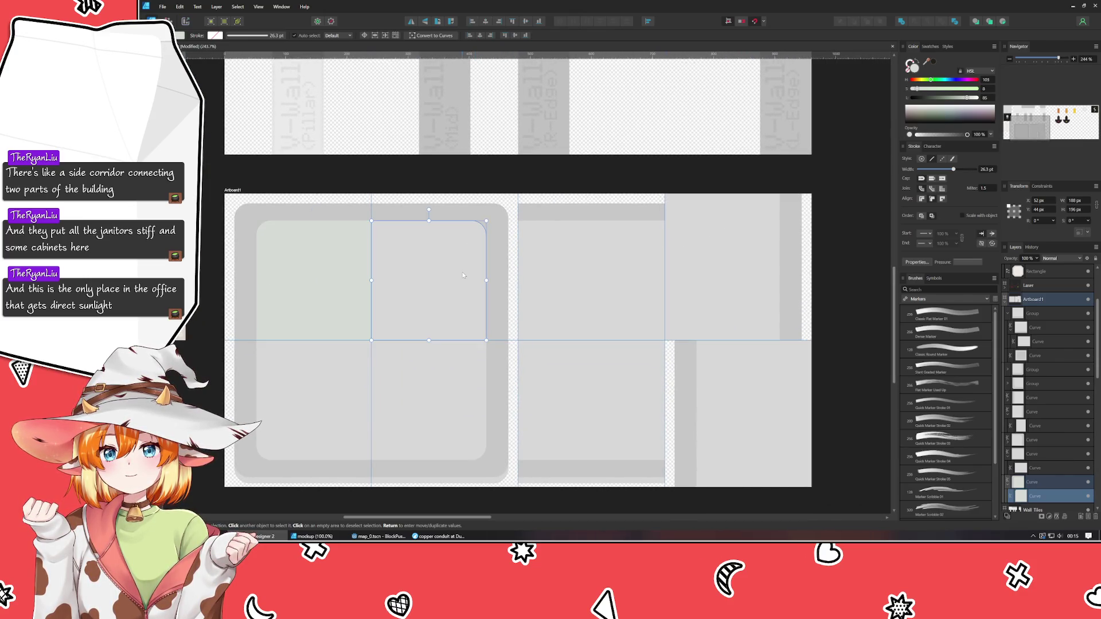
pyautogui.keyDown('shift'); pyautogui.click(428, 386); pyautogui.keyUp('shift')
pyautogui.keyDown('shift'); pyautogui.click(570, 311); pyautogui.keyUp('shift')
pyautogui.keyDown('shift'); pyautogui.click(562, 387); pyautogui.keyUp('shift')
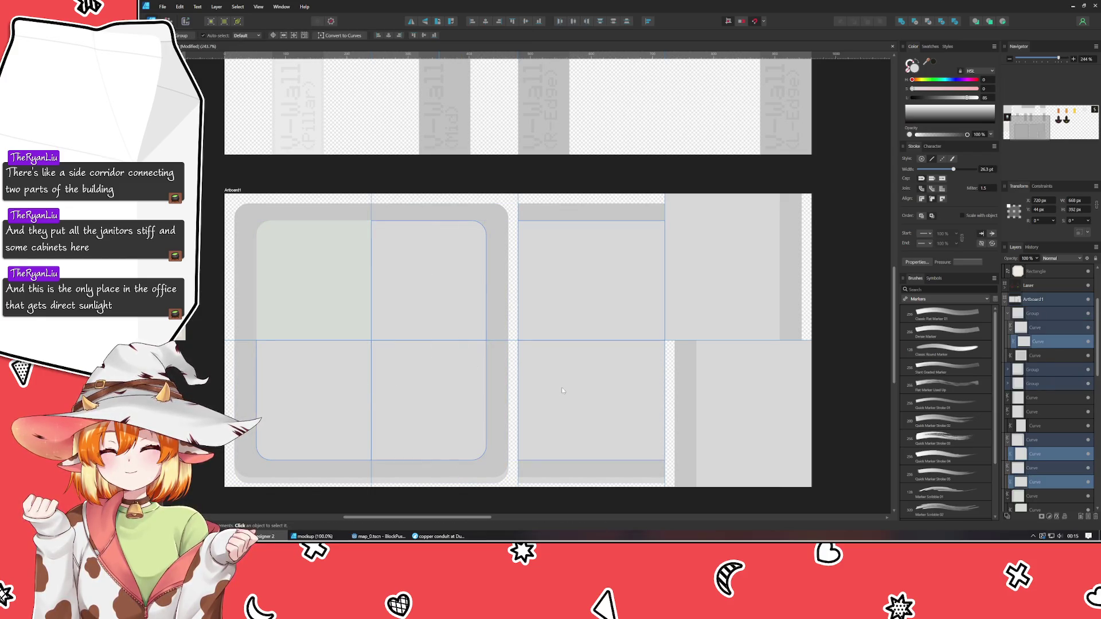
# Add the last pieces to the selection and fill them with the recent grey-green swatch.
pyautogui.keyDown('shift'); pyautogui.click(710, 401); pyautogui.keyUp('shift')
pyautogui.keyDown('shift'); pyautogui.click(704, 293); pyautogui.keyUp('shift')
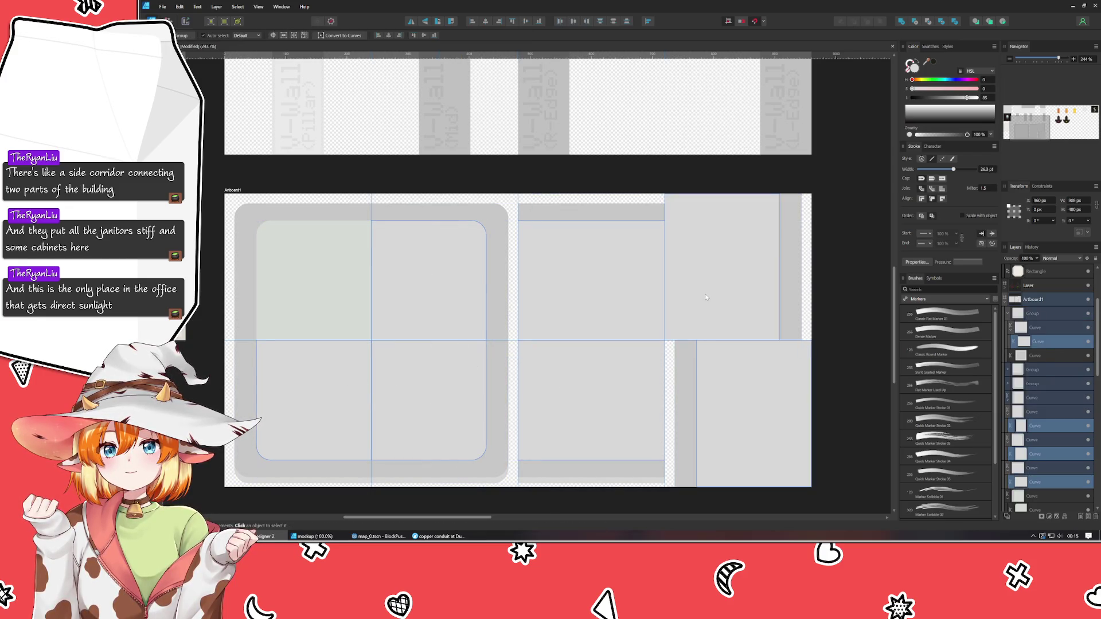
pyautogui.click(929, 49)
pyautogui.click(923, 81)
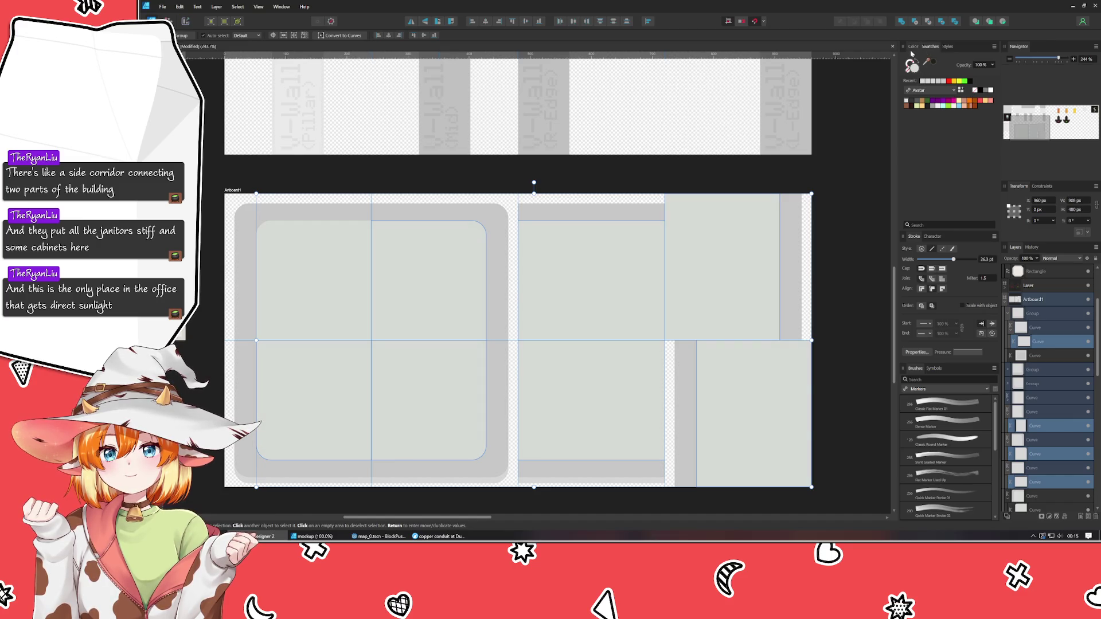
pyautogui.click(914, 48)
# Shift the top-left piece's hue to 70 and make it slightly more tinted.
pyautogui.doubleClick(320, 211)
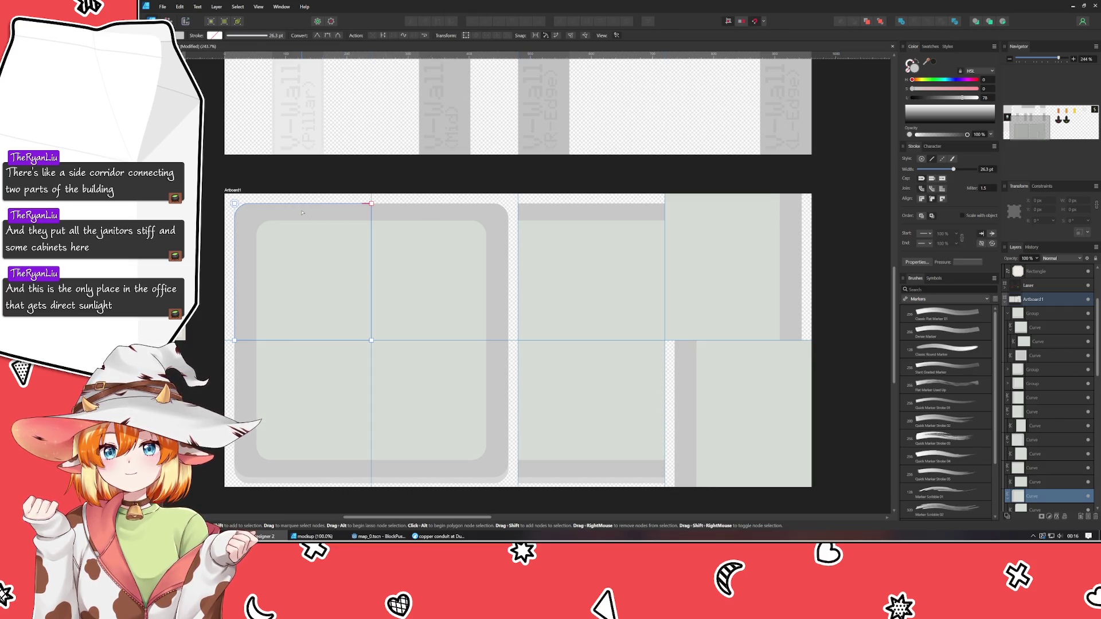
pyautogui.press('v')
pyautogui.click(929, 81)
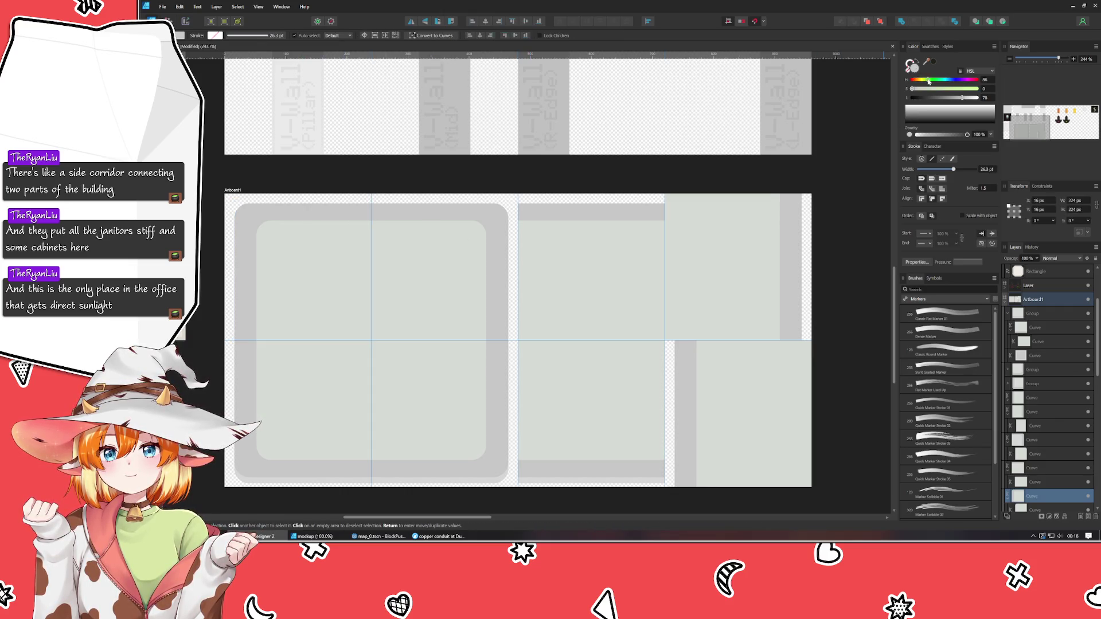
pyautogui.moveTo(928, 81); pyautogui.dragTo(914, 92)
pyautogui.moveTo(914, 92); pyautogui.dragTo(917, 94)
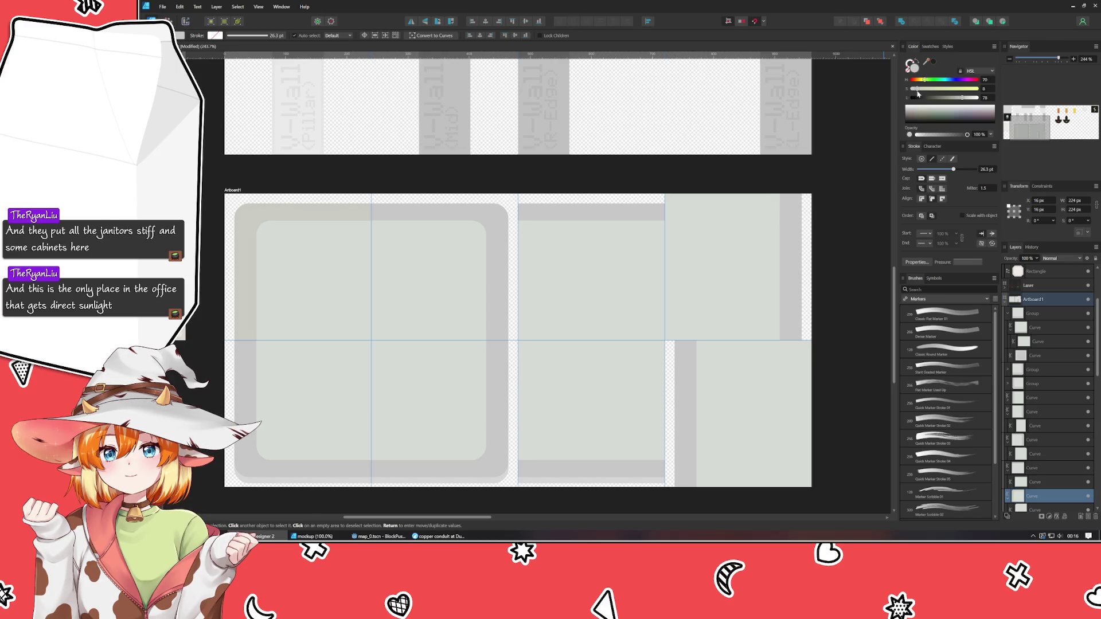
# Select the remaining top-left, middle, right and bottom-strip pieces, then clear the selection.
pyautogui.keyDown('shift'); pyautogui.click(427, 219); pyautogui.keyUp('shift')
pyautogui.keyDown('shift'); pyautogui.click(494, 367); pyautogui.keyUp('shift')
pyautogui.keyDown('shift'); pyautogui.click(327, 370); pyautogui.keyUp('shift')
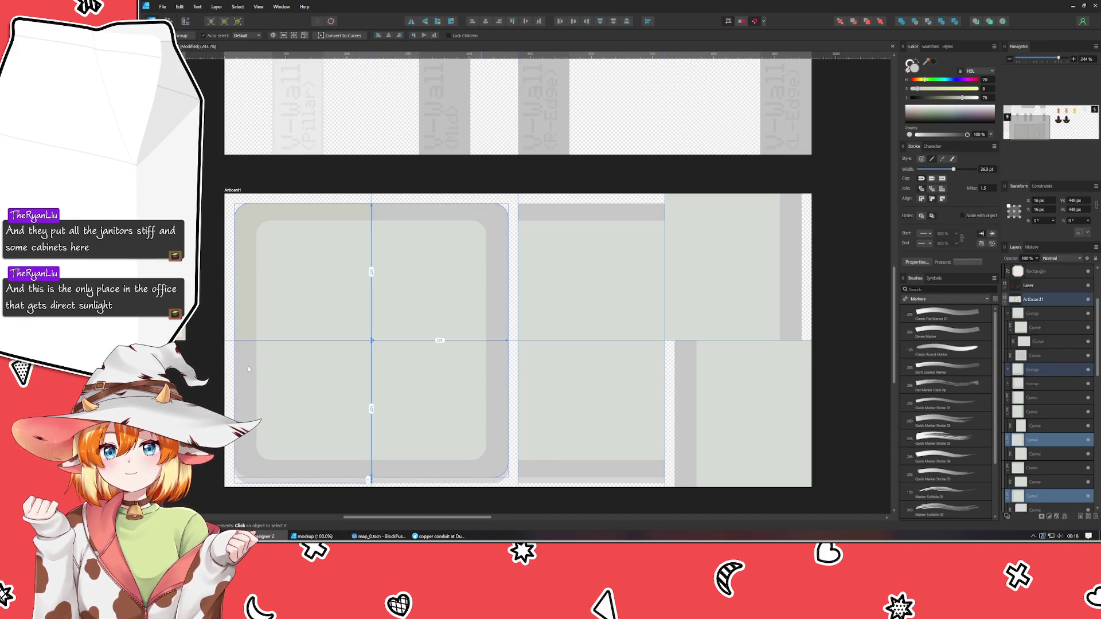
pyautogui.keyDown('shift'); pyautogui.click(591, 269); pyautogui.keyUp('shift')
pyautogui.keyDown('shift'); pyautogui.click(590, 211); pyautogui.keyUp('shift')
pyautogui.keyDown('shift'); pyautogui.click(782, 284); pyautogui.keyUp('shift')
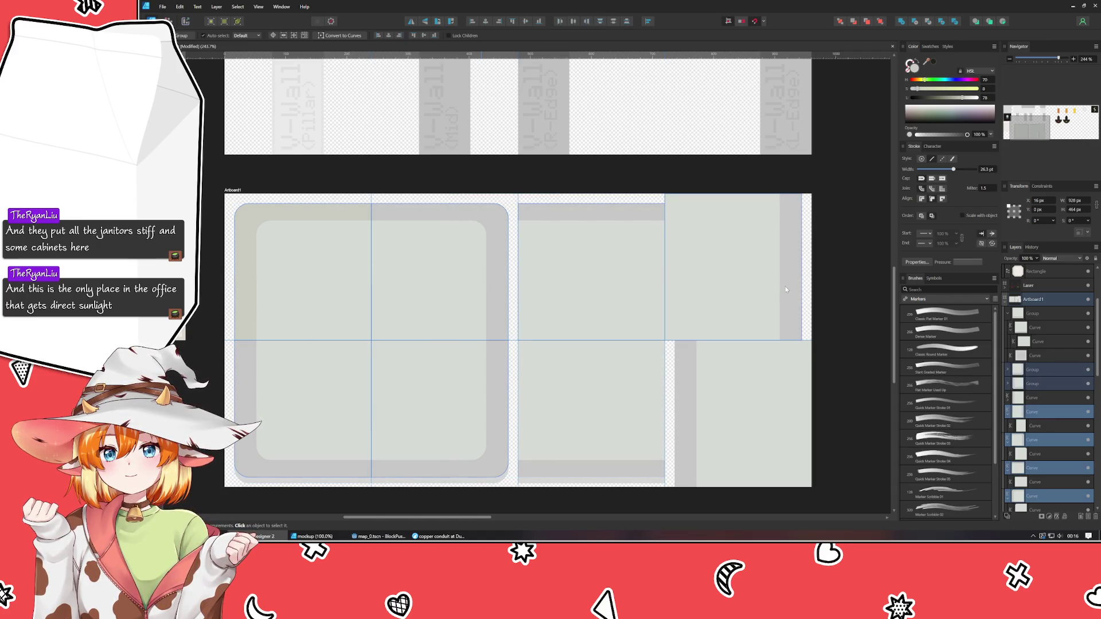
pyautogui.keyDown('shift'); pyautogui.click(689, 369); pyautogui.keyUp('shift')
pyautogui.keyDown('shift'); pyautogui.click(569, 473); pyautogui.keyUp('shift')
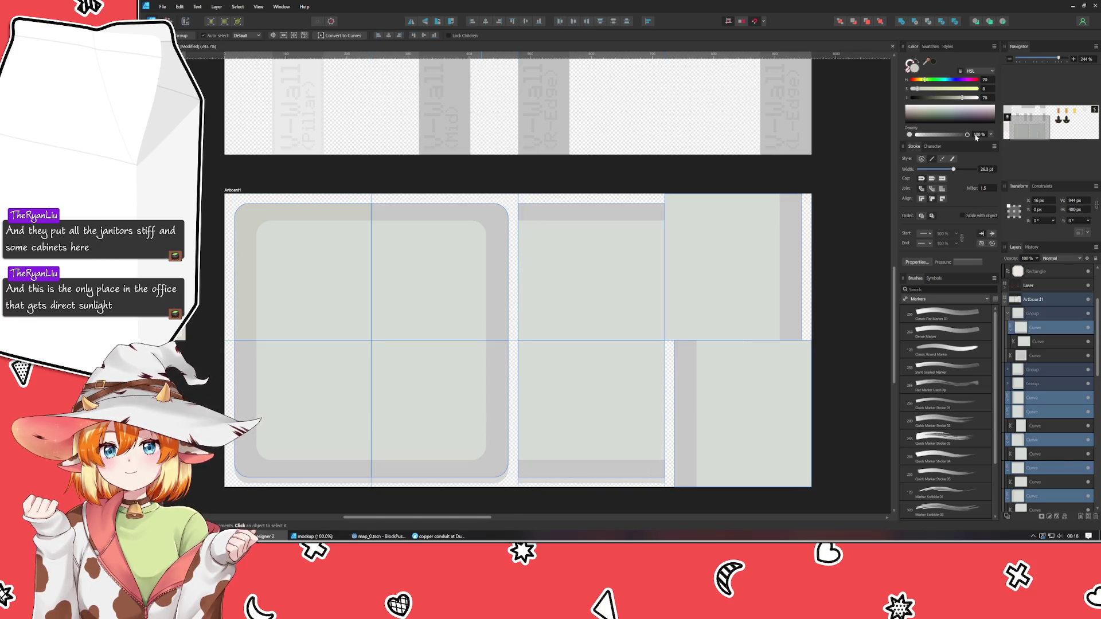
pyautogui.click(929, 46)
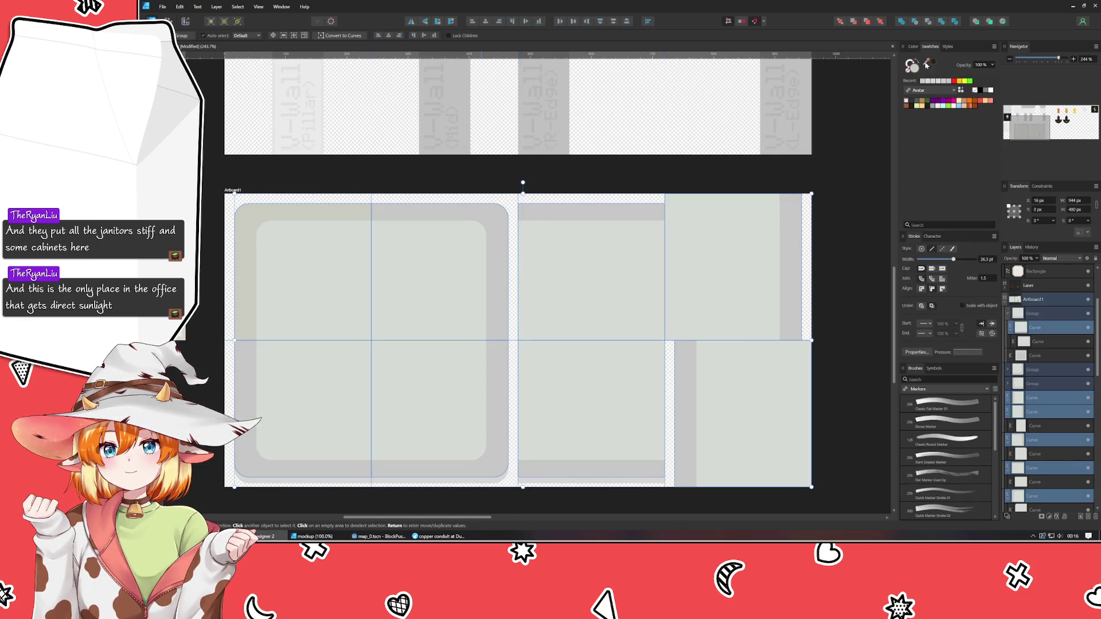
pyautogui.click(865, 199)
pyautogui.scroll(-3, 799, 257)
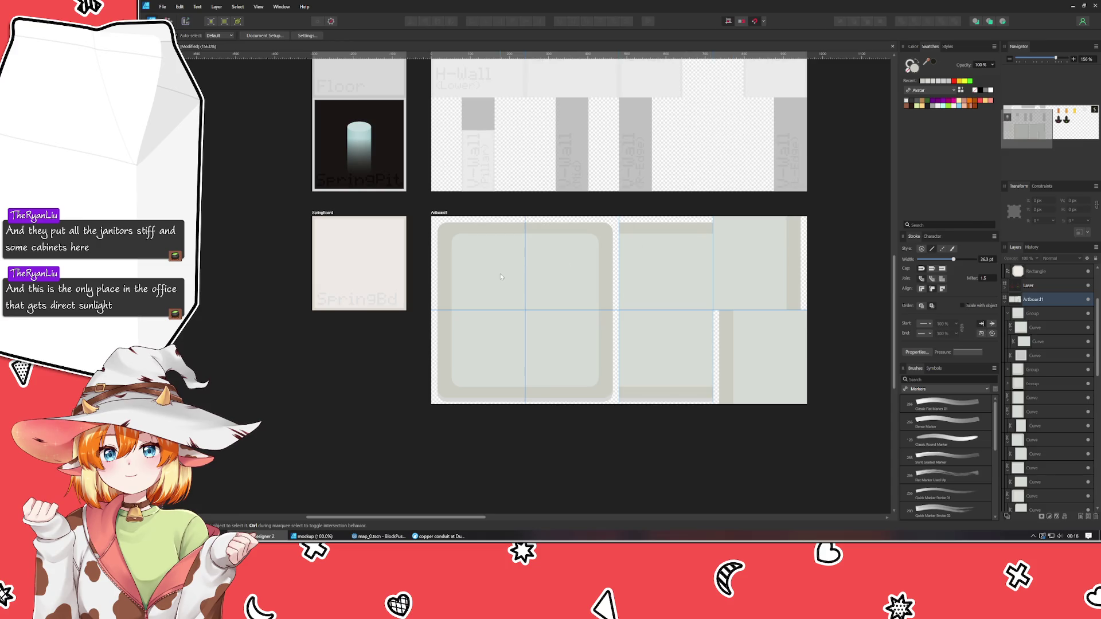
# Place a rounded tile piece at the top of the Floor_Tiles artboard.
pyautogui.moveTo(500, 277)
pyautogui.mouseDown()
pyautogui.moveTo(479, 206)
pyautogui.moveTo(427, 202)
pyautogui.moveTo(384, 177)
pyautogui.moveTo(408, 195)
pyautogui.mouseUp()
pyautogui.hotkey('ctrl', 'z')
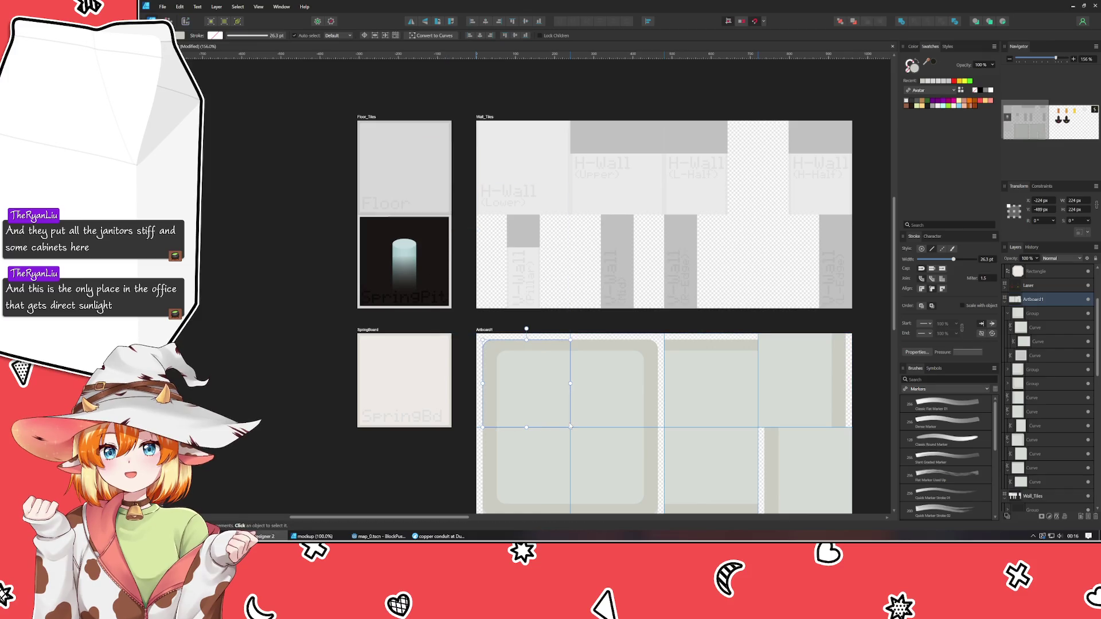
pyautogui.moveTo(535, 469); pyautogui.dragTo(408, 146)
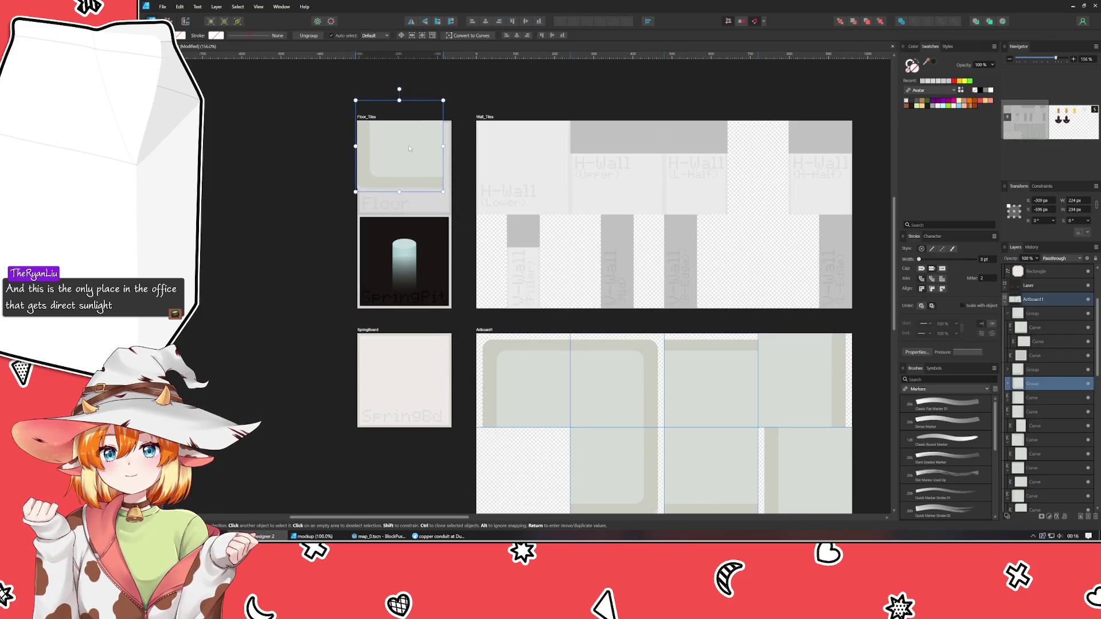
pyautogui.click(348, 192)
# Select a single curve inside Artboard1's bottom-left tile group.
pyautogui.click(524, 470)
pyautogui.scroll(-5, 516, 459)
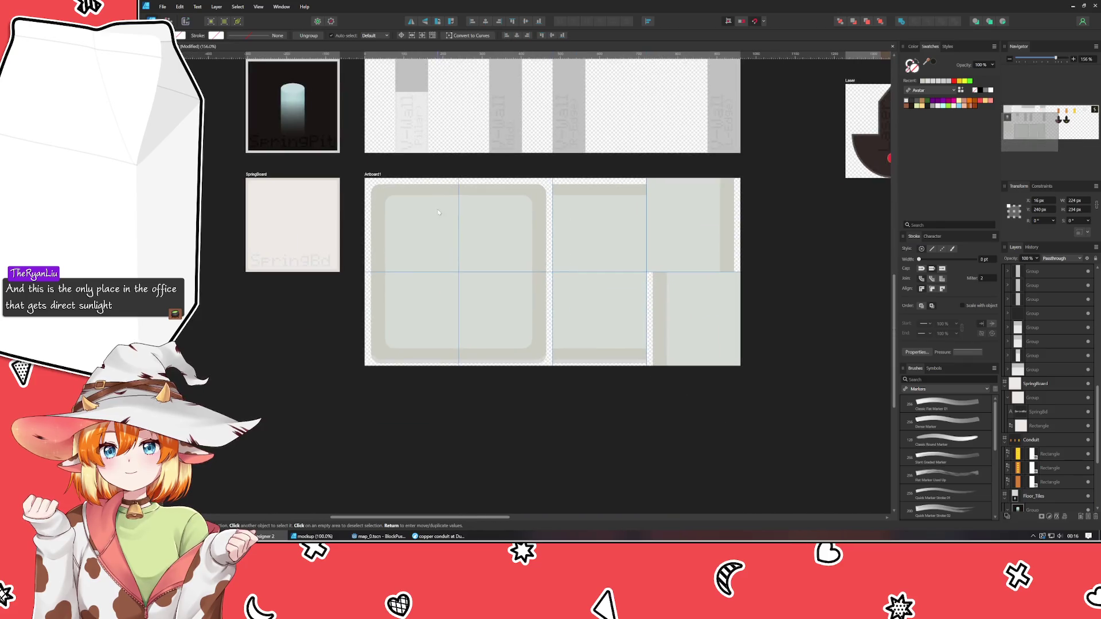
pyautogui.scroll(4, 484, 352)
pyautogui.doubleClick(431, 374)
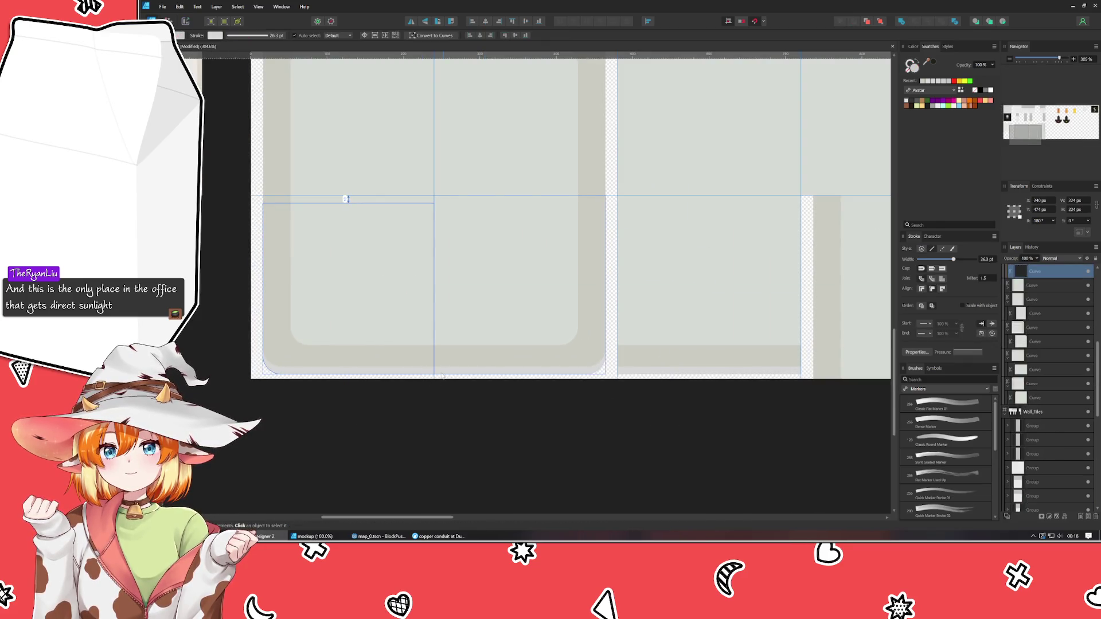
# Try a saturated pink stroke on the bottom row of tile pieces, then undo it.
pyautogui.click(474, 373)
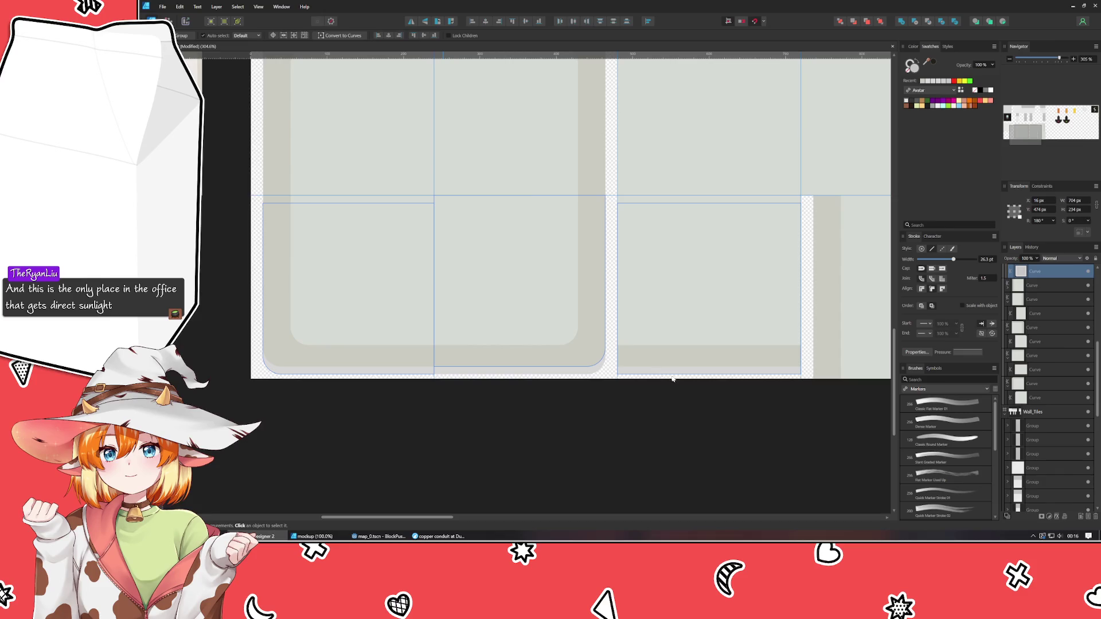
pyautogui.click(914, 47)
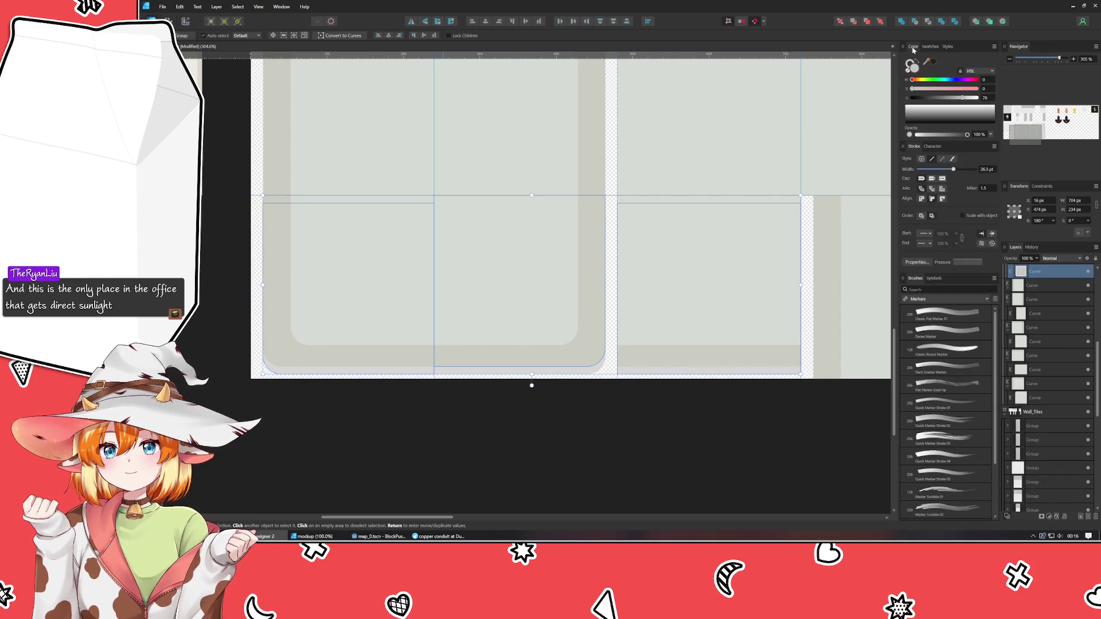
pyautogui.click(908, 69)
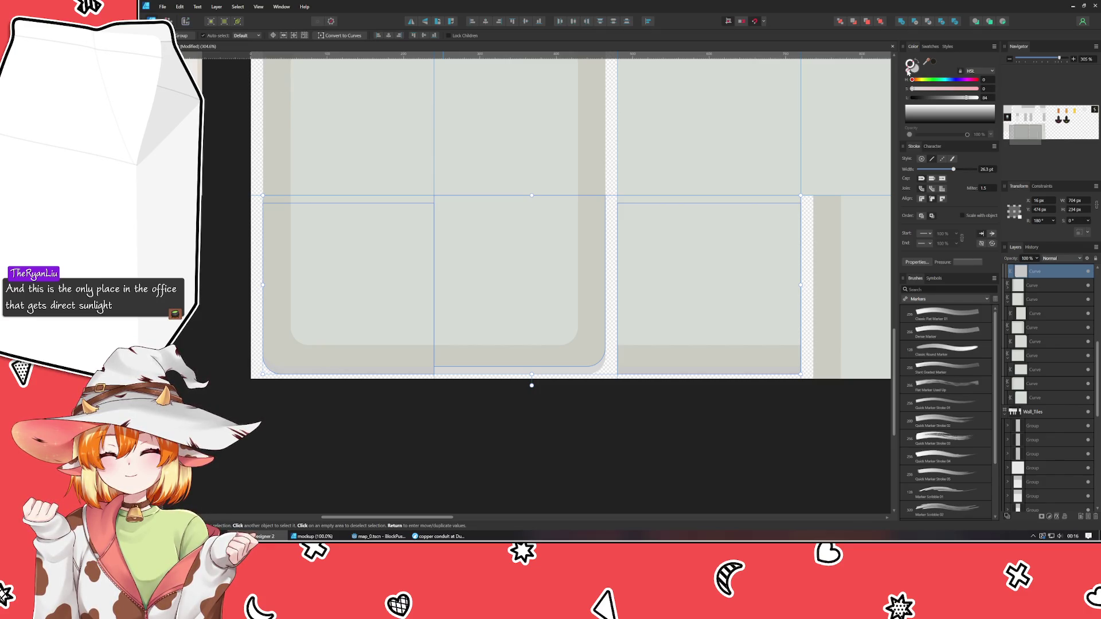
pyautogui.click(908, 69)
pyautogui.click(968, 89)
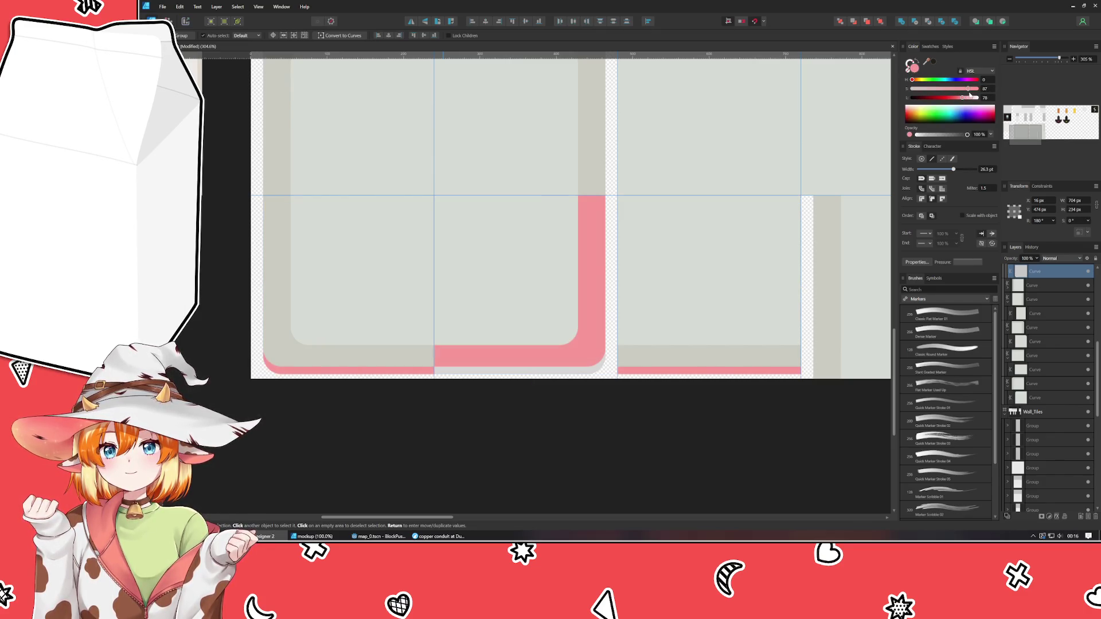
pyautogui.hotkey('ctrl', 'z')
pyautogui.click(709, 376)
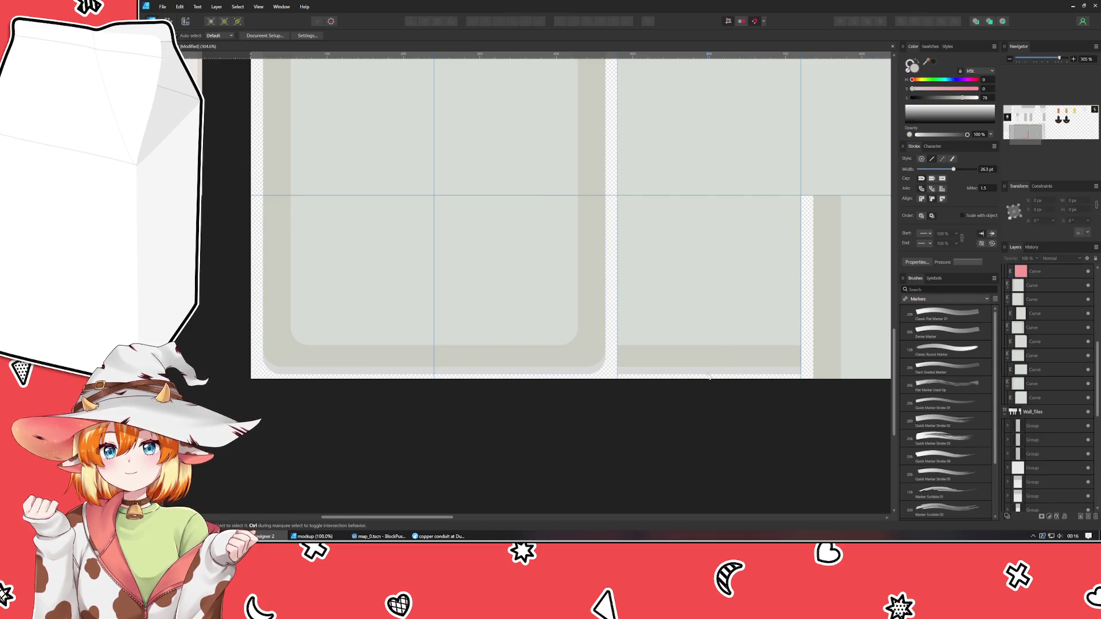
# Recolour the lower tiles' bottom strips to hue 74 and lightness 84.
pyautogui.click(559, 374)
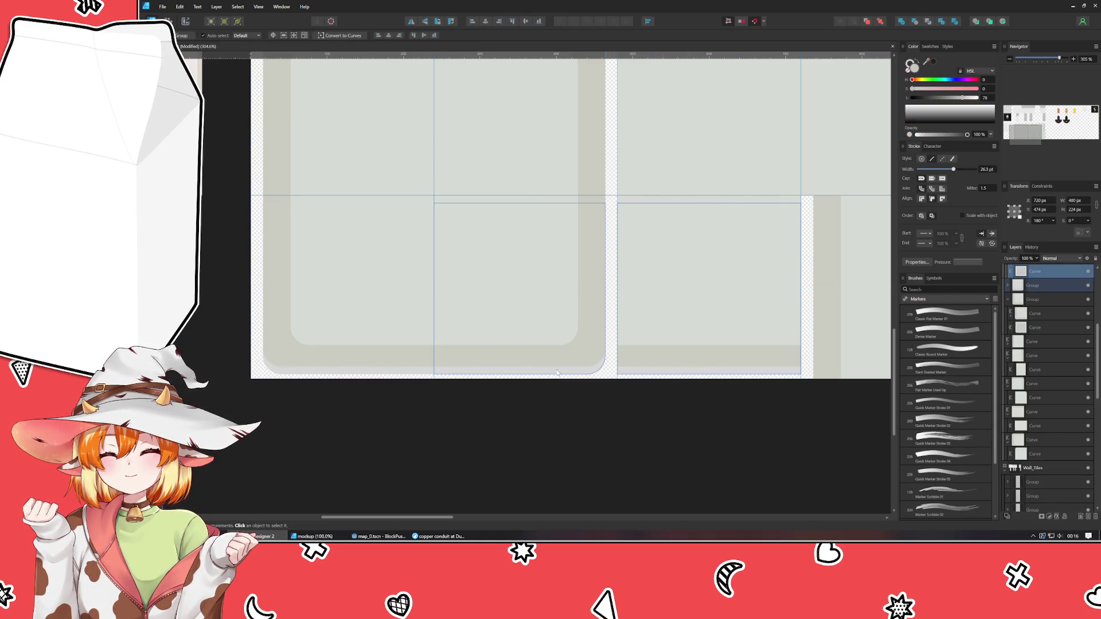
pyautogui.keyDown('shift'); pyautogui.click(417, 371); pyautogui.keyUp('shift')
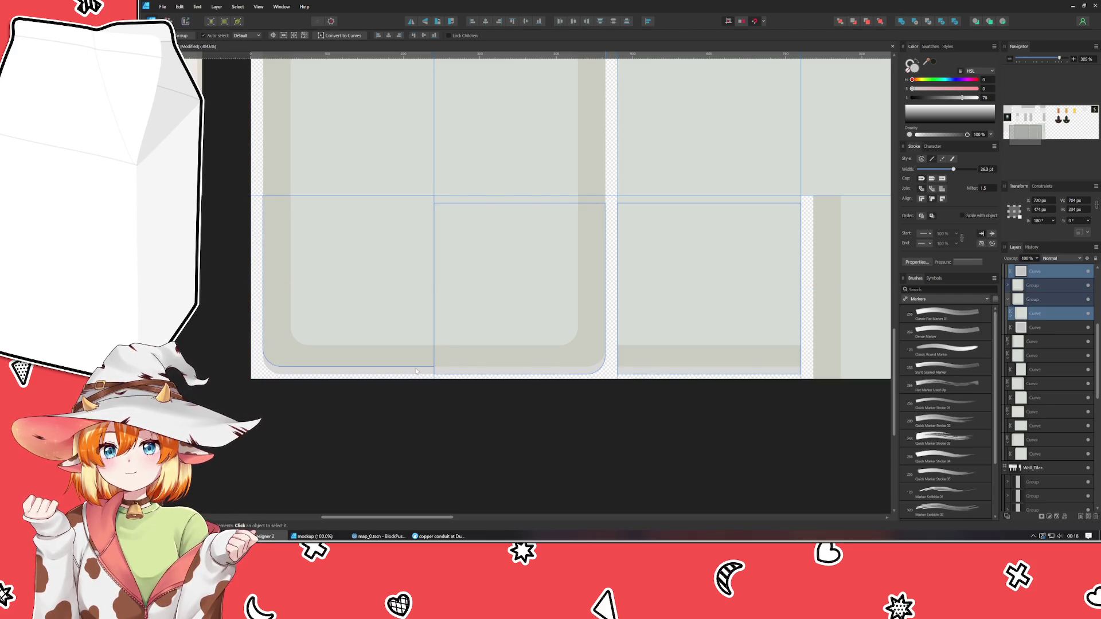
pyautogui.keyDown('shift'); pyautogui.click(417, 372); pyautogui.keyUp('shift')
pyautogui.keyDown('shift'); pyautogui.click(417, 375); pyautogui.keyUp('shift')
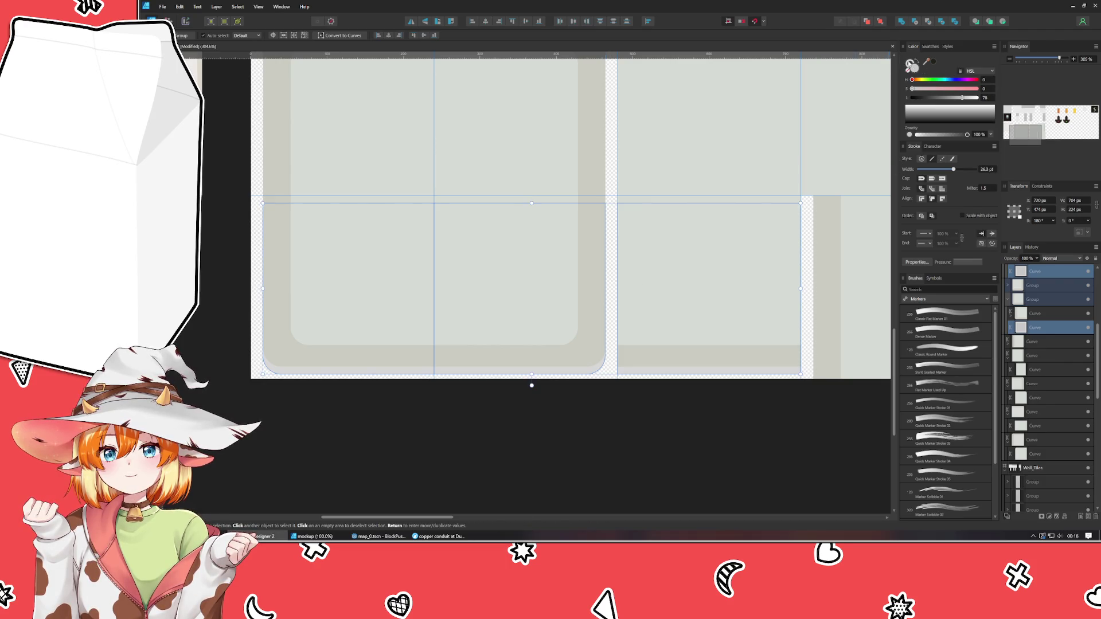
pyautogui.click(908, 68)
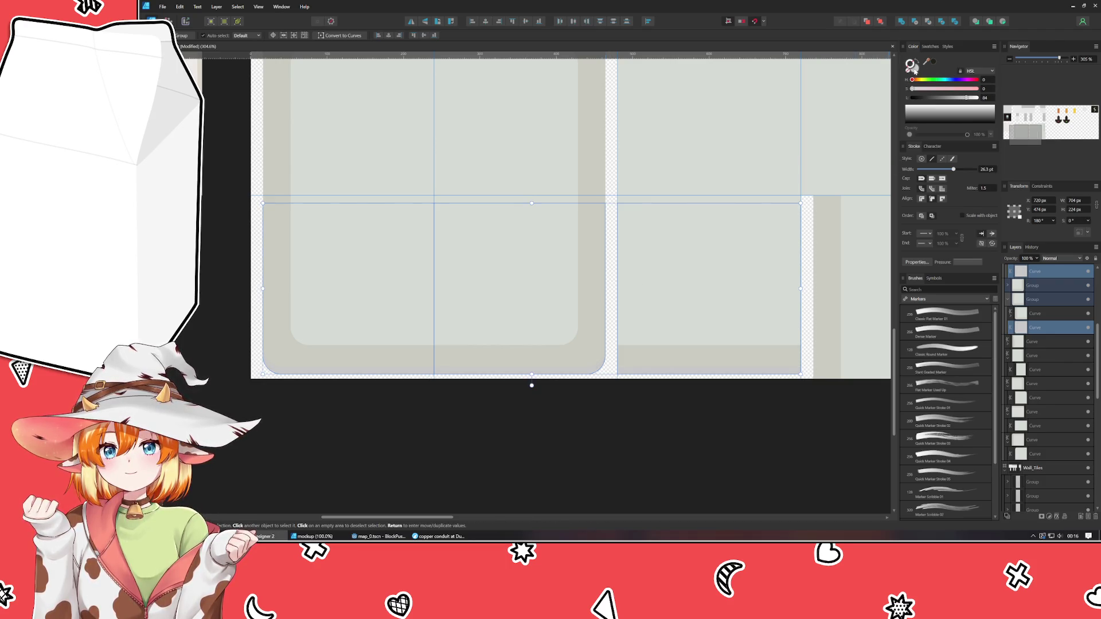
pyautogui.click(915, 70)
pyautogui.moveTo(924, 80); pyautogui.dragTo(926, 83)
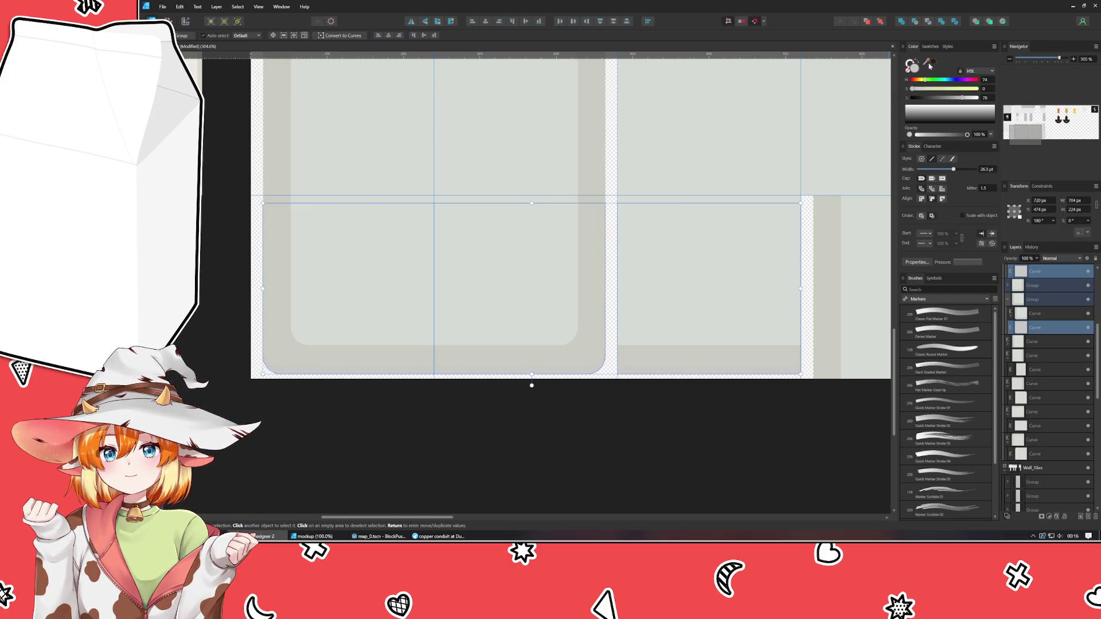
pyautogui.moveTo(928, 63)
pyautogui.mouseDown()
pyautogui.moveTo(602, 314)
pyautogui.moveTo(586, 344)
pyautogui.mouseUp()
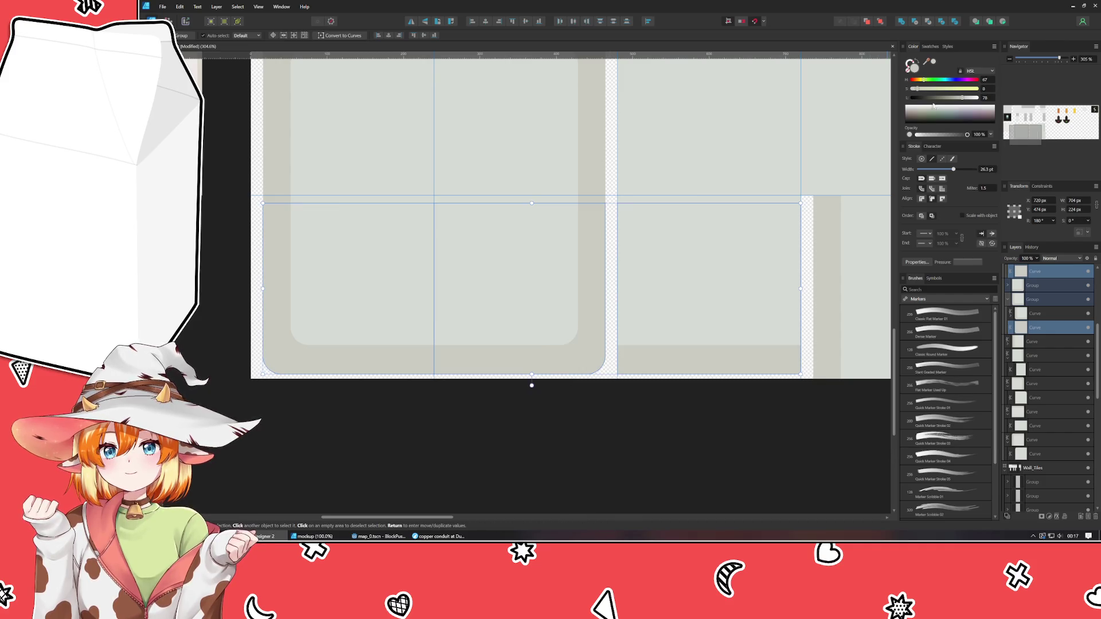
pyautogui.moveTo(967, 102); pyautogui.dragTo(968, 100)
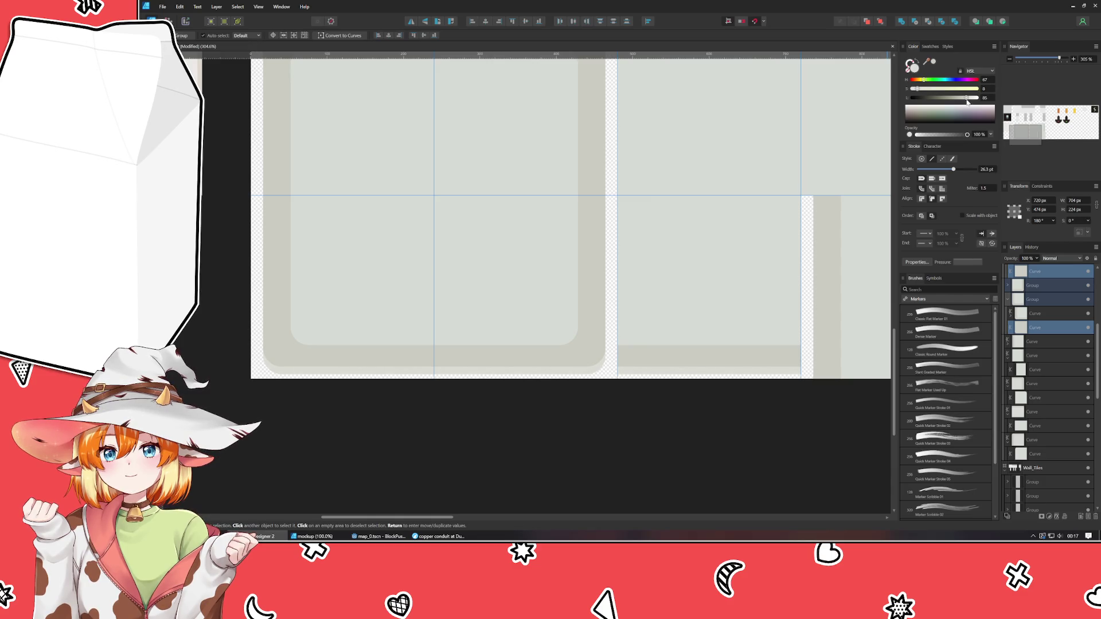
pyautogui.click(604, 411)
pyautogui.scroll(-5, 605, 410)
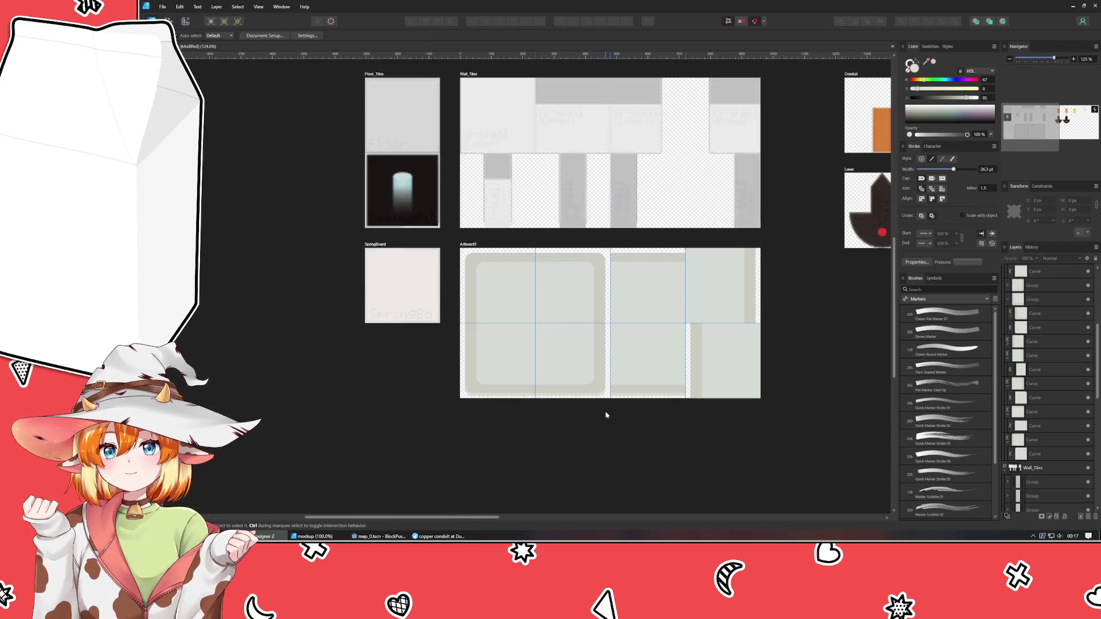
# Add an Artistic Text label 'DBerm' on Artboard1's lower-left tile, then switch to the browser.
pyautogui.scroll(3, 551, 423)
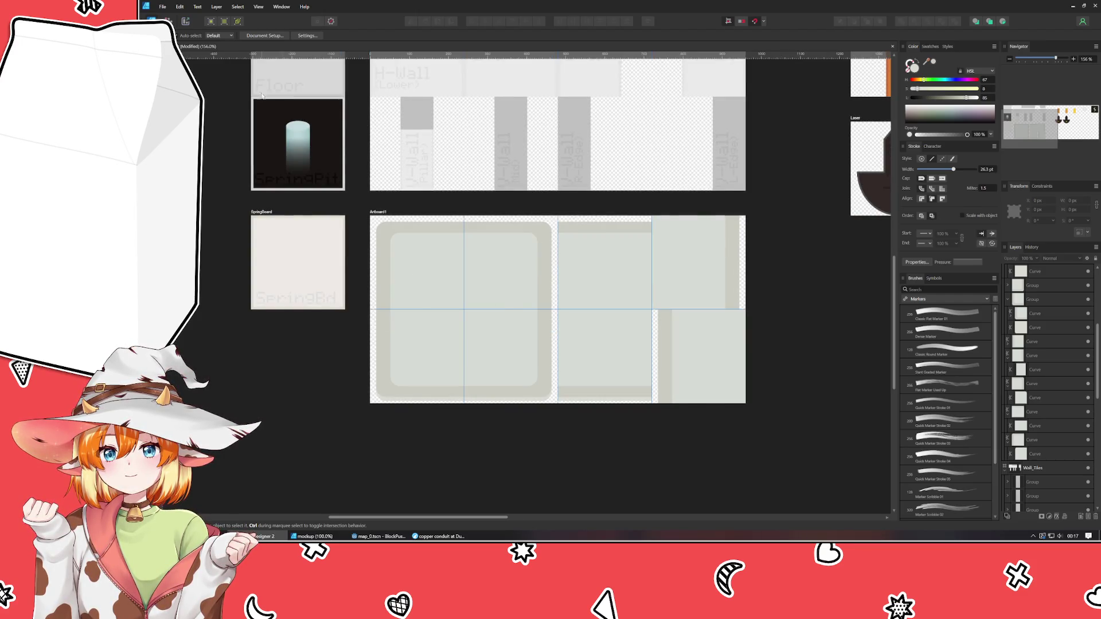
pyautogui.press('t')
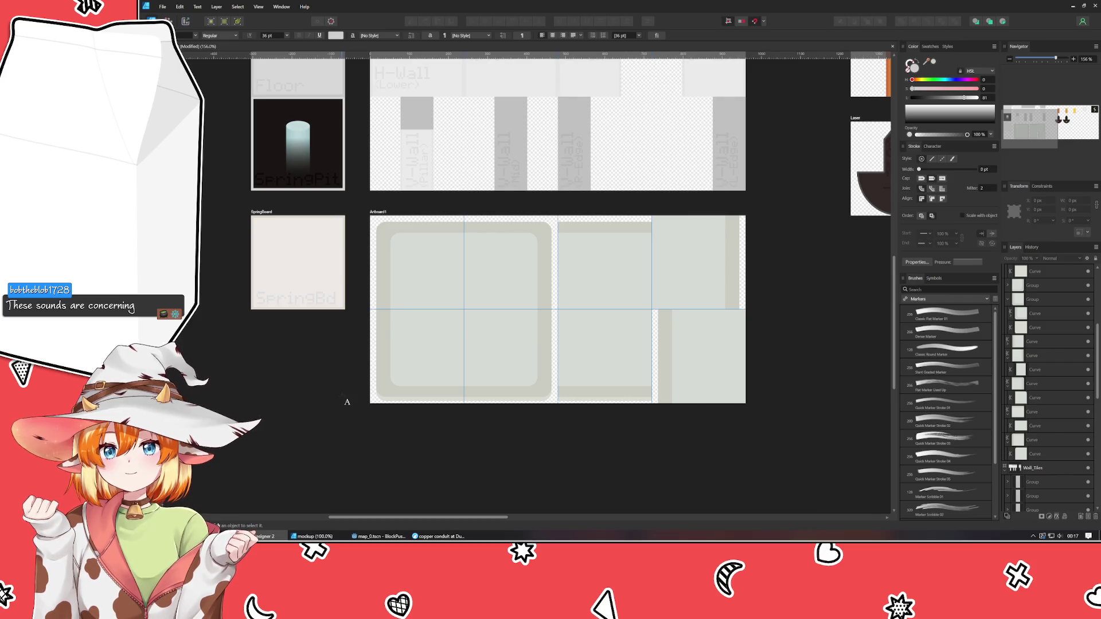
pyautogui.click(407, 376)
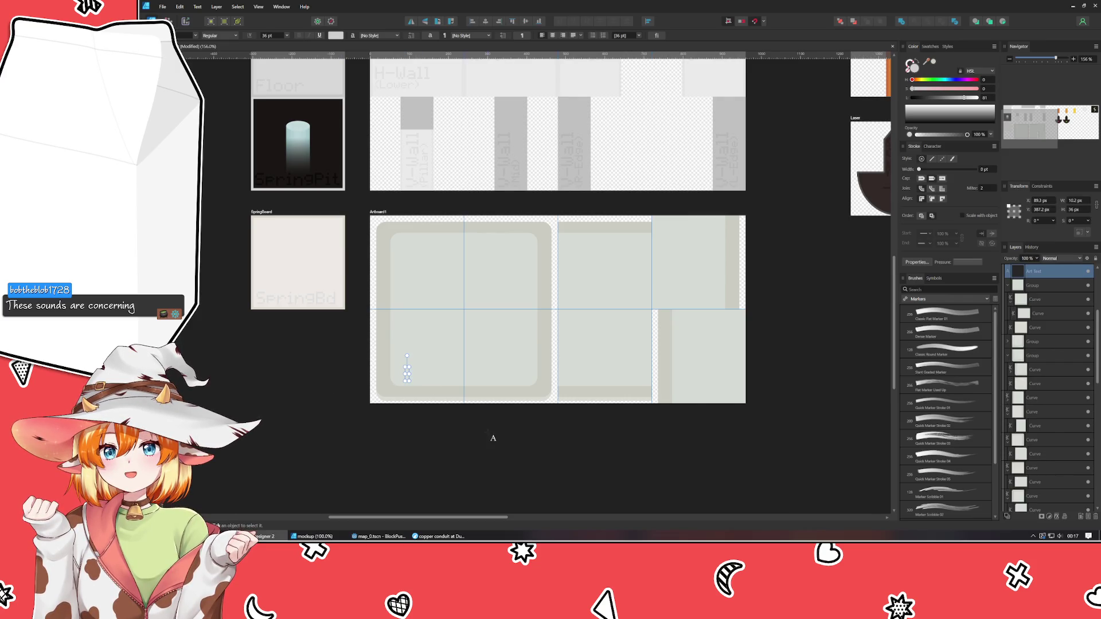
pyautogui.write('D')
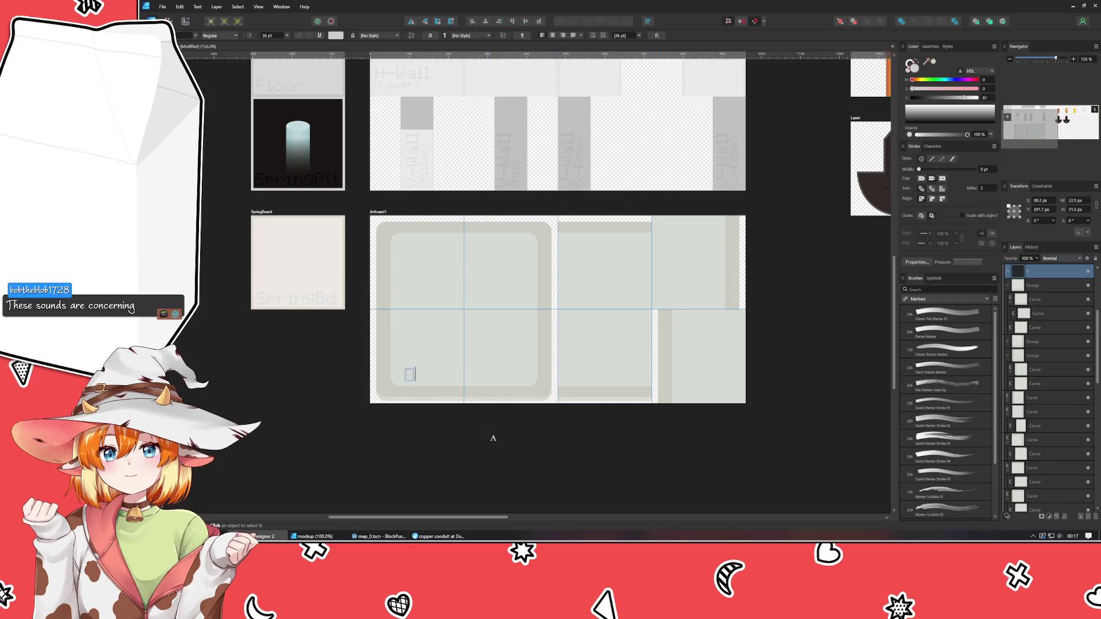
pyautogui.write('Berm')
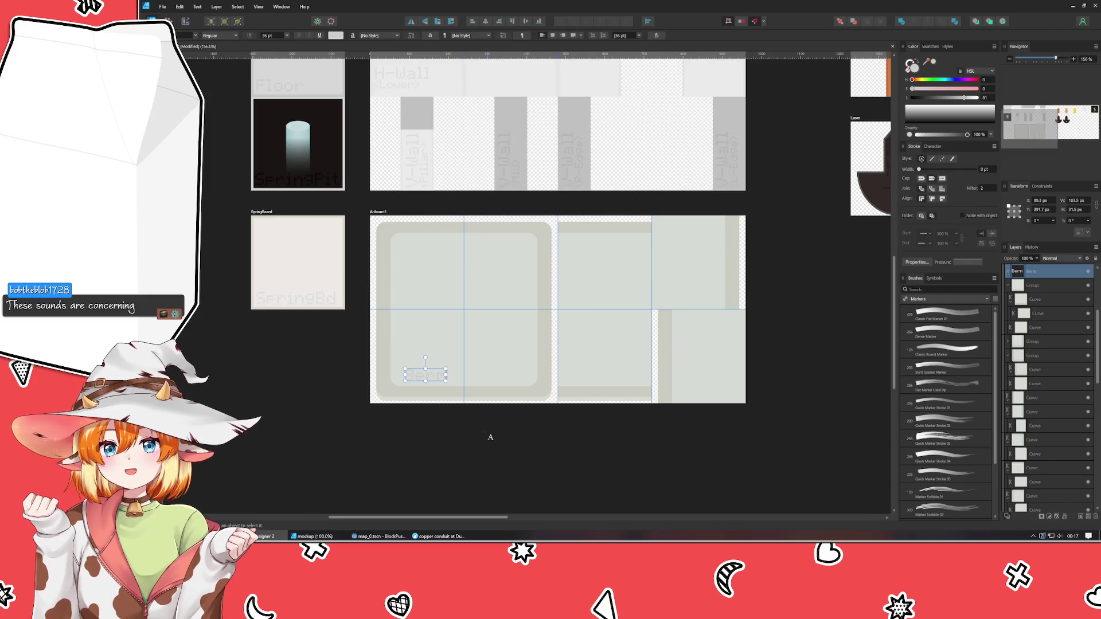
pyautogui.click(435, 536)
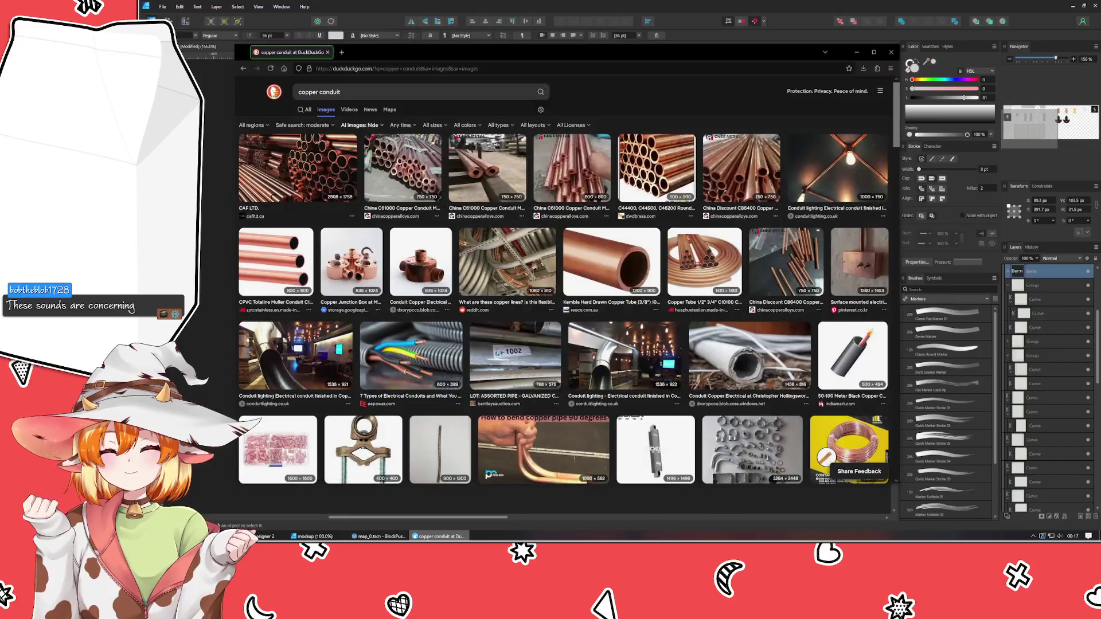
# Search 'how do you spell berm' in a new LibreWolf tab, then minimize the browser.
pyautogui.hotkey('ctrl', 't')
pyautogui.write('how do you ')
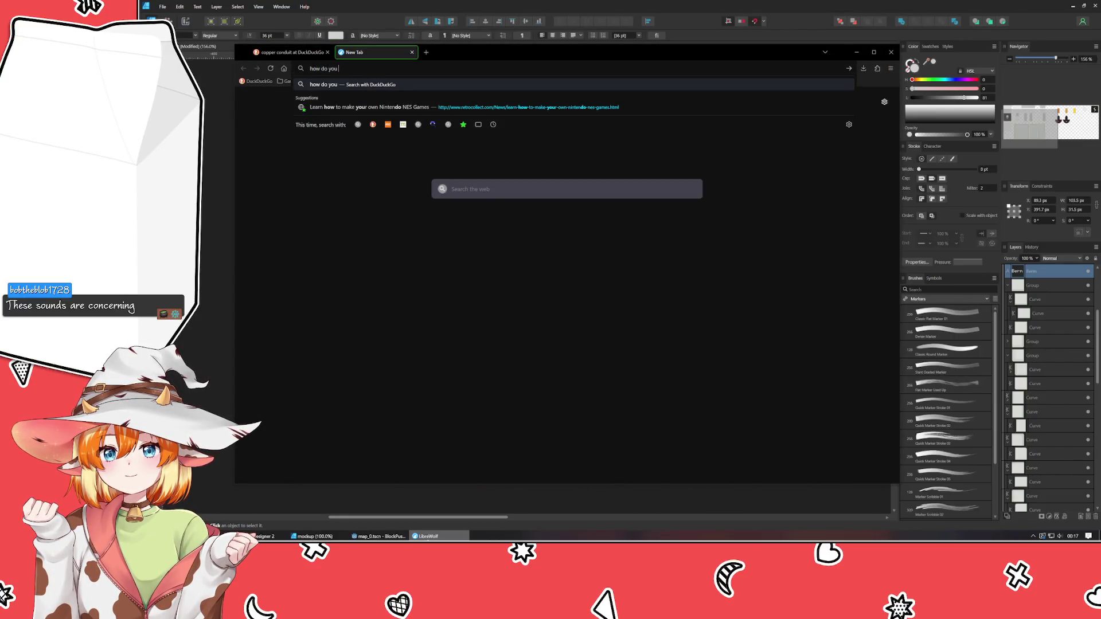
pyautogui.write('spell berm')
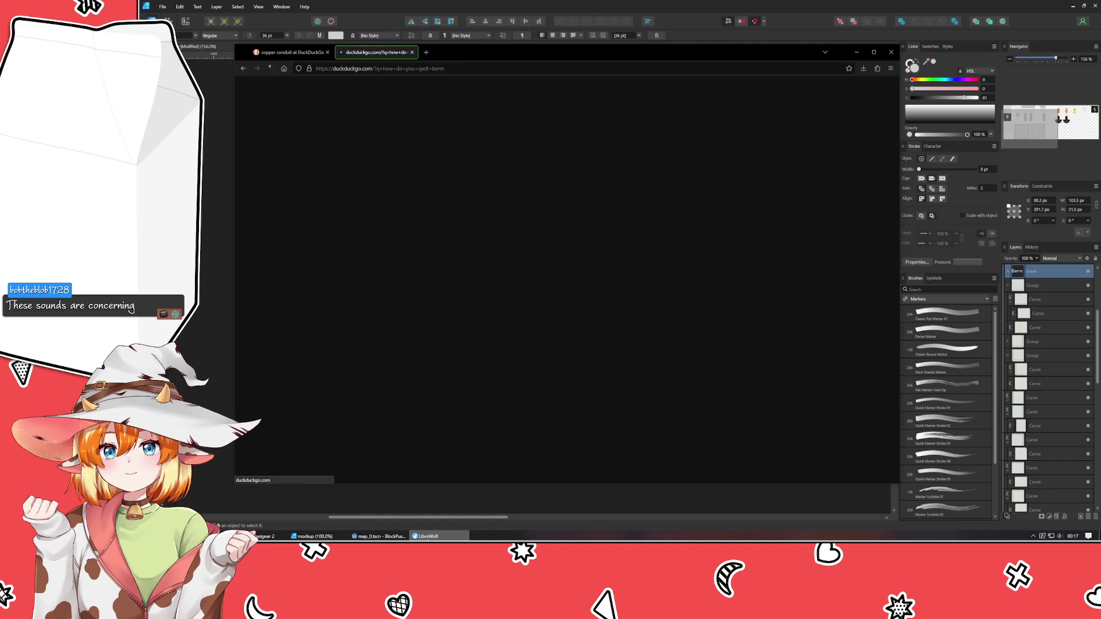
pyautogui.press('Return')
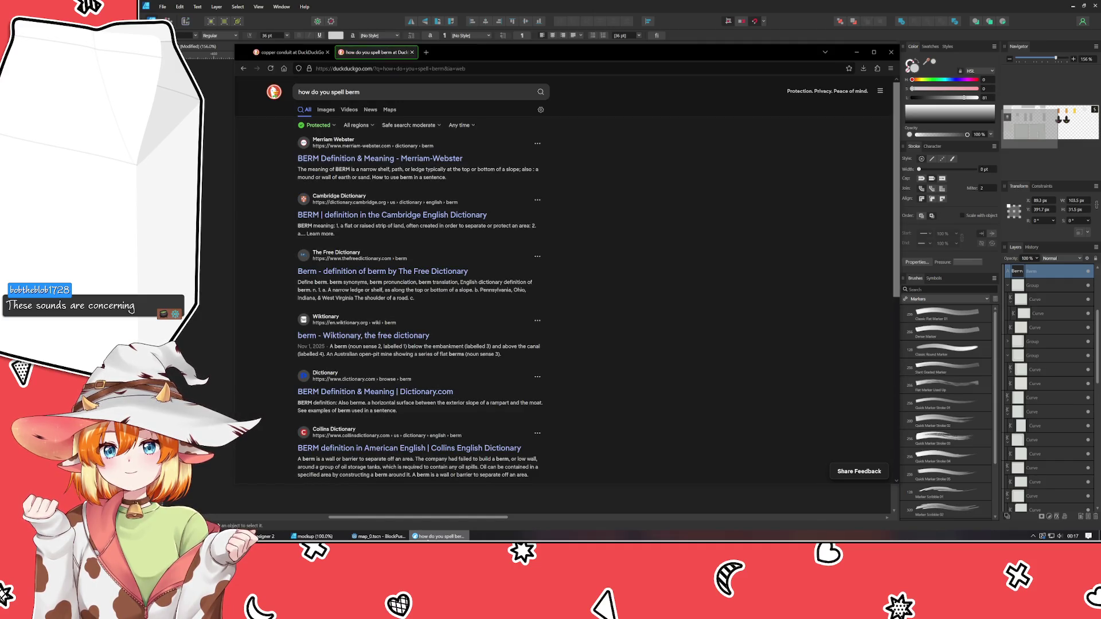
pyautogui.click(856, 52)
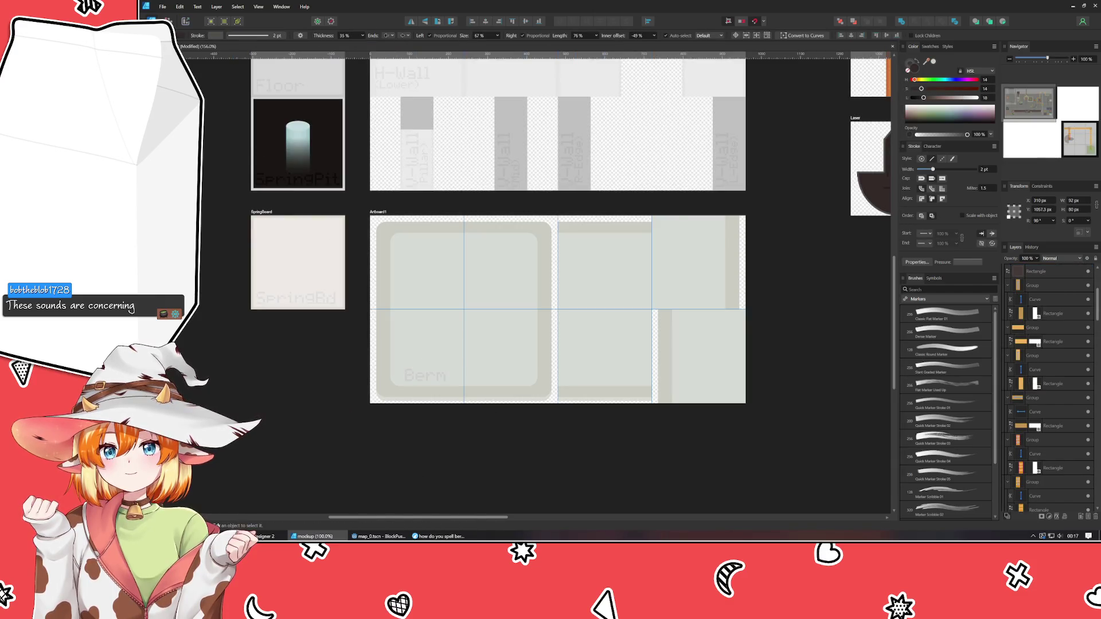
# Move the Berm label left and down within the large floor tile.
pyautogui.click(427, 377)
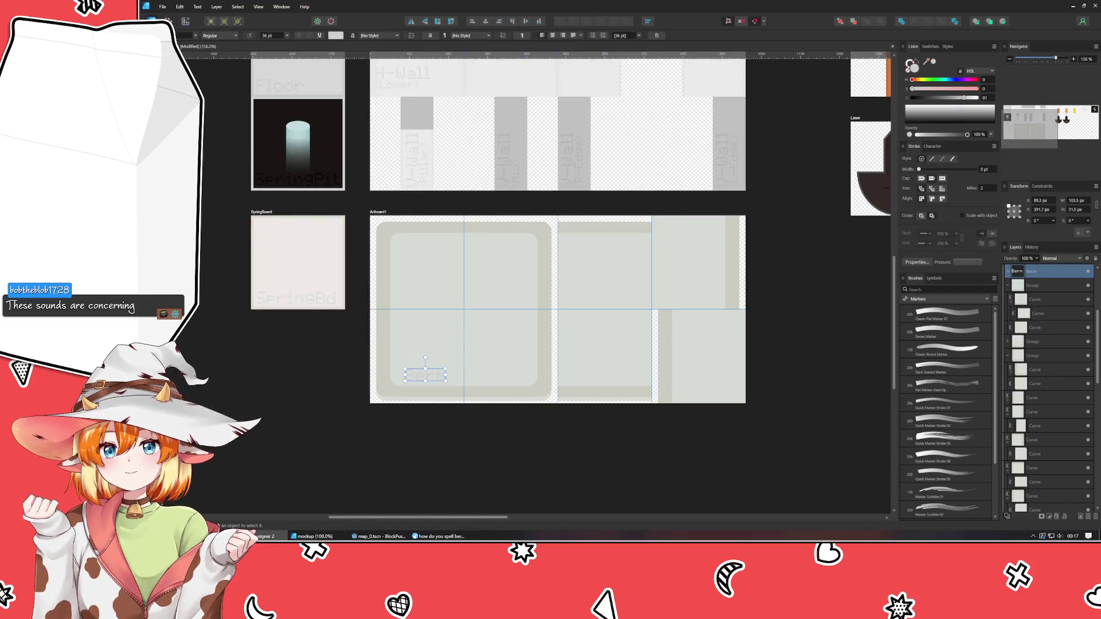
pyautogui.press('Escape')
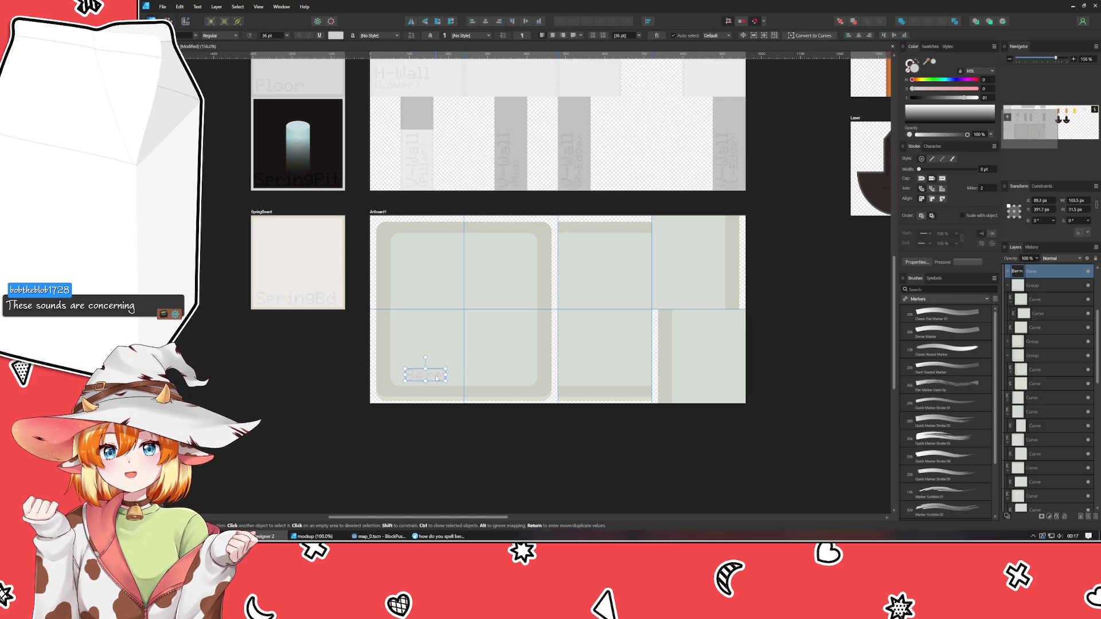
pyautogui.moveTo(435, 376); pyautogui.dragTo(425, 378)
pyautogui.moveTo(925, 61)
pyautogui.mouseDown()
pyautogui.moveTo(437, 307)
pyautogui.moveTo(421, 336)
pyautogui.mouseUp()
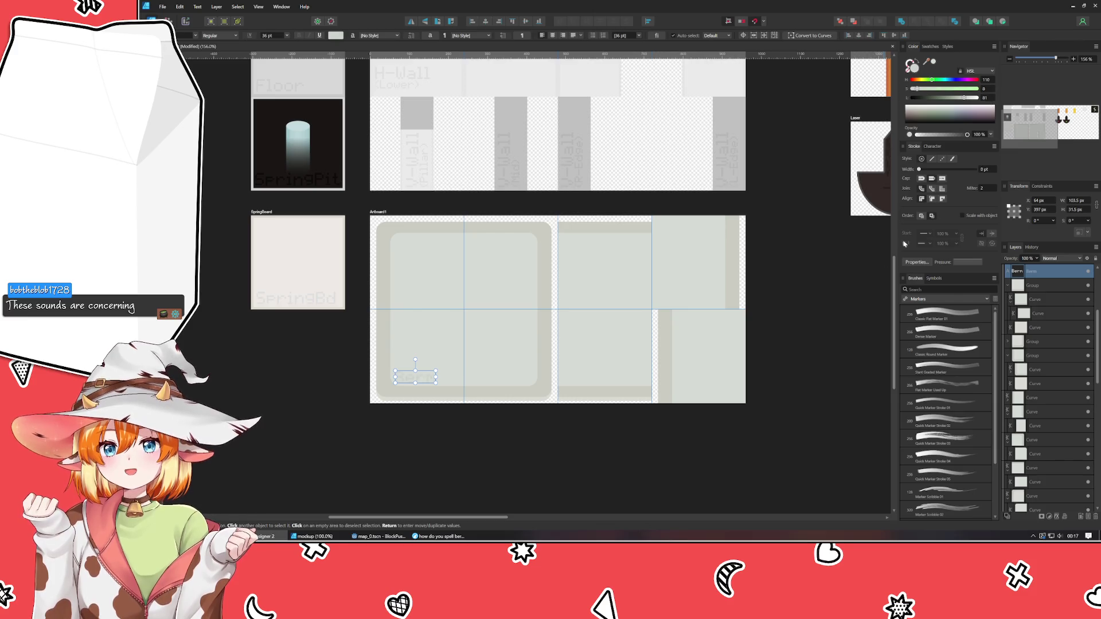
pyautogui.click(615, 463)
# Zoom in and nudge the Berm label up two steps with the arrow key.
pyautogui.keyDown('ctrl'); pyautogui.scroll(-1, 459, 457); pyautogui.keyUp('ctrl')
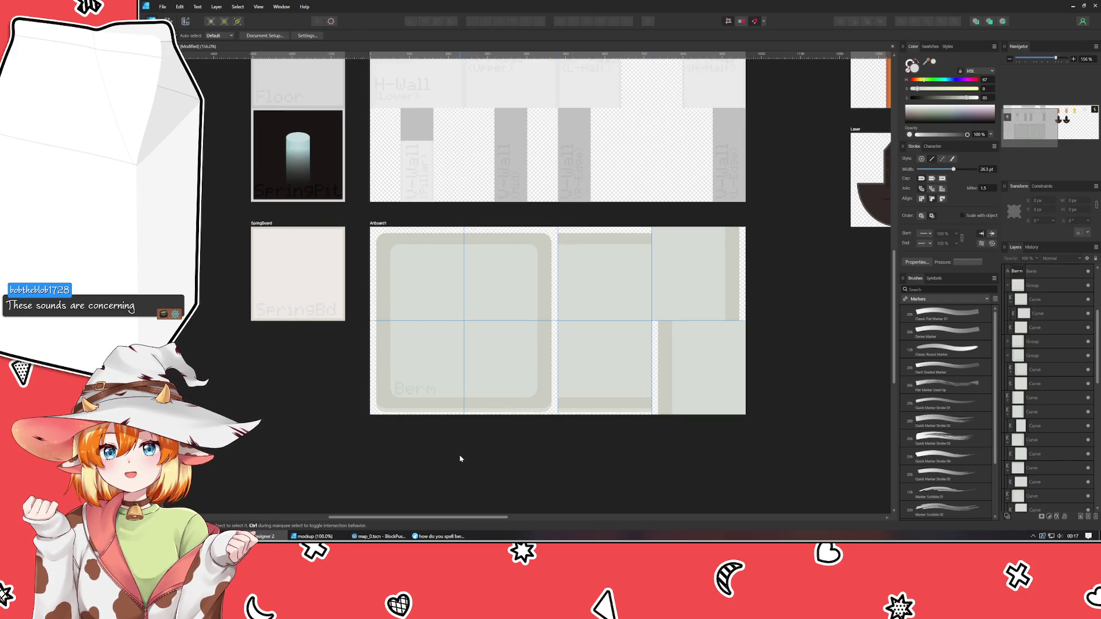
pyautogui.keyDown('ctrl'); pyautogui.scroll(5, 460, 457); pyautogui.keyUp('ctrl')
pyautogui.keyDown('ctrl'); pyautogui.scroll(-2, 459, 457); pyautogui.keyUp('ctrl')
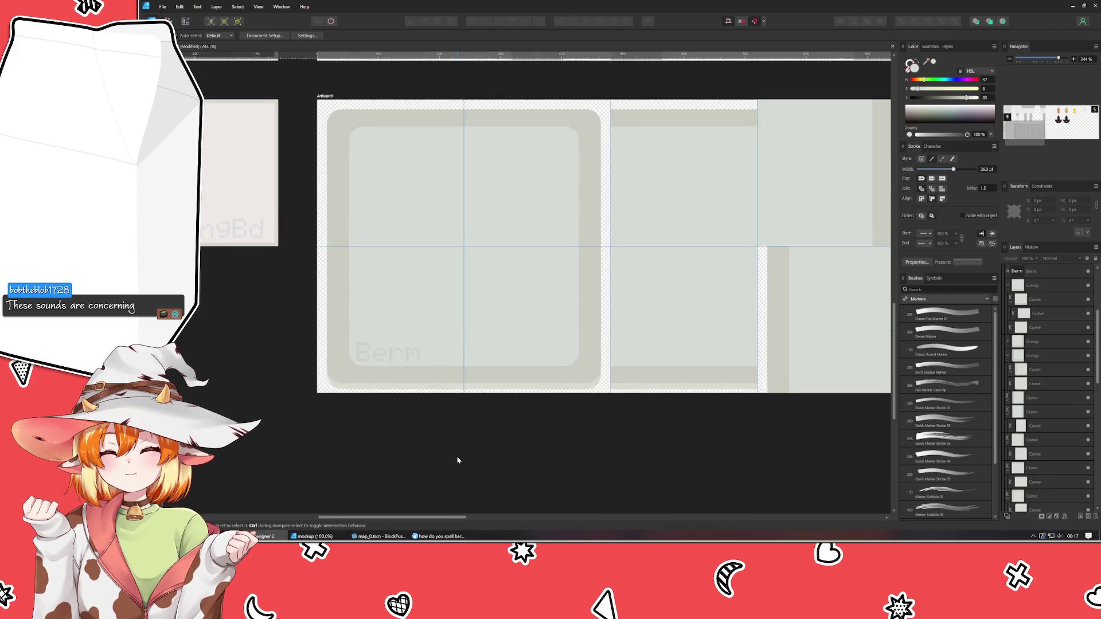
pyautogui.click(389, 360)
pyautogui.press('Up')
pyautogui.press('Up')
pyautogui.press('Up')
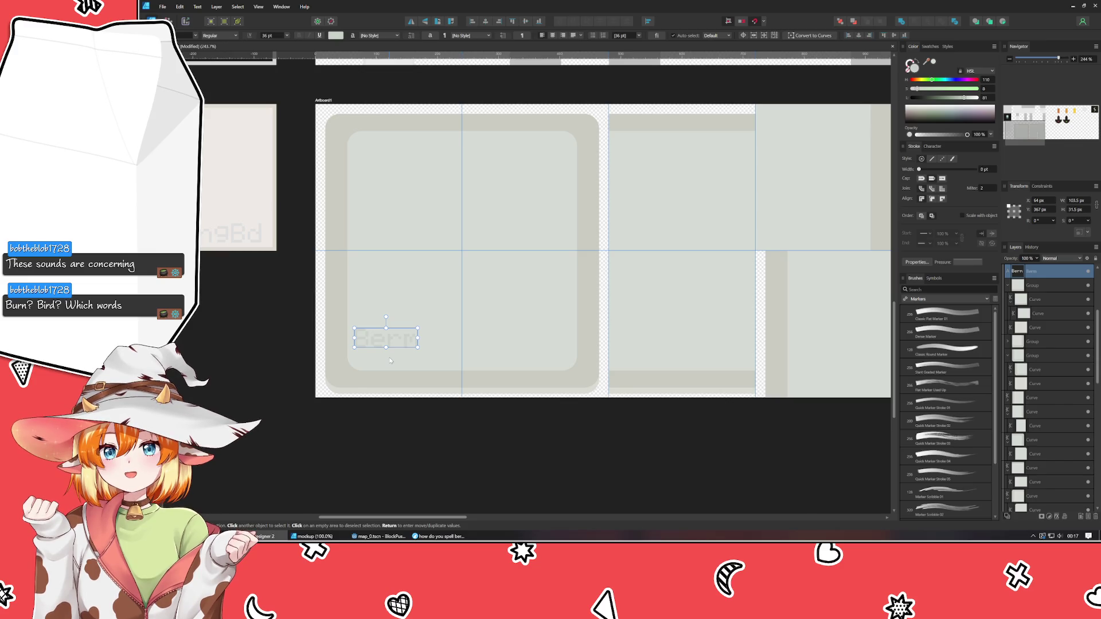
pyautogui.press('Up')
pyautogui.press('Up')
pyautogui.press('Up')
pyautogui.click(415, 464)
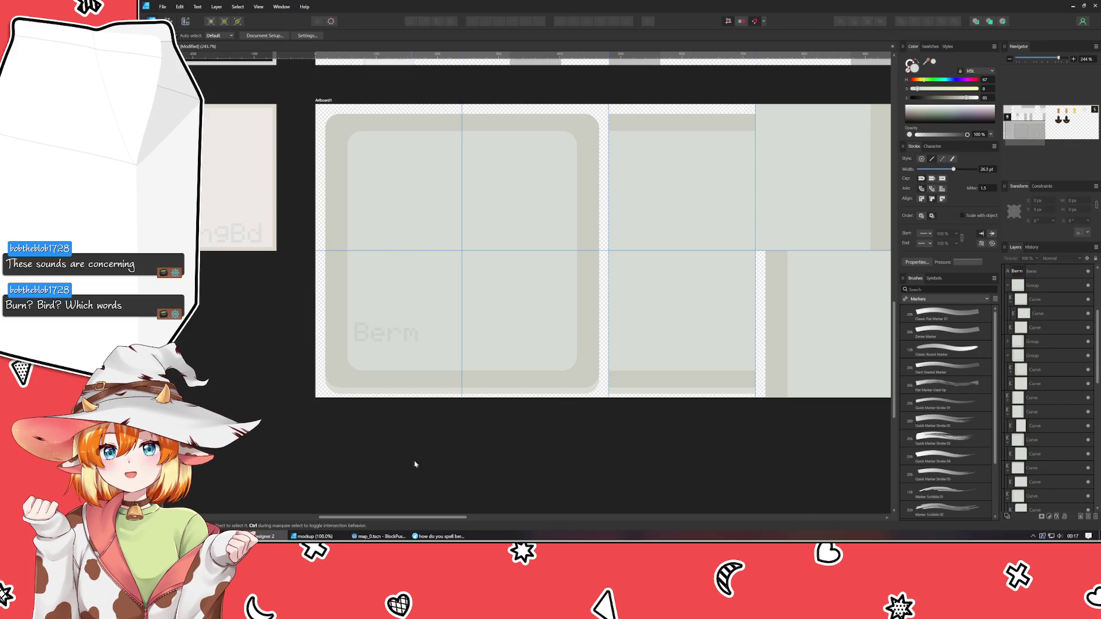
pyautogui.click(389, 334)
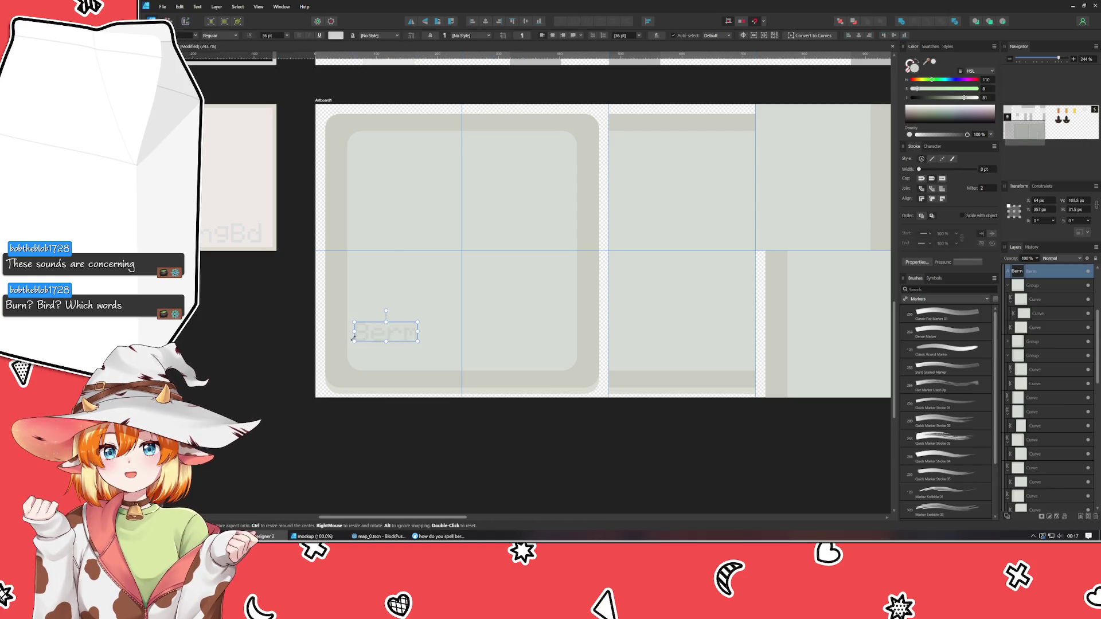
# Add a second line '(LR-Corner)' under Berm and set it to 24 pt.
pyautogui.doubleClick(385, 332)
pyautogui.click(387, 336)
pyautogui.press('Return')
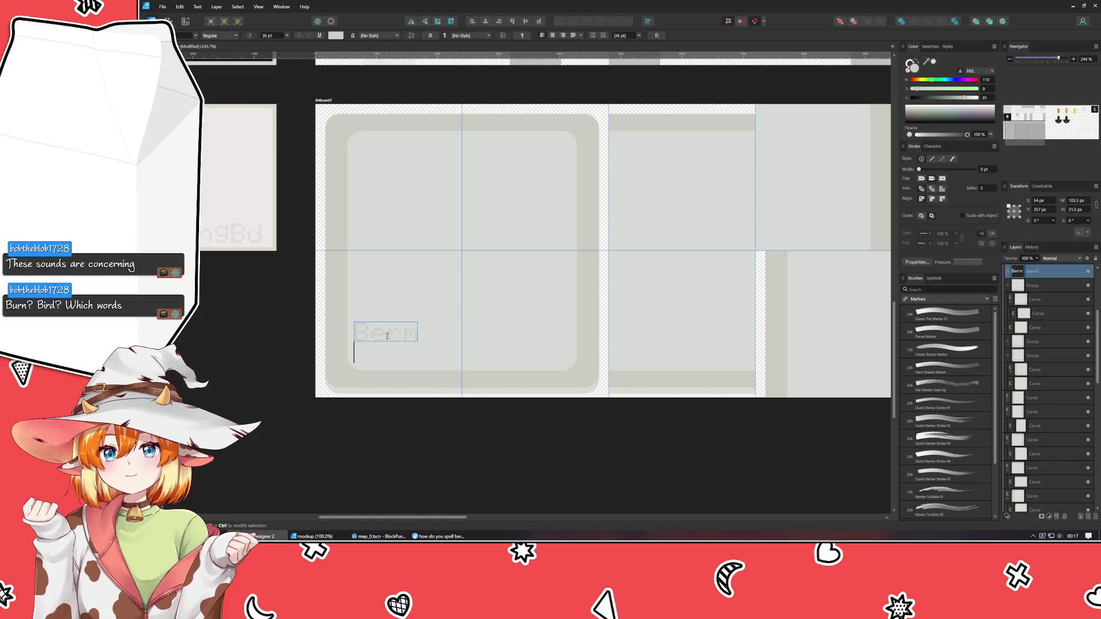
pyautogui.write('(')
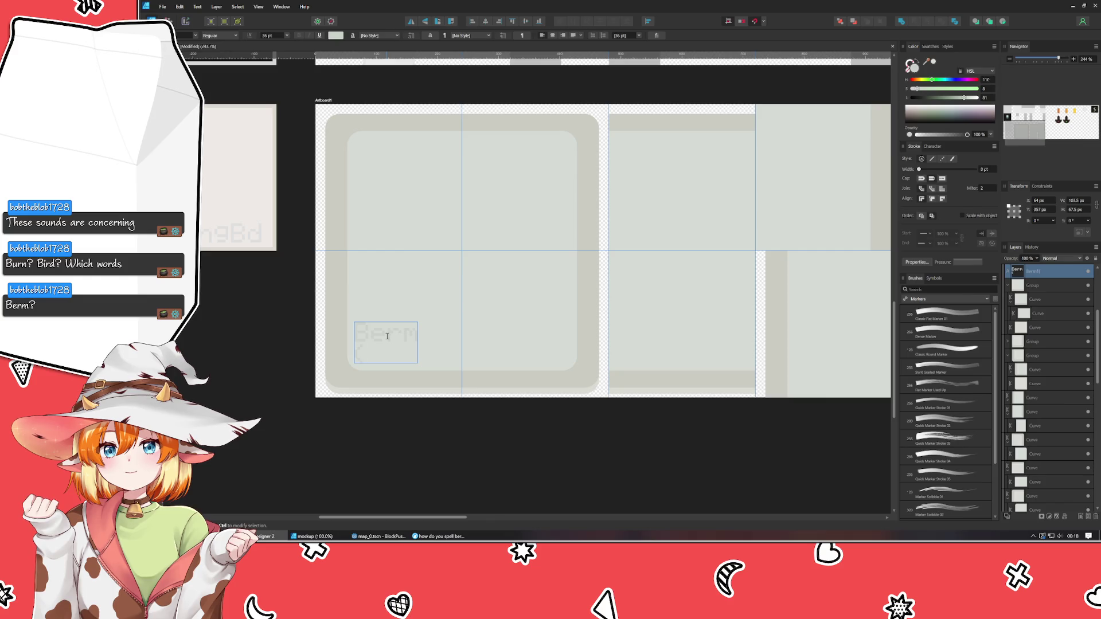
pyautogui.write('LR-Corner)')
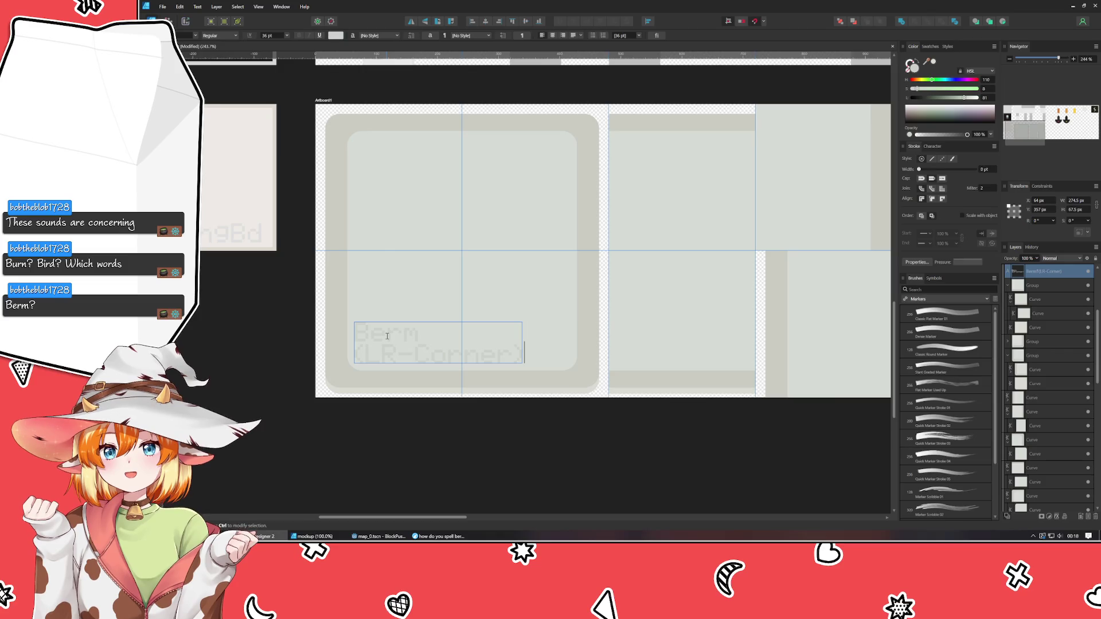
pyautogui.hotkey('shift', 'Home')
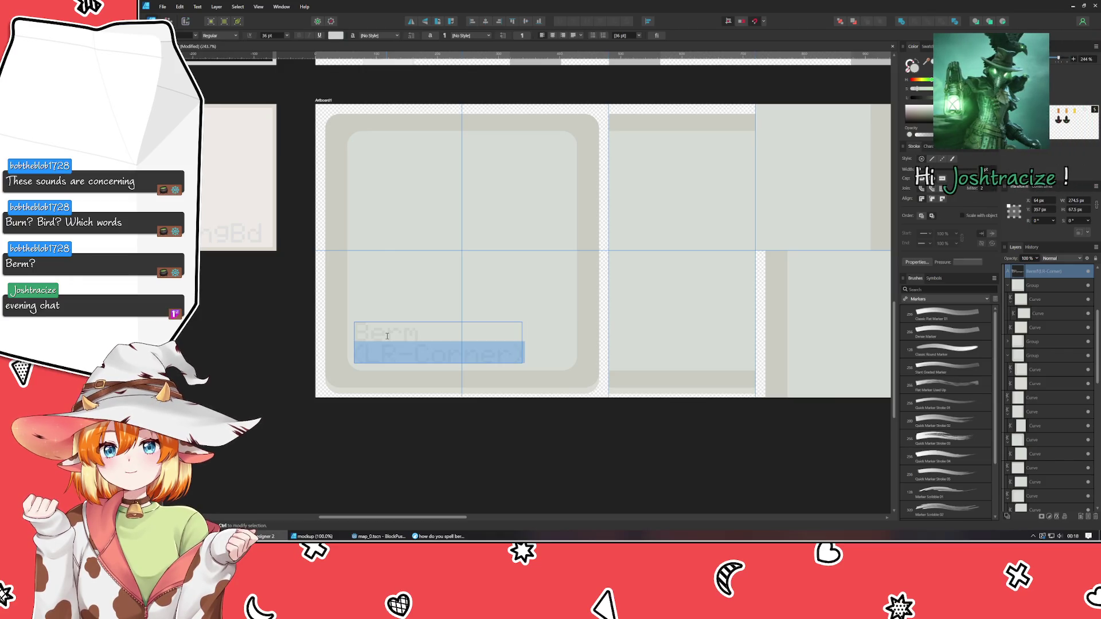
pyautogui.click(287, 36)
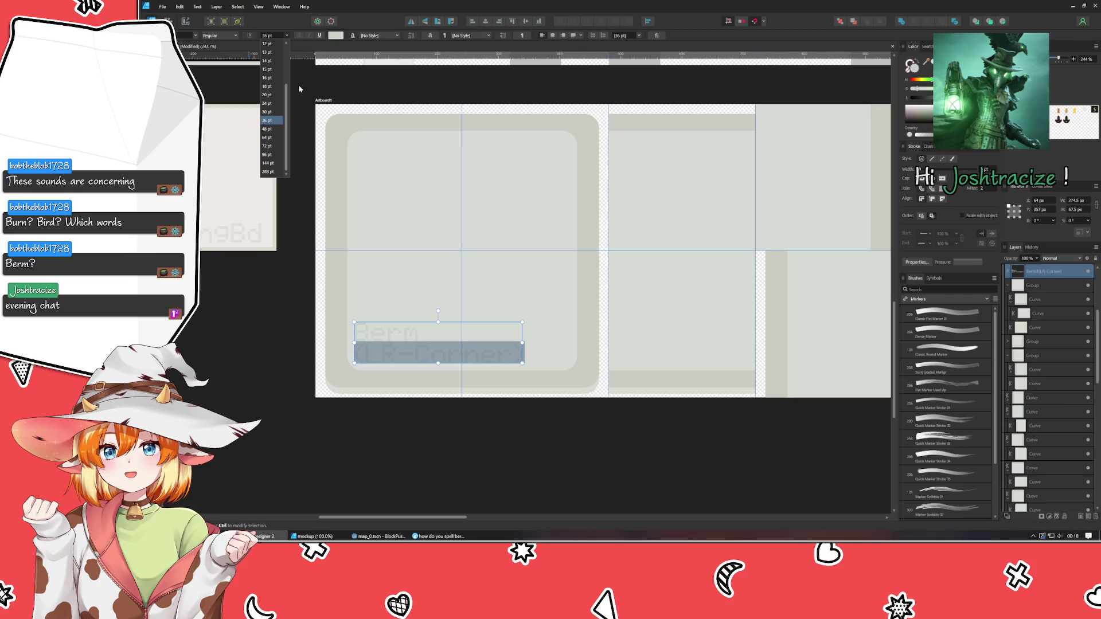
pyautogui.click(274, 136)
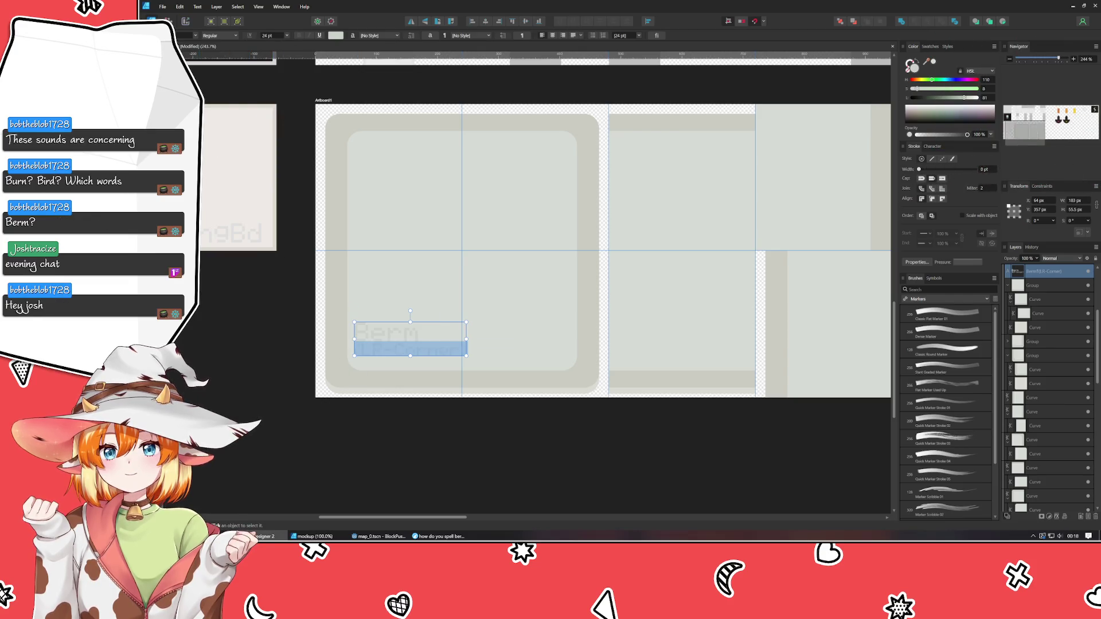
# Move the two-line label left and down, and change LR to Fl.
pyautogui.press('Escape')
pyautogui.moveTo(434, 347); pyautogui.dragTo(428, 352)
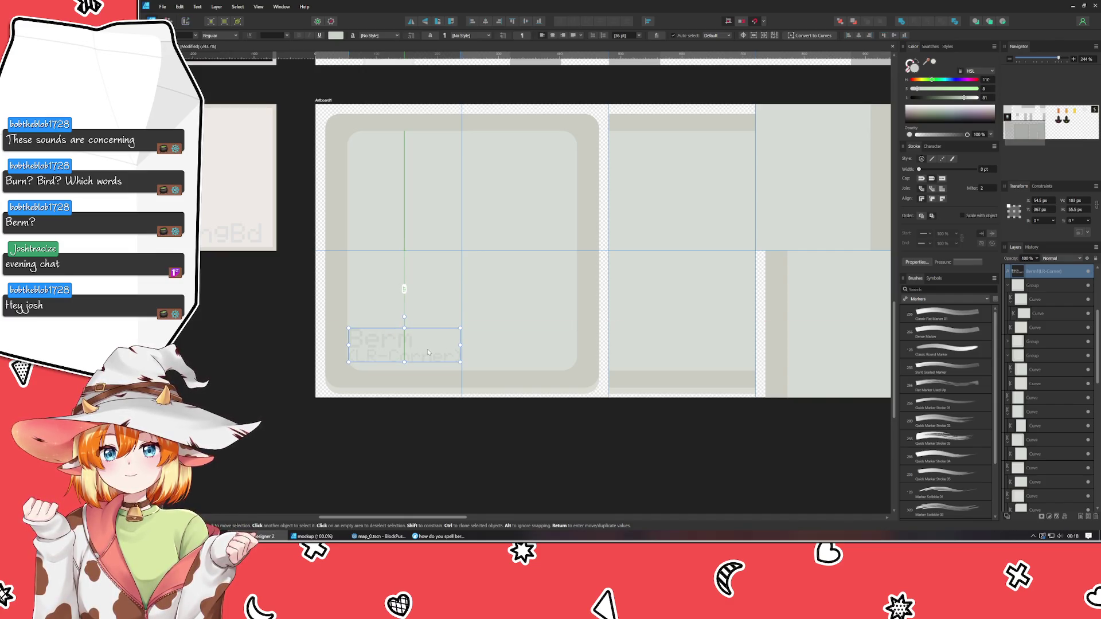
pyautogui.click(416, 472)
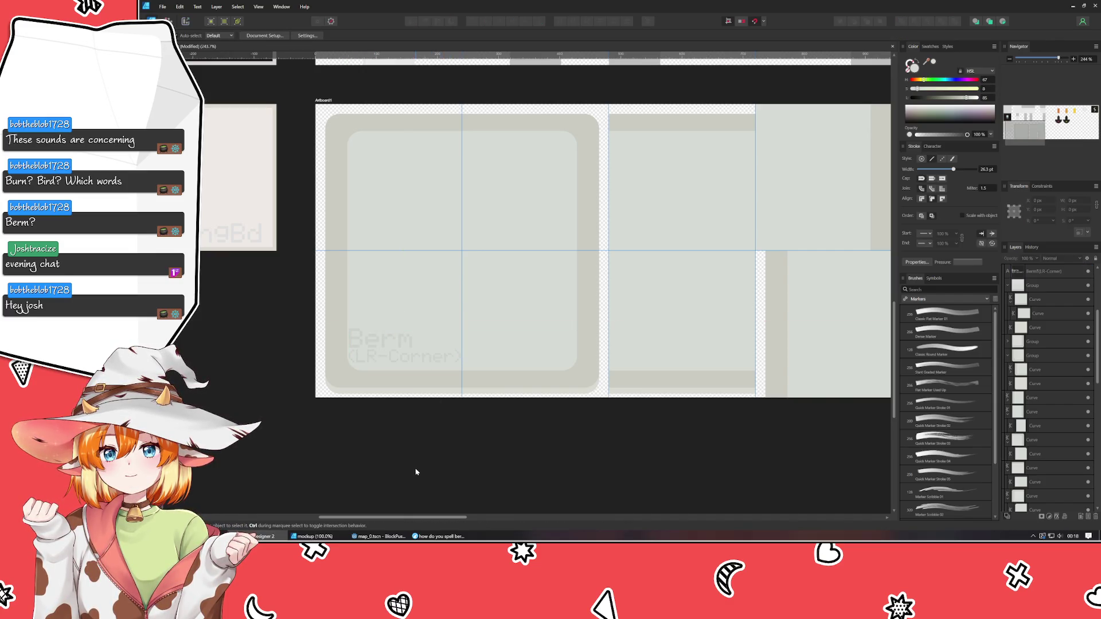
pyautogui.doubleClick(370, 356)
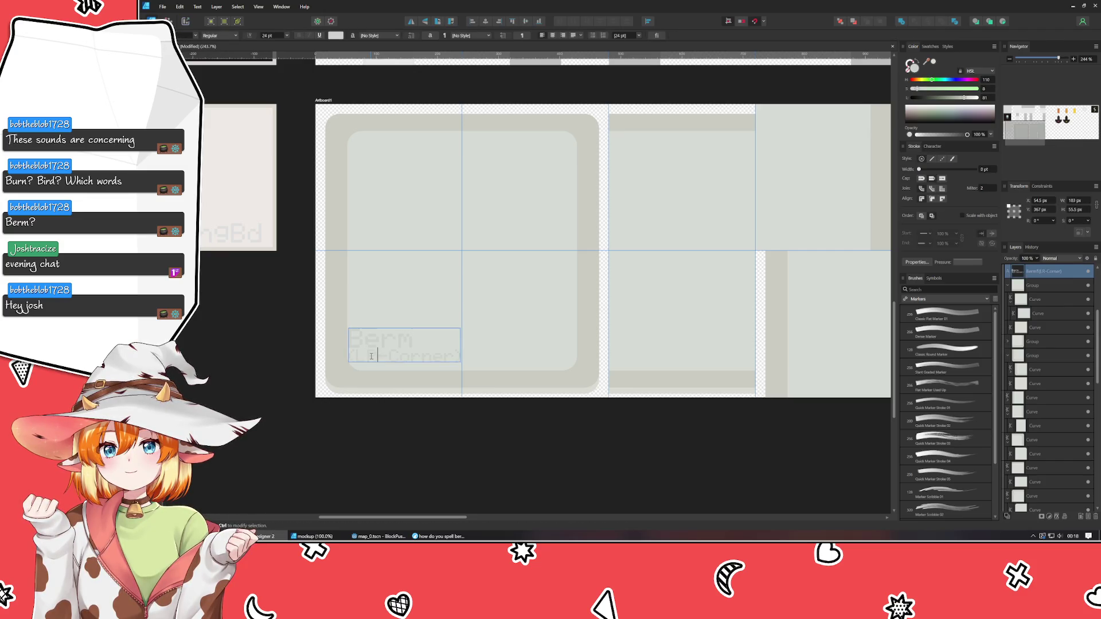
pyautogui.press('BackSpace')
pyautogui.press('BackSpace')
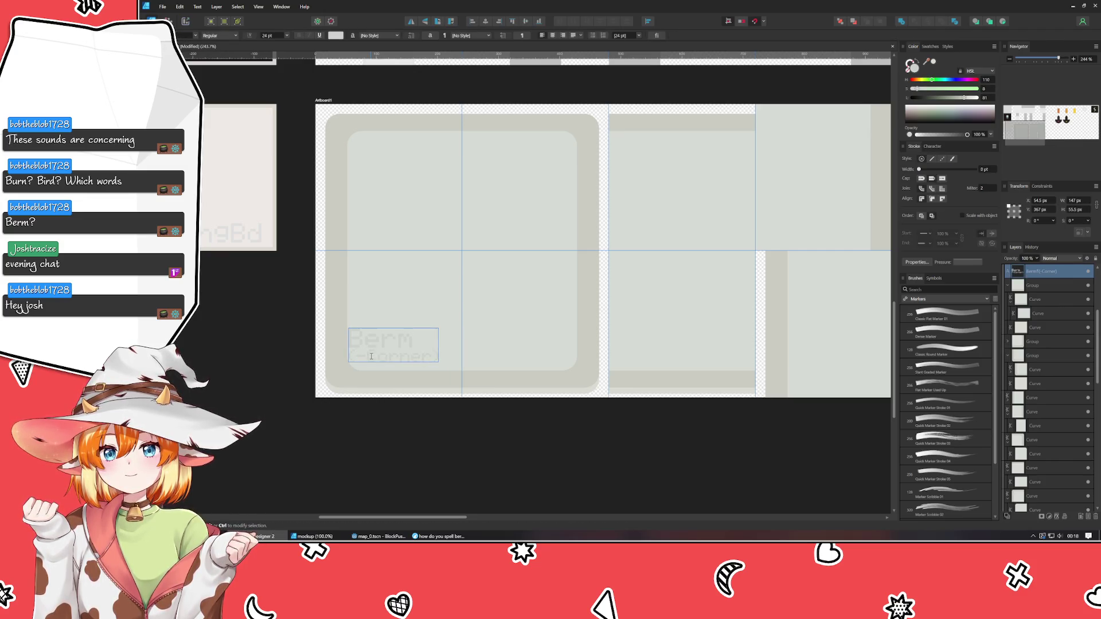
pyautogui.write('Fl')
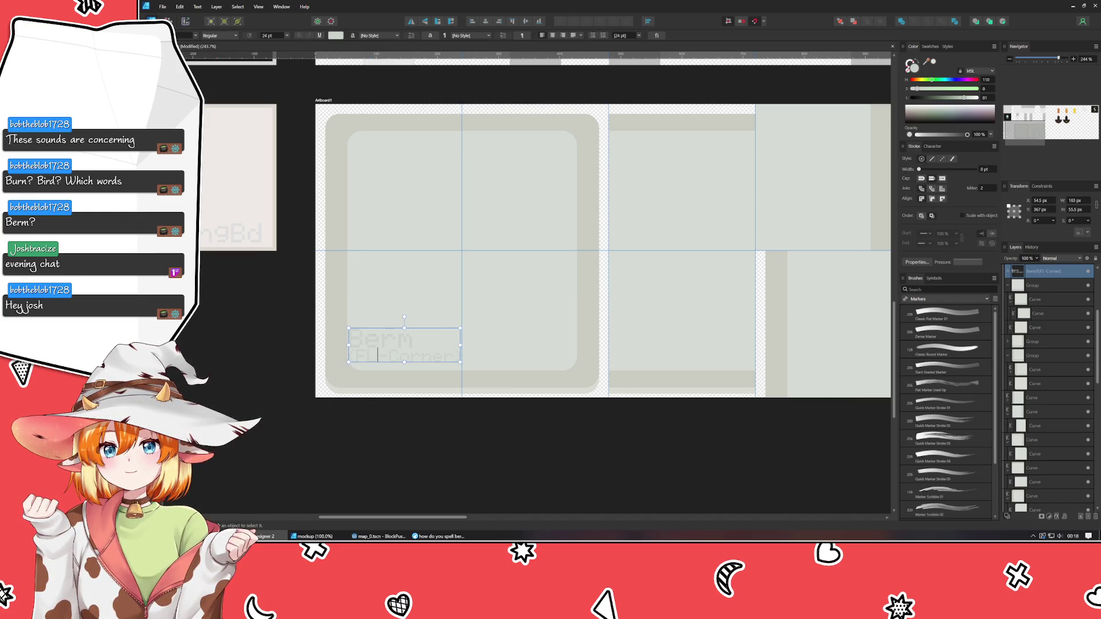
pyautogui.press('Escape')
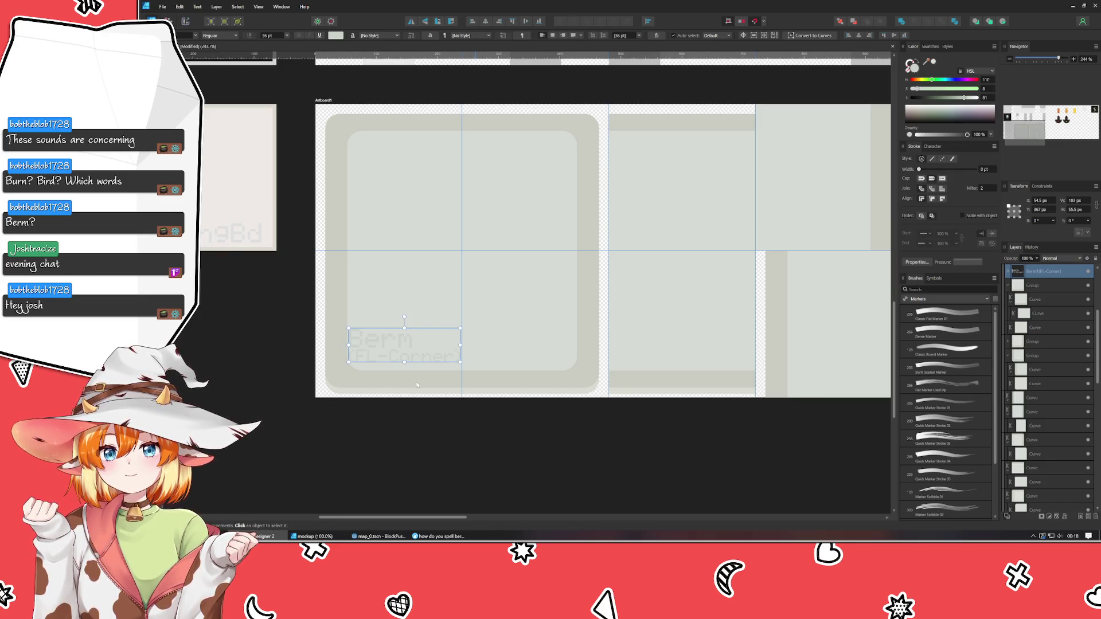
# Duplicate the Berm label into the tile to its right and nudge both labels into place.
pyautogui.moveTo(406, 354); pyautogui.dragTo(520, 355)
pyautogui.press('Left')
pyautogui.press('Left')
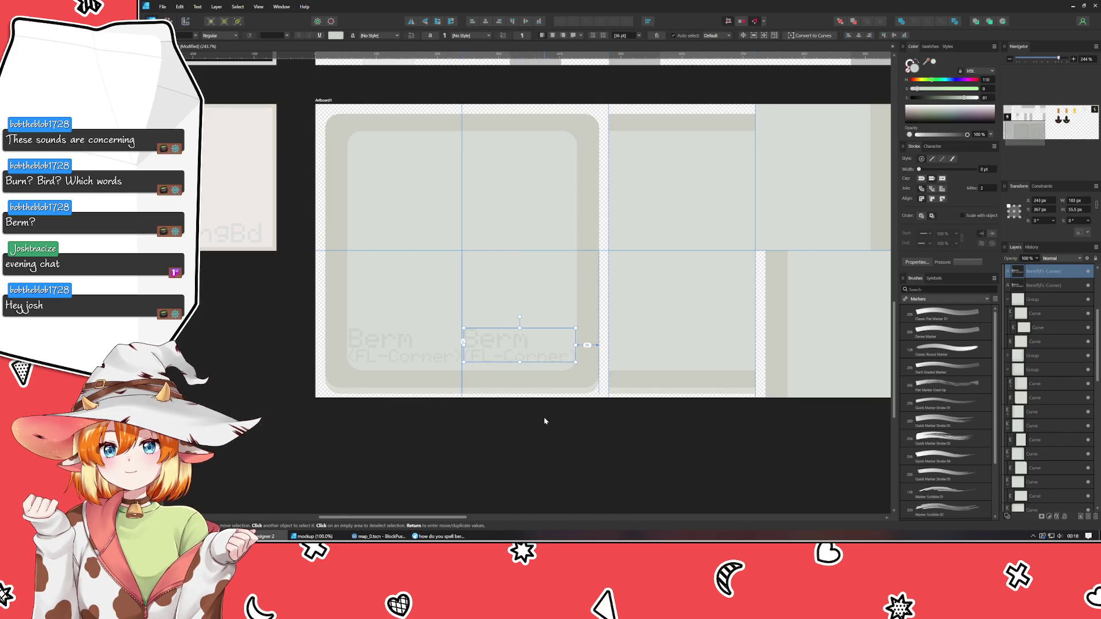
pyautogui.click(373, 349)
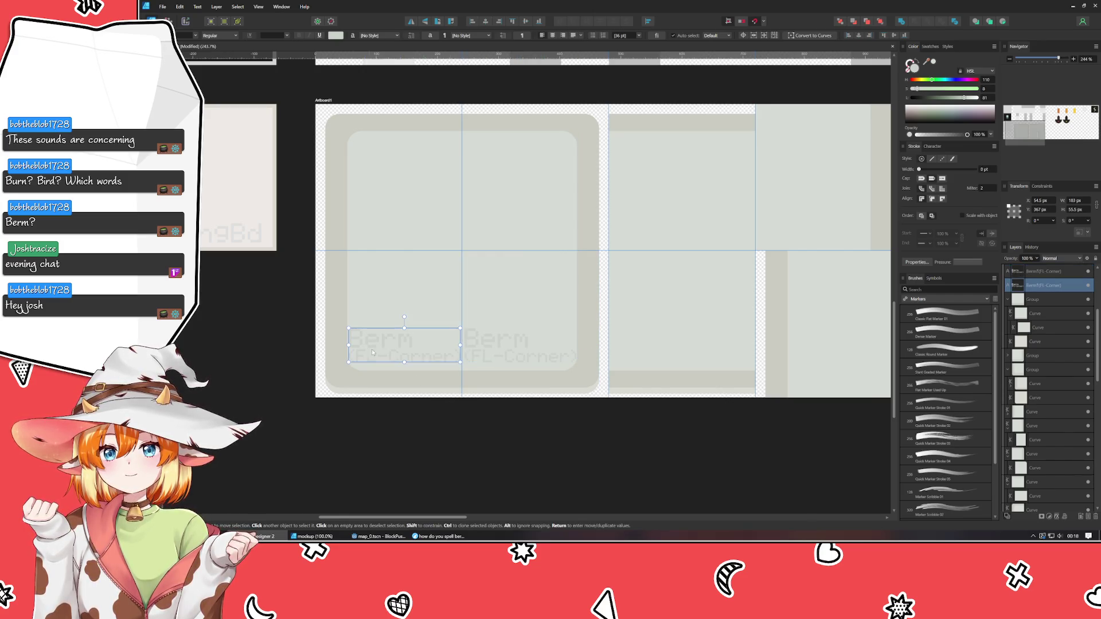
pyautogui.press('Left')
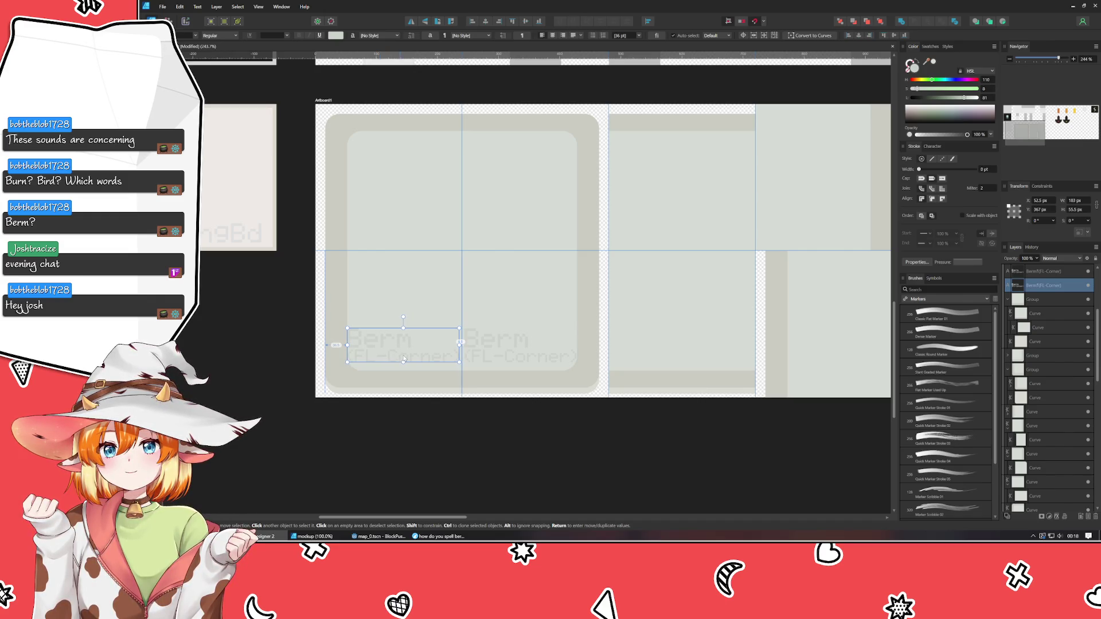
pyautogui.moveTo(400, 358); pyautogui.dragTo(403, 360)
# Change the copy's second line to read '(FR-Corner)' and deselect it.
pyautogui.click(497, 356)
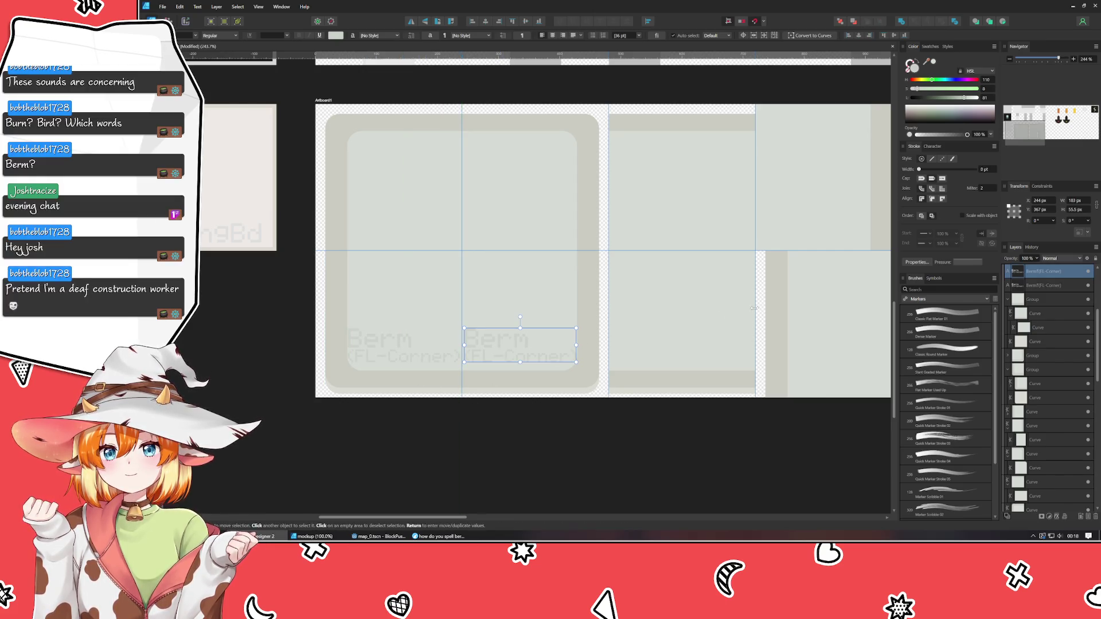
pyautogui.doubleClick(496, 357)
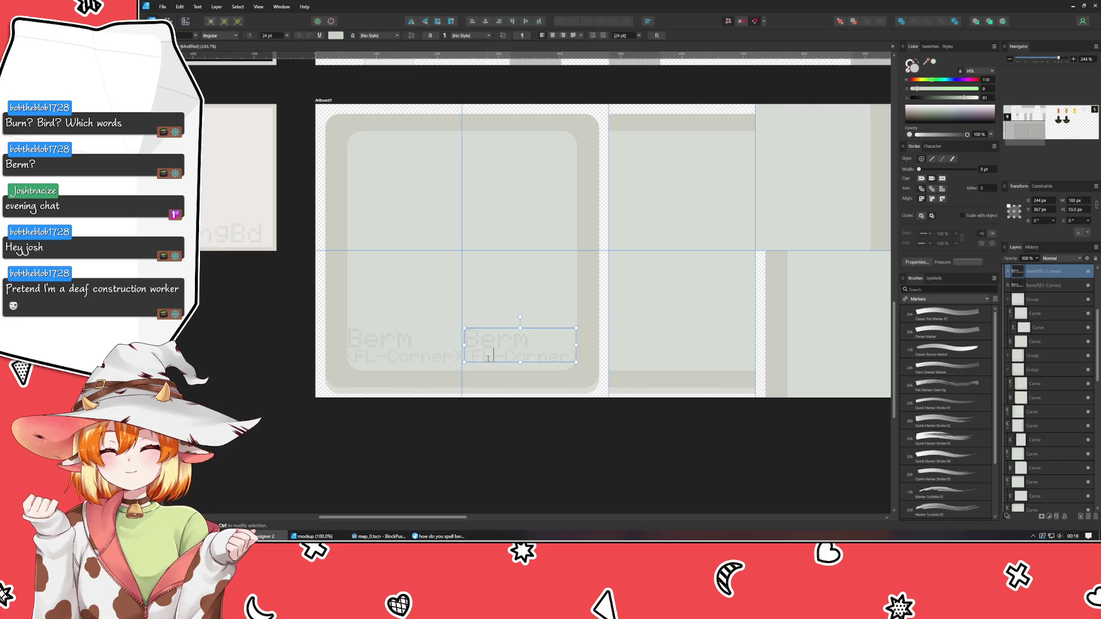
pyautogui.press('Delete')
pyautogui.write('R')
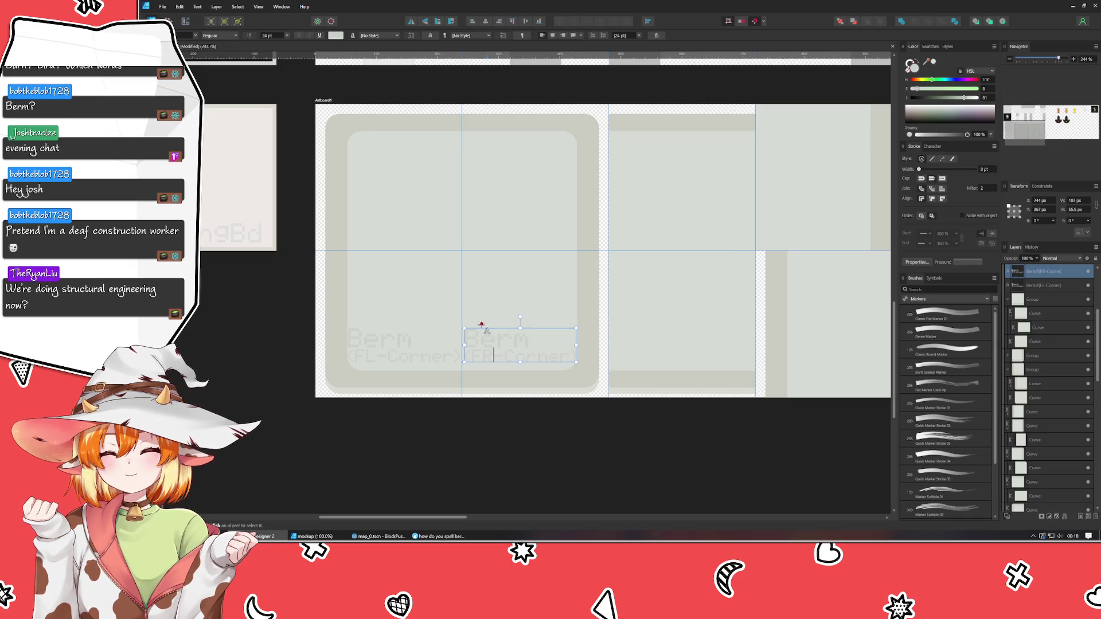
pyautogui.press('Escape')
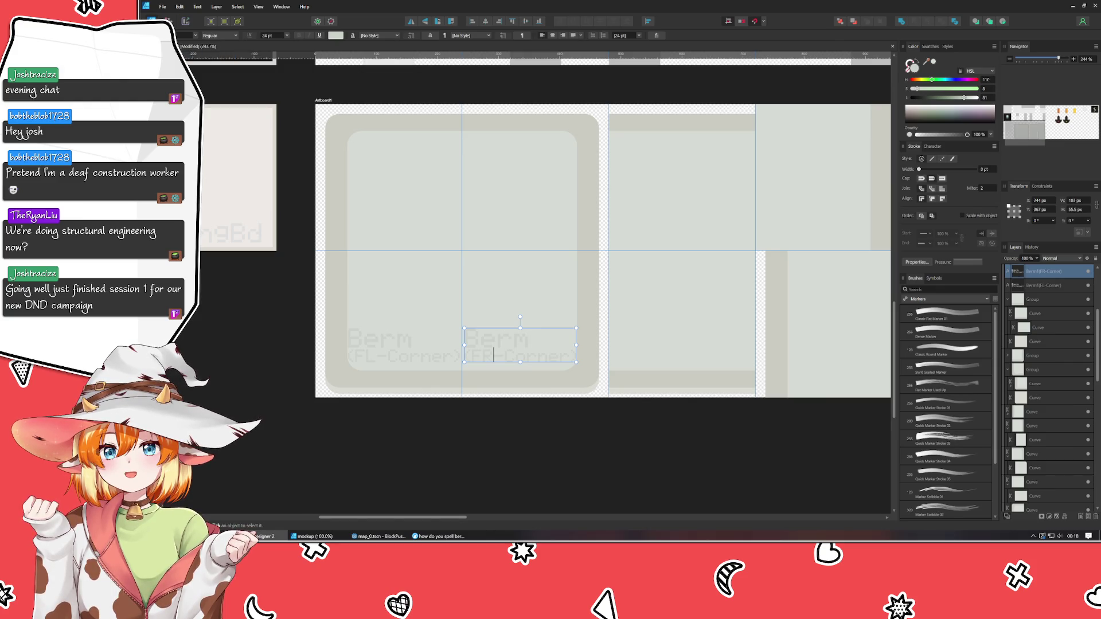
pyautogui.press('Escape')
pyautogui.click(362, 418)
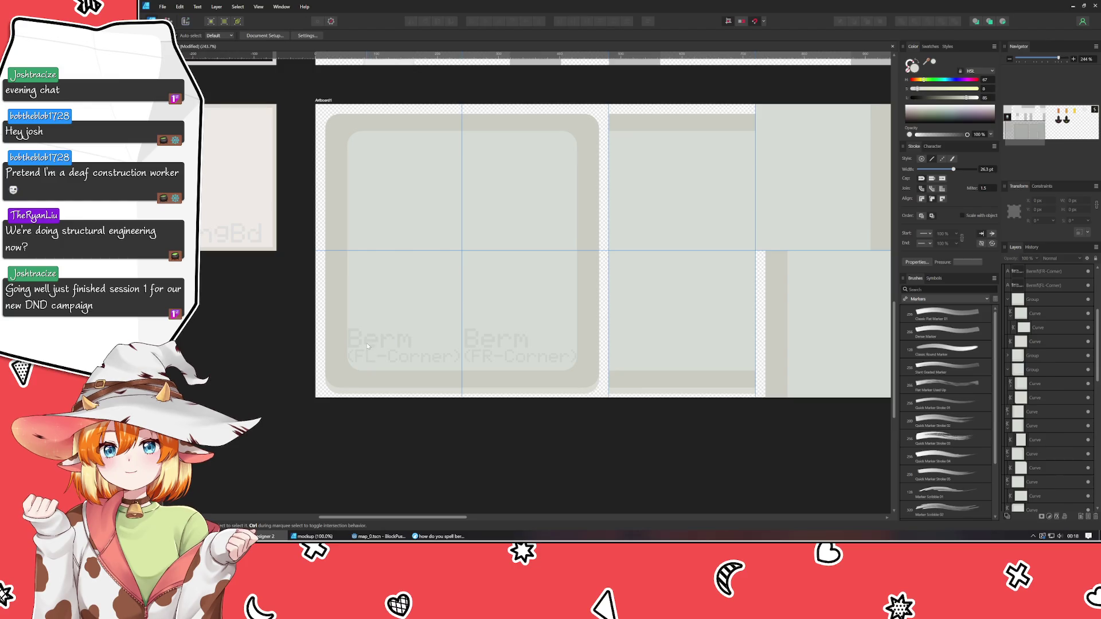
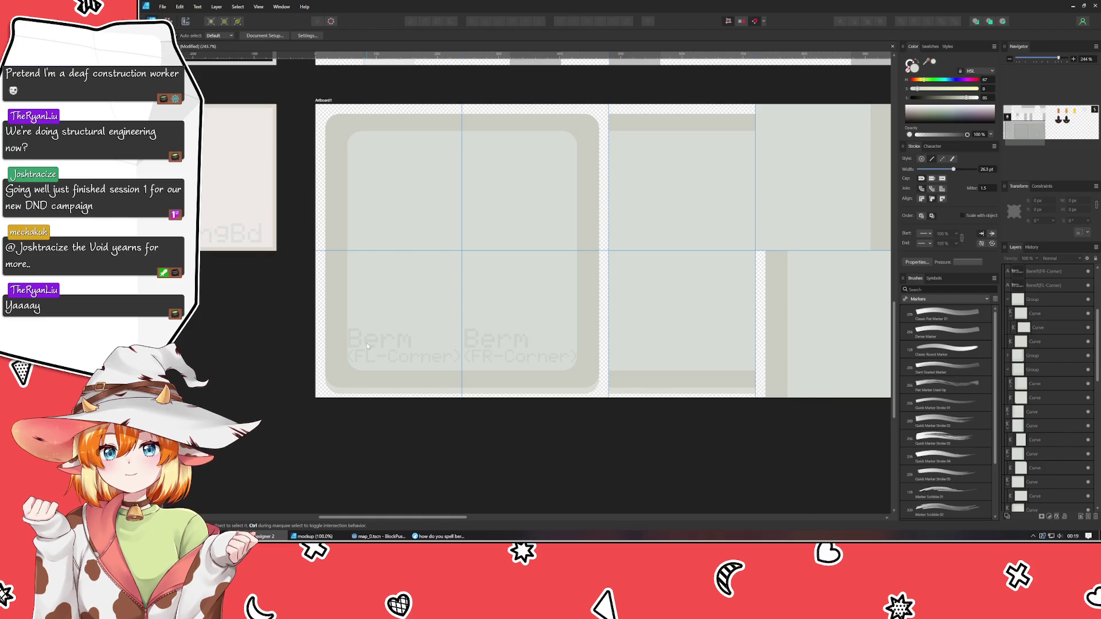
# Line up the FL and FR corner labels and place two copies of the FR label above them.
pyautogui.click(367, 346)
pyautogui.scroll(3, 273, 305)
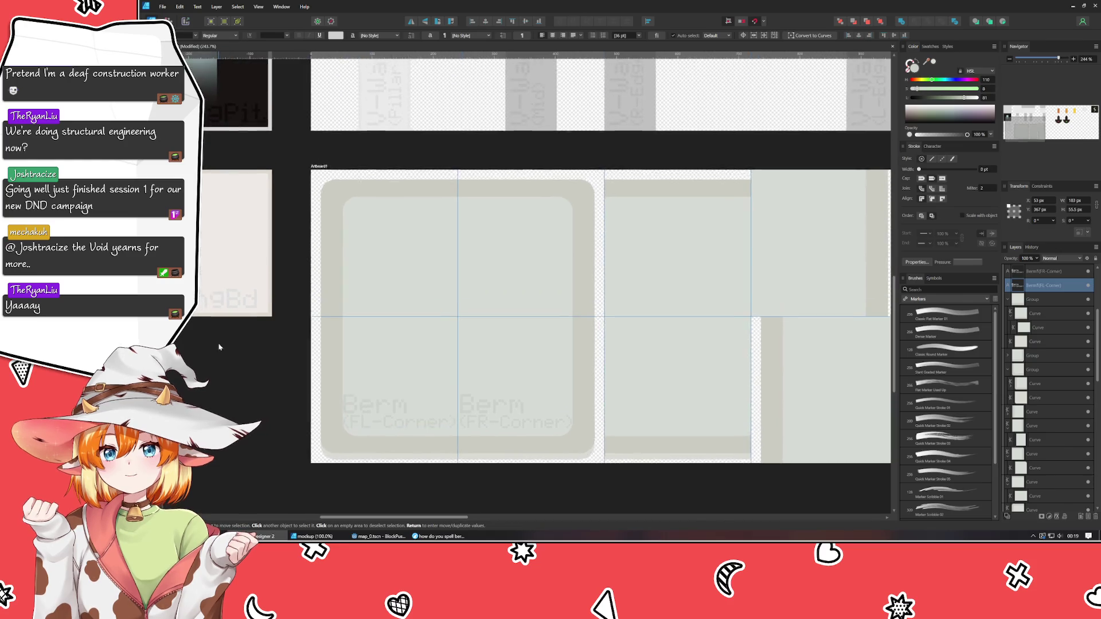
pyautogui.moveTo(378, 412); pyautogui.dragTo(381, 338)
pyautogui.moveTo(495, 415)
pyautogui.mouseDown()
pyautogui.moveTo(493, 335)
pyautogui.moveTo(492, 358)
pyautogui.mouseUp()
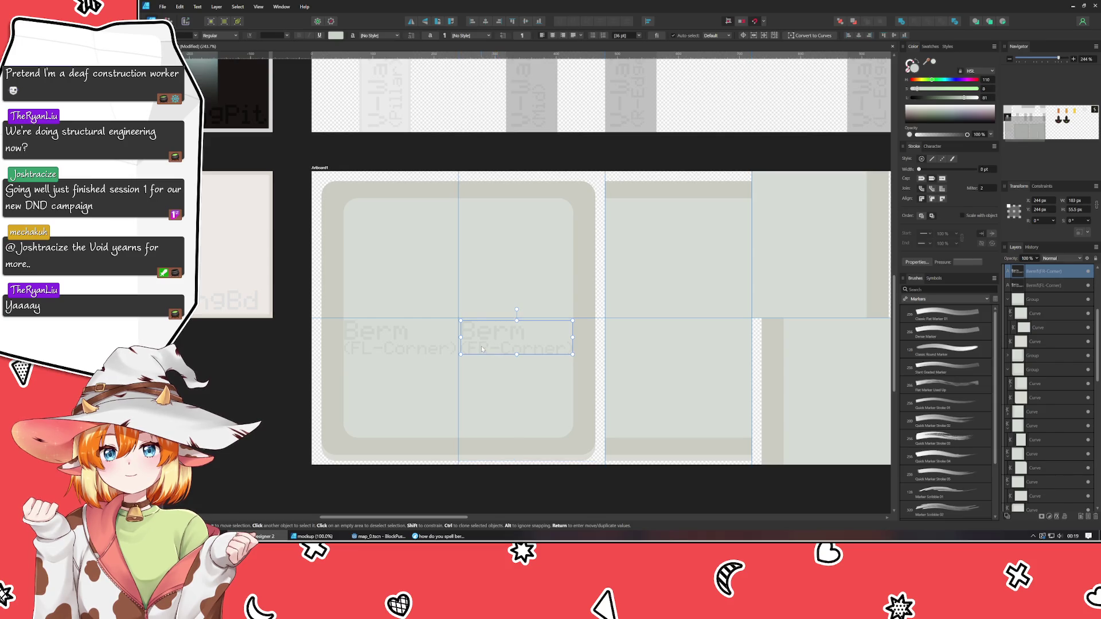
pyautogui.hotkey('ctrl', 'j')
pyautogui.moveTo(488, 340); pyautogui.dragTo(491, 307)
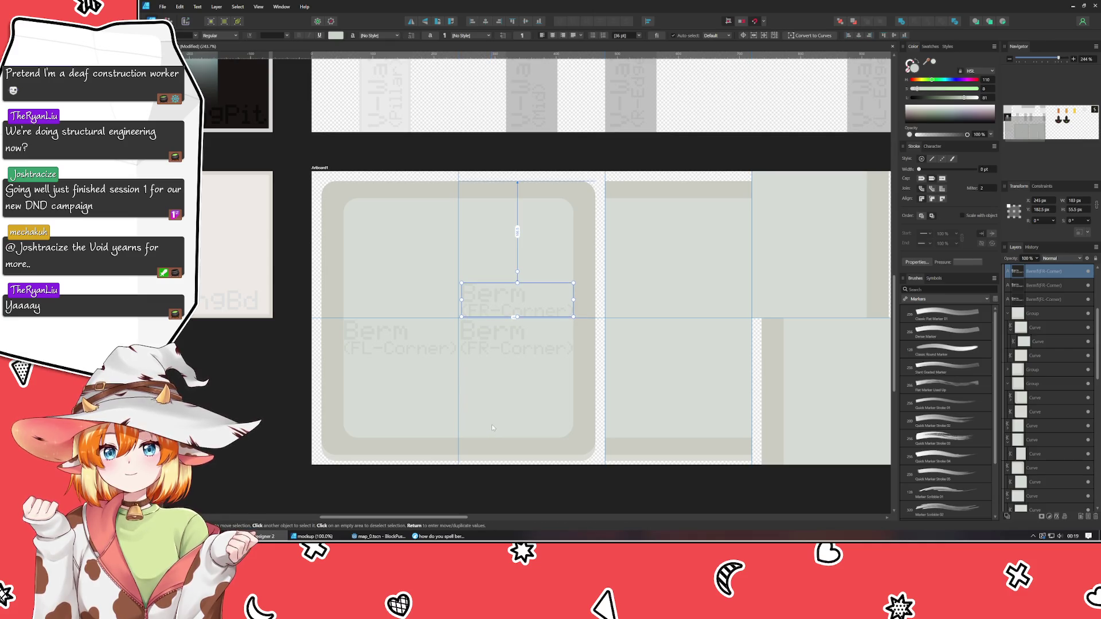
pyautogui.press('Up')
pyautogui.press('Up')
pyautogui.press('Left')
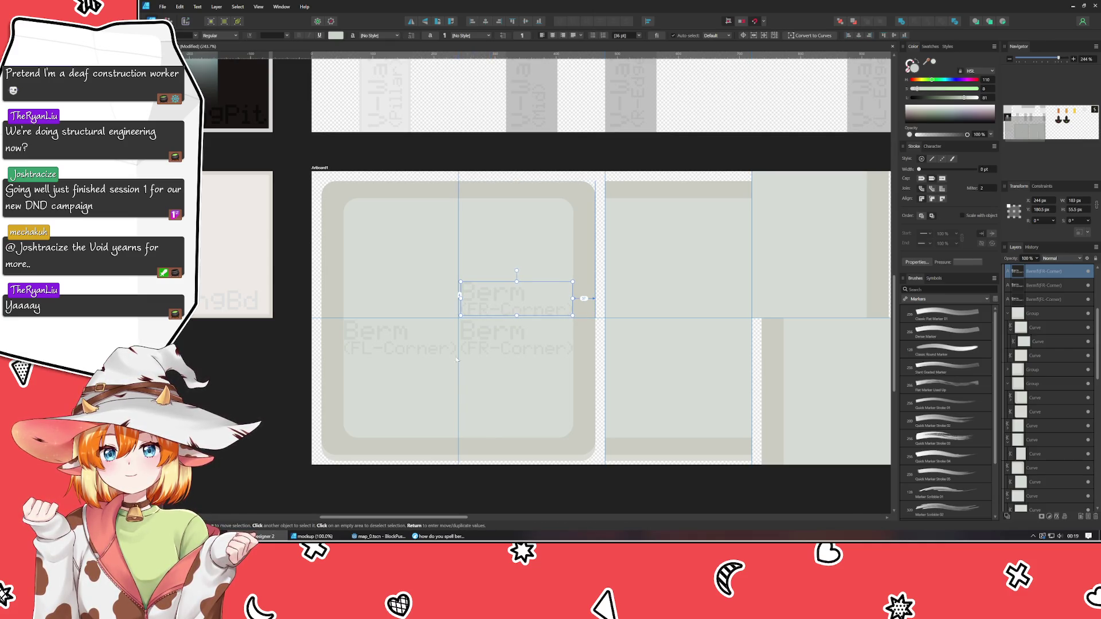
pyautogui.hotkey('ctrl', 'j')
pyautogui.moveTo(493, 300)
pyautogui.mouseDown()
pyautogui.moveTo(361, 302)
pyautogui.moveTo(380, 300)
pyautogui.mouseUp()
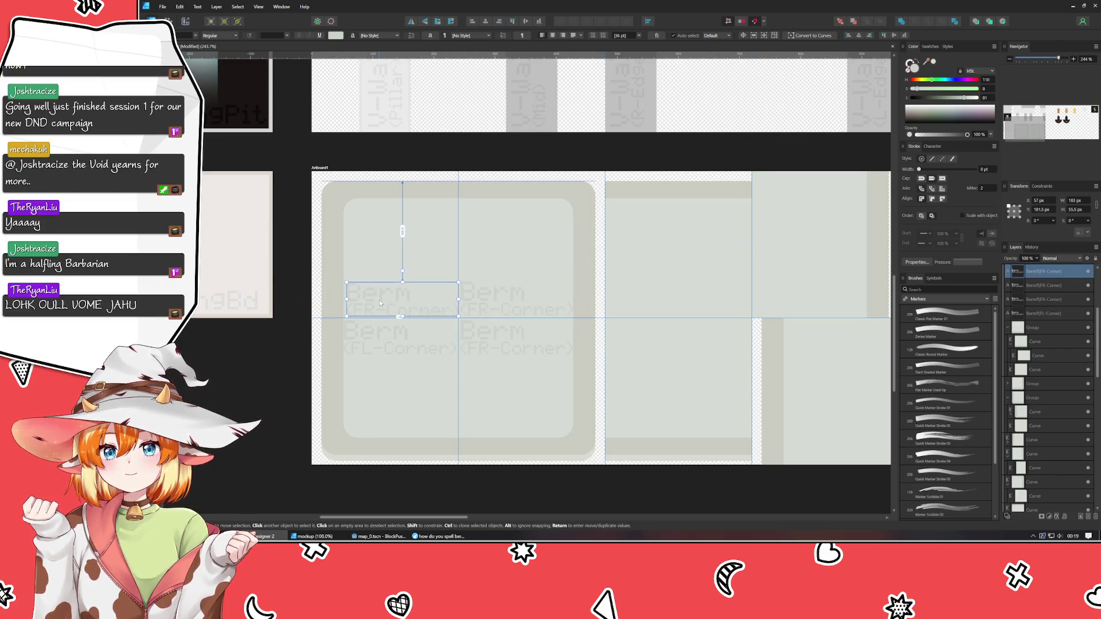
pyautogui.press('Left')
pyautogui.press('Left')
pyautogui.press('Up')
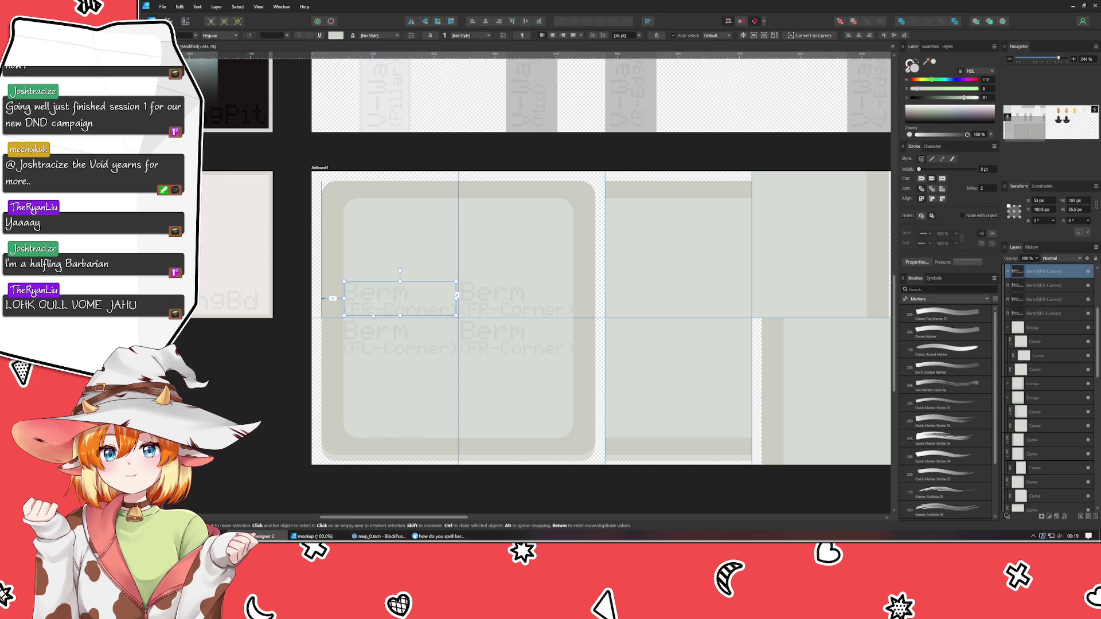
# Retype the two copies so they read Berm (BL-Corner) and Berm (BR-Corner).
pyautogui.doubleClick(367, 311)
pyautogui.doubleClick(366, 310)
pyautogui.write('BL')
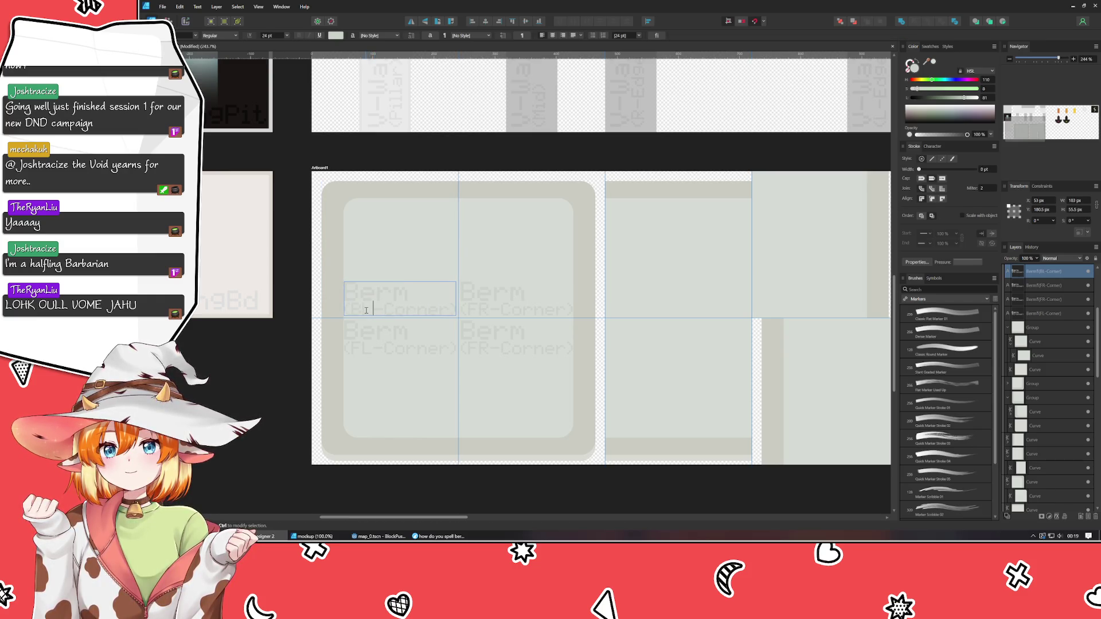
pyautogui.click(475, 312)
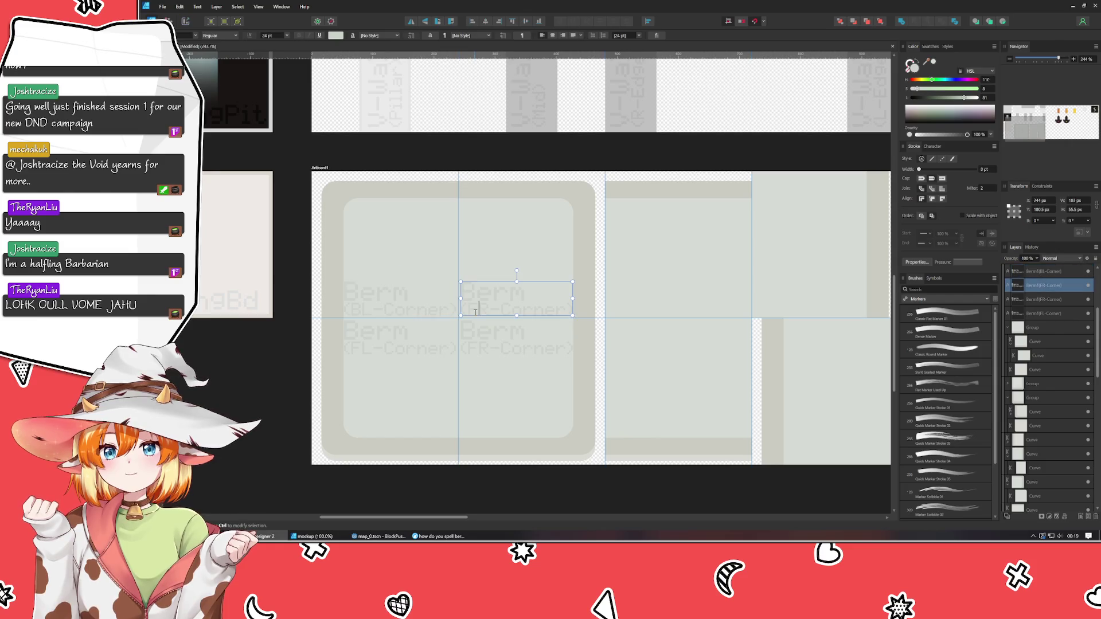
pyautogui.press('Escape')
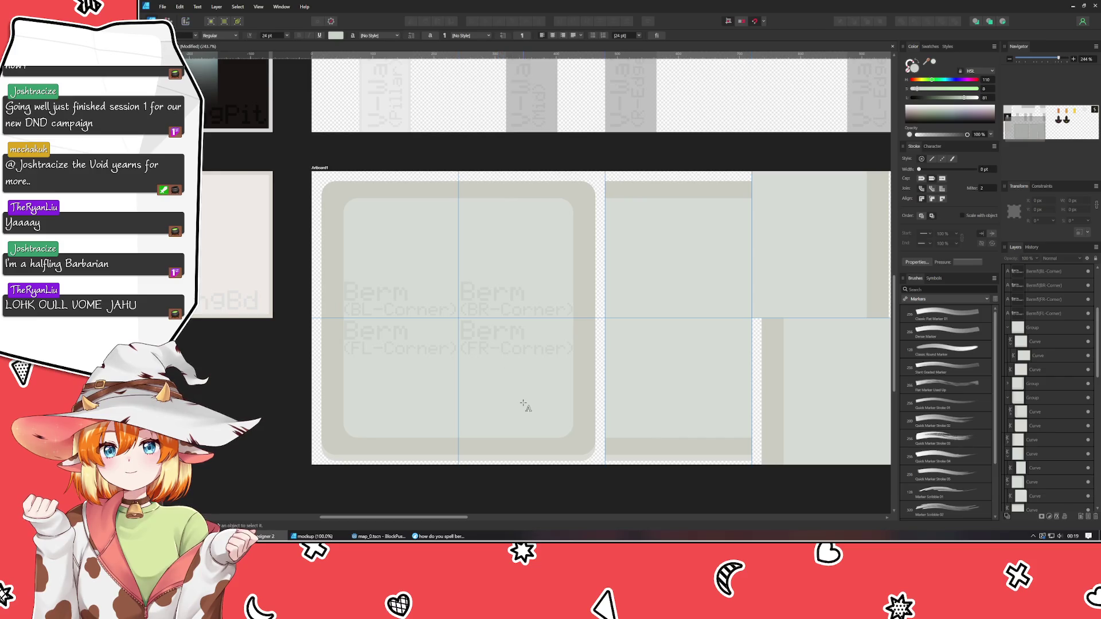
pyautogui.moveTo(523, 405)
pyautogui.mouseDown()
pyautogui.moveTo(423, 398)
pyautogui.moveTo(344, 418)
pyautogui.mouseUp()
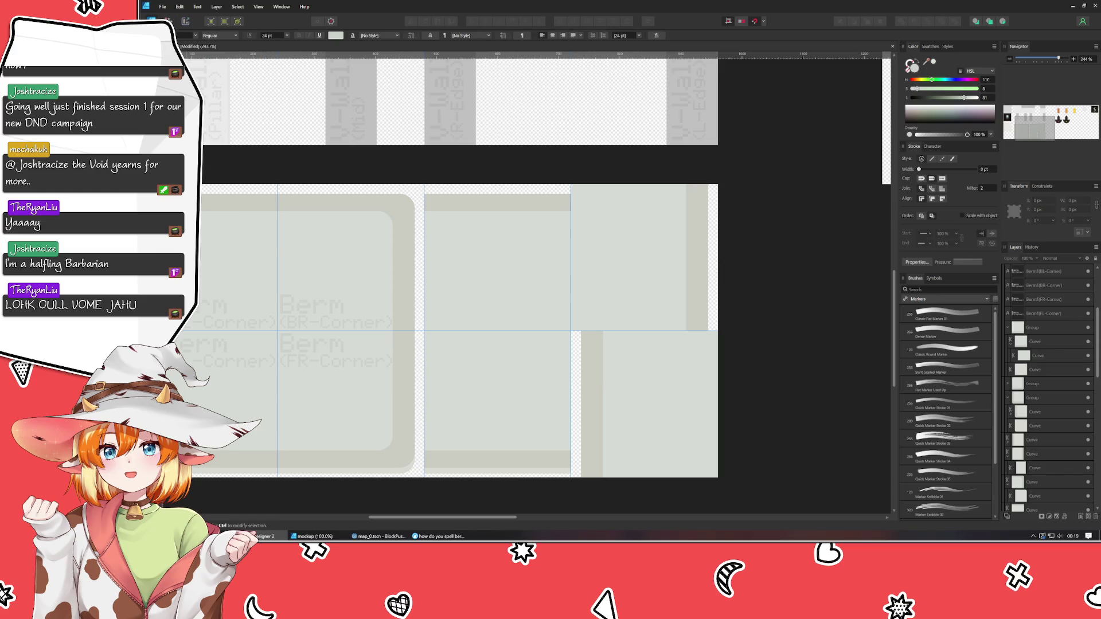
# Copy the Berm (BR-Corner) label into the adjacent straight berm tile and align it.
pyautogui.click(317, 324)
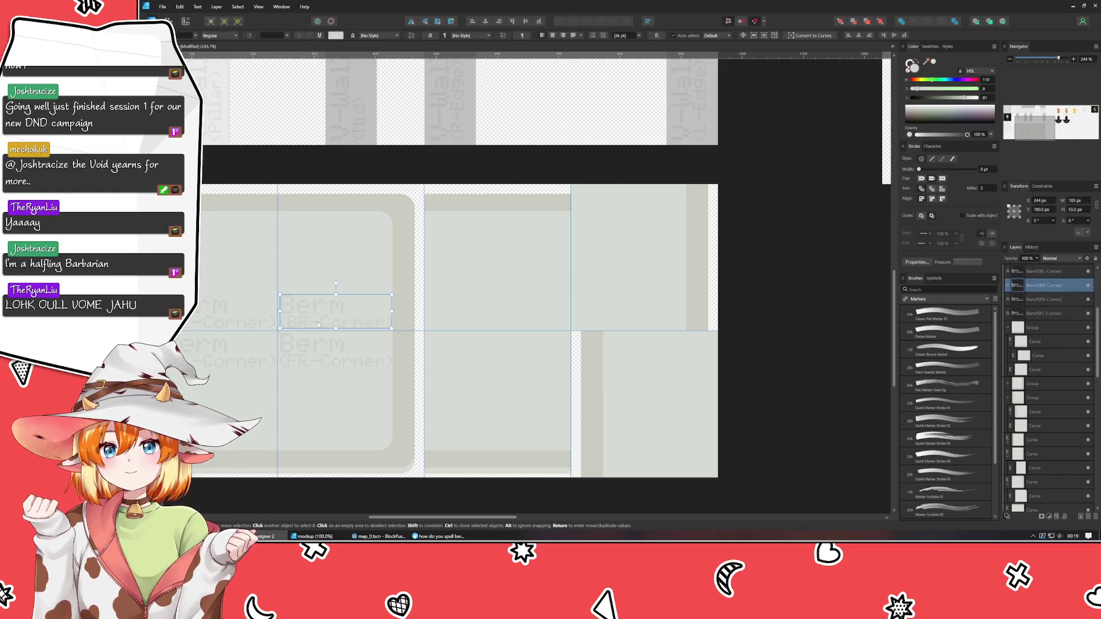
pyautogui.moveTo(318, 325); pyautogui.dragTo(490, 319)
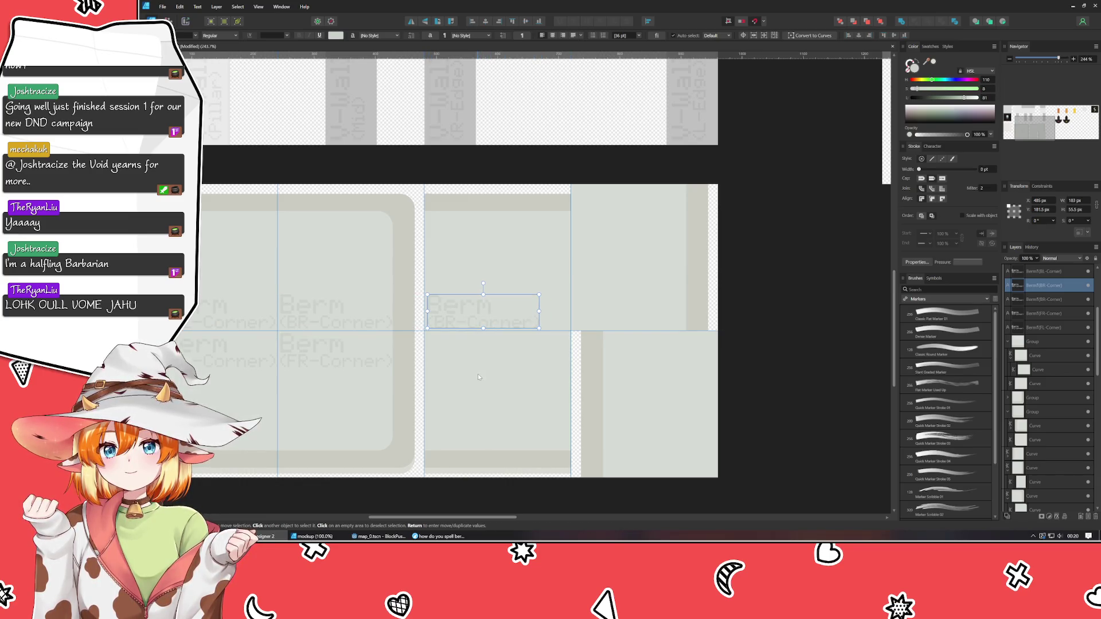
pyautogui.press('Up')
pyautogui.press('Down')
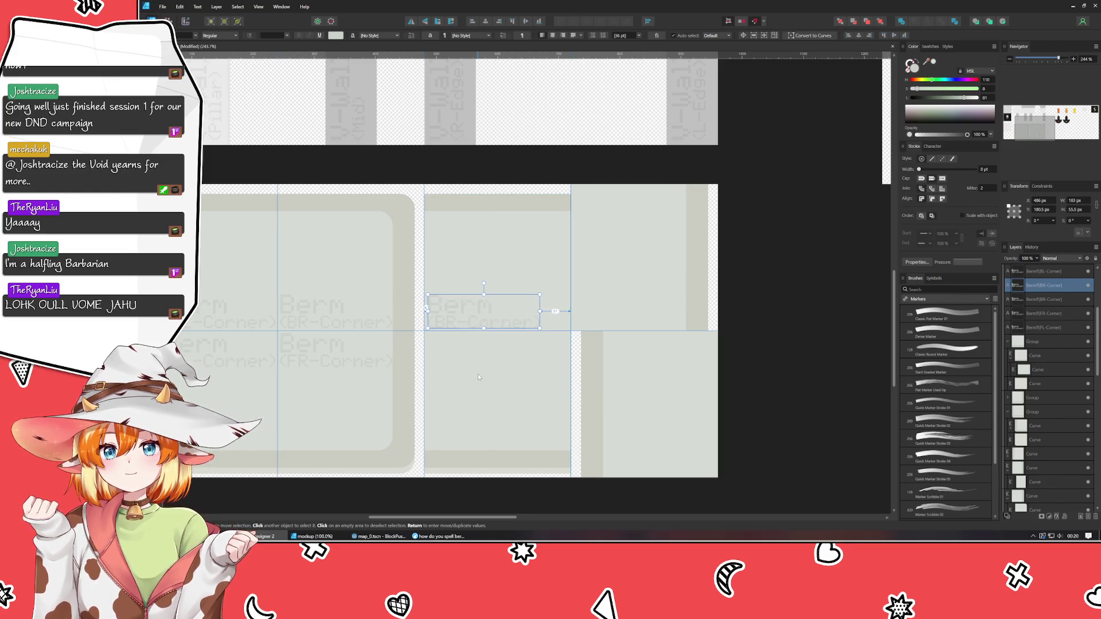
pyautogui.press('Left')
# Retype the copy as Berm (BH), then select '-Corner' in the BR-Corner label.
pyautogui.doubleClick(459, 310)
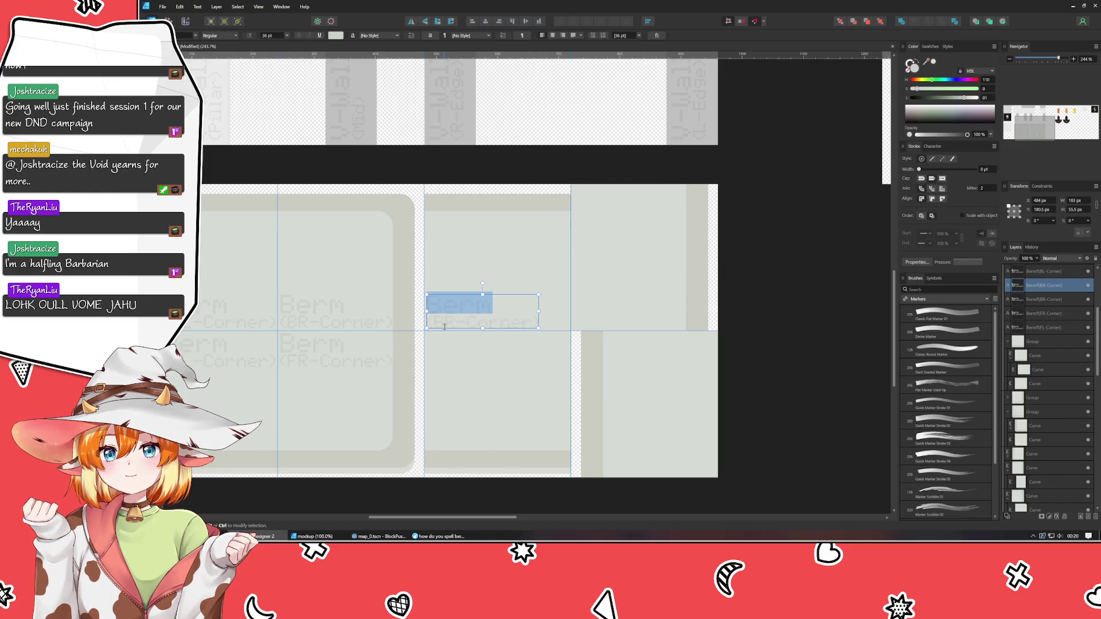
pyautogui.click(460, 328)
pyautogui.hotkey('shift', 'End')
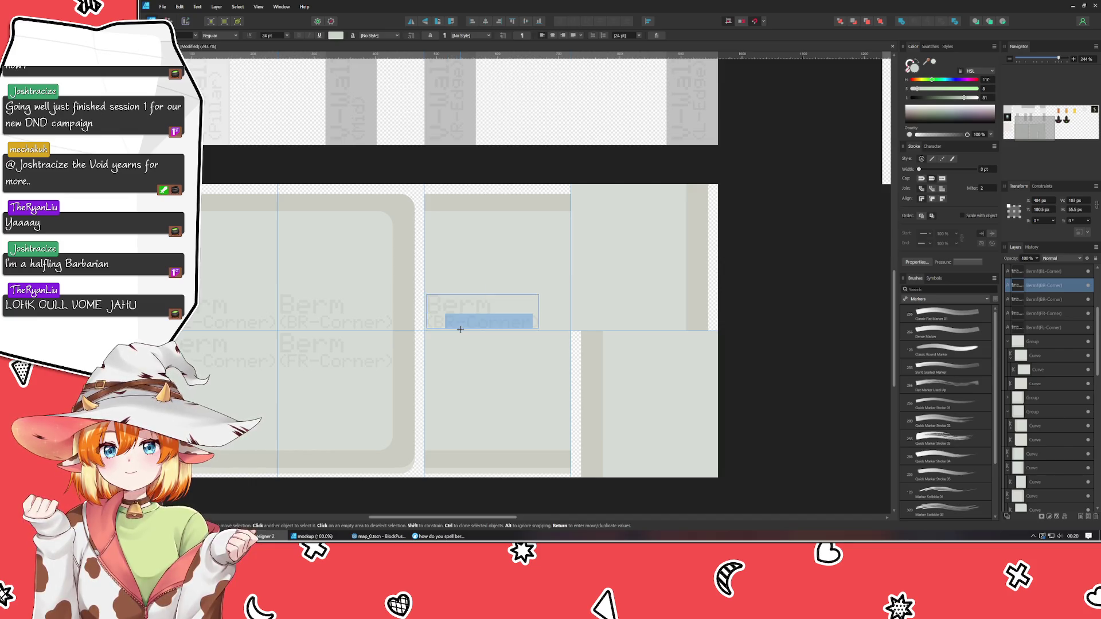
pyautogui.write('-Straight)')
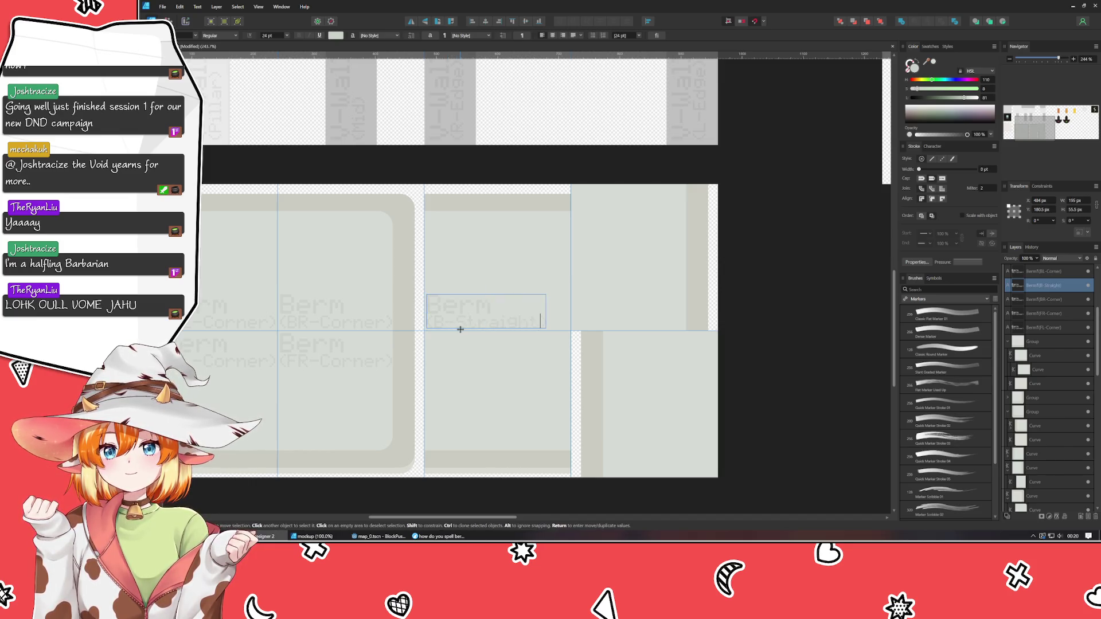
pyautogui.press('Escape')
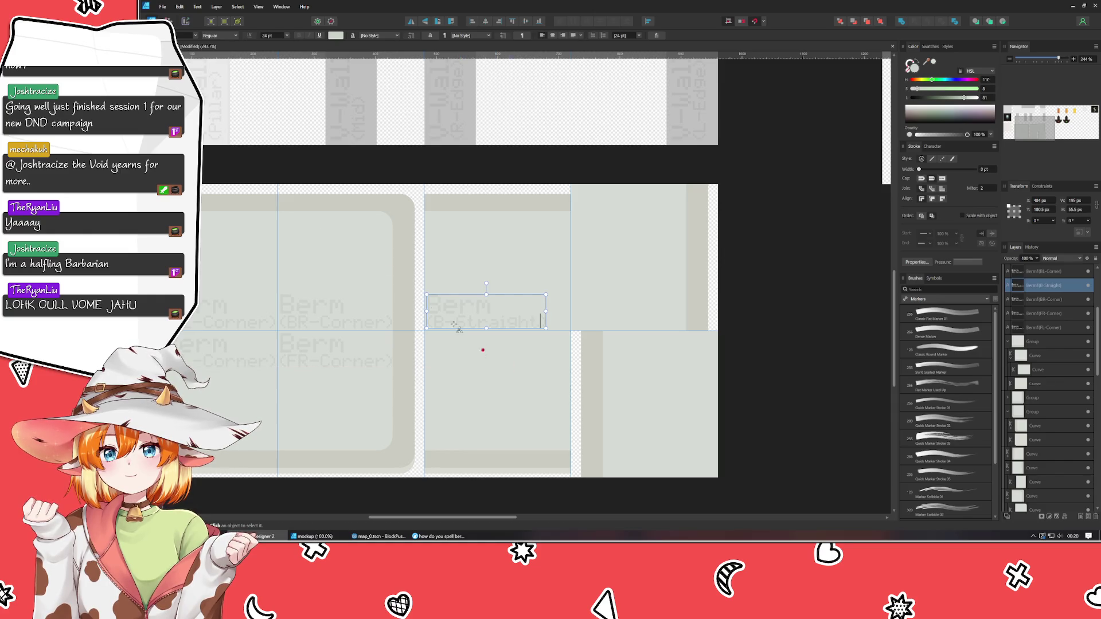
pyautogui.hotkey('ctrl', 'z')
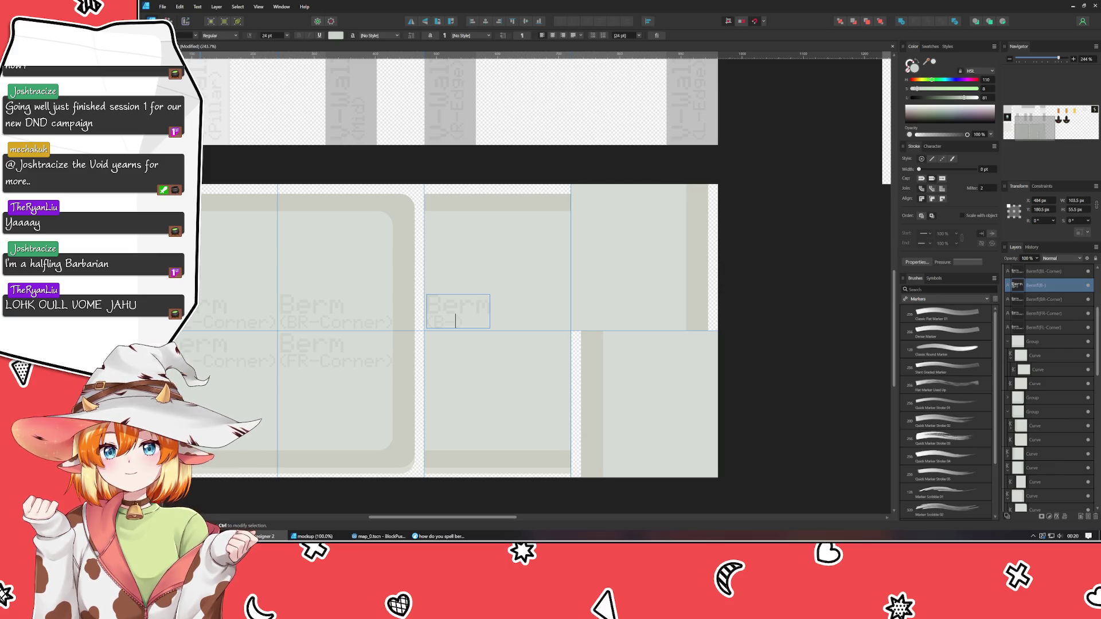
pyautogui.hotkey('ctrl', 'z')
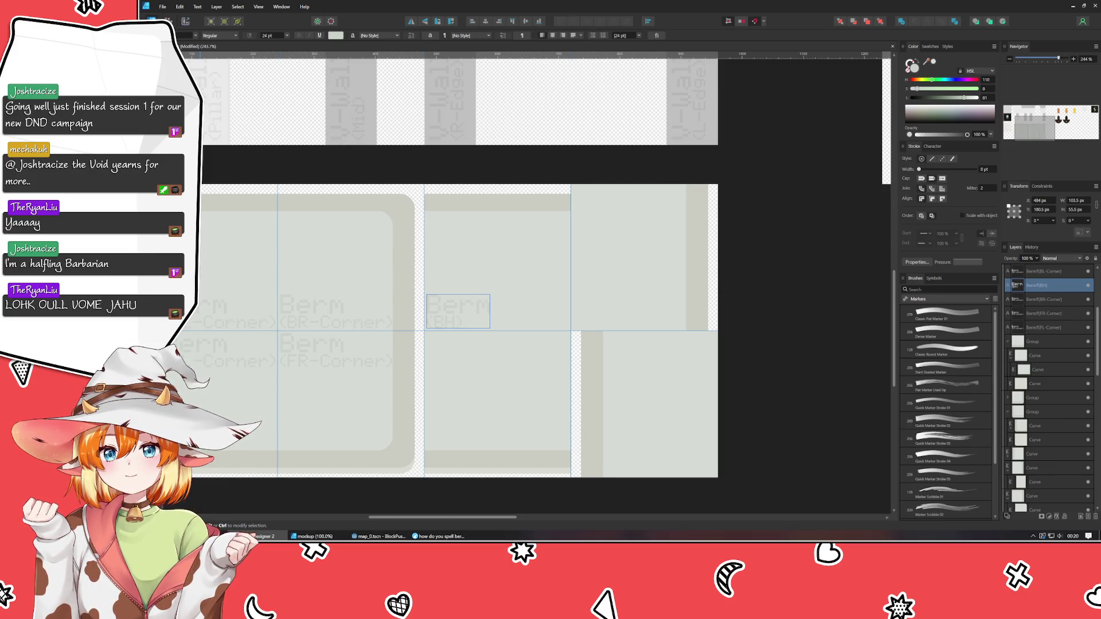
pyautogui.press('Escape')
pyautogui.press('v')
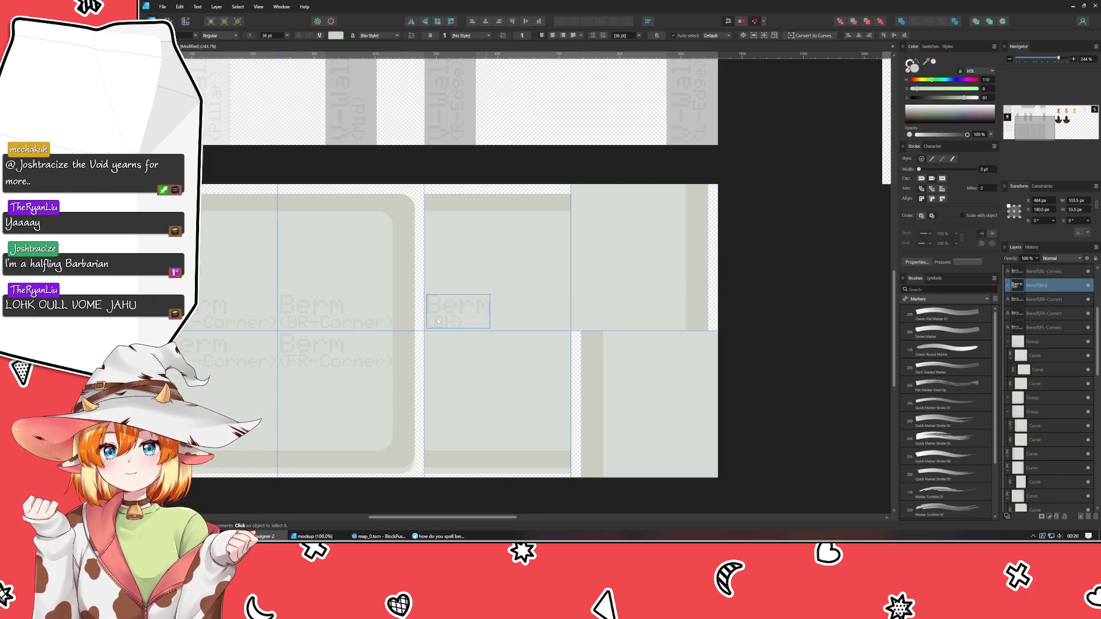
pyautogui.doubleClick(314, 324)
pyautogui.moveTo(309, 322); pyautogui.dragTo(387, 325)
# Shorten the BR, FR, FL and BL corner labels to BRC, FRC, FLC and BLC.
pyautogui.write('C')
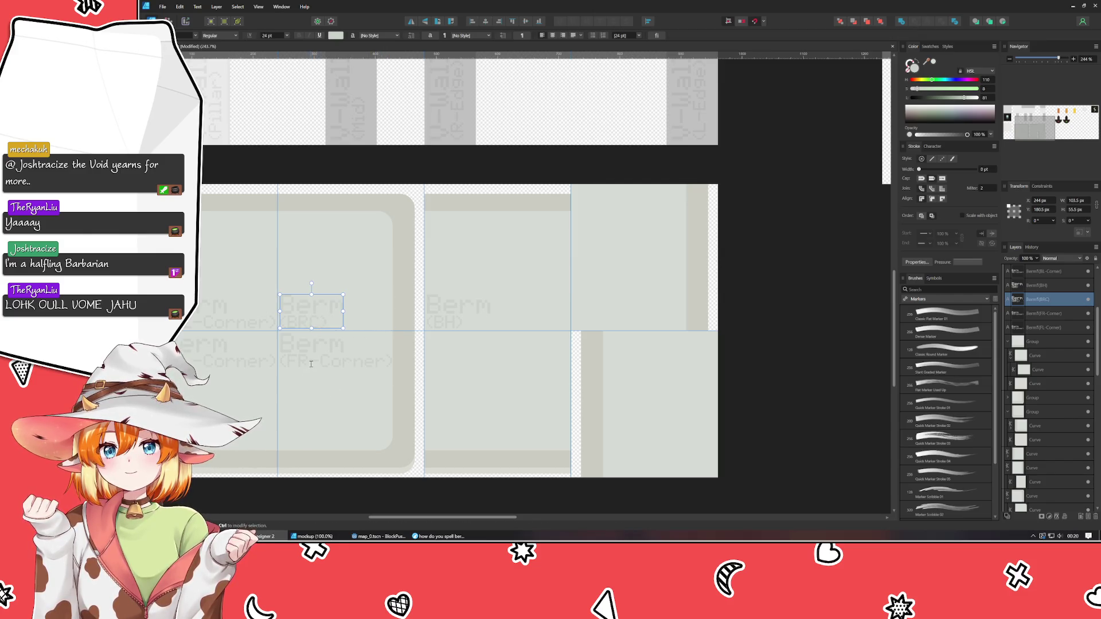
pyautogui.doubleClick(309, 361)
pyautogui.moveTo(310, 361); pyautogui.dragTo(381, 363)
pyautogui.write('C')
pyautogui.scroll(1, 344, 355)
pyautogui.hscroll(-2, 344, 356)
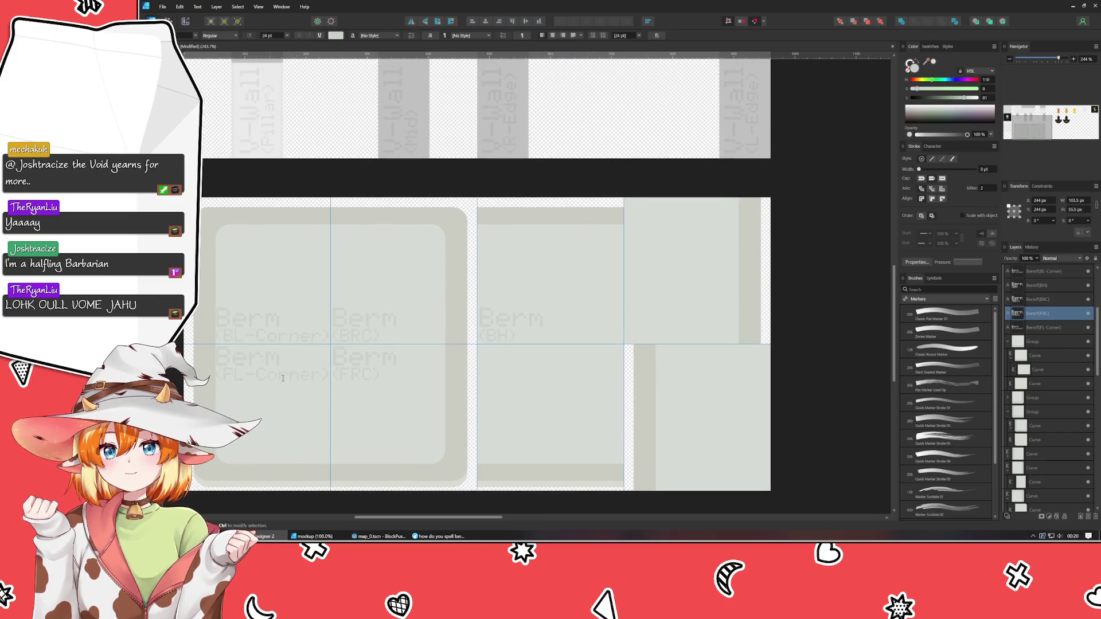
pyautogui.doubleClick(252, 374)
pyautogui.moveTo(253, 374); pyautogui.dragTo(321, 376)
pyautogui.write('C')
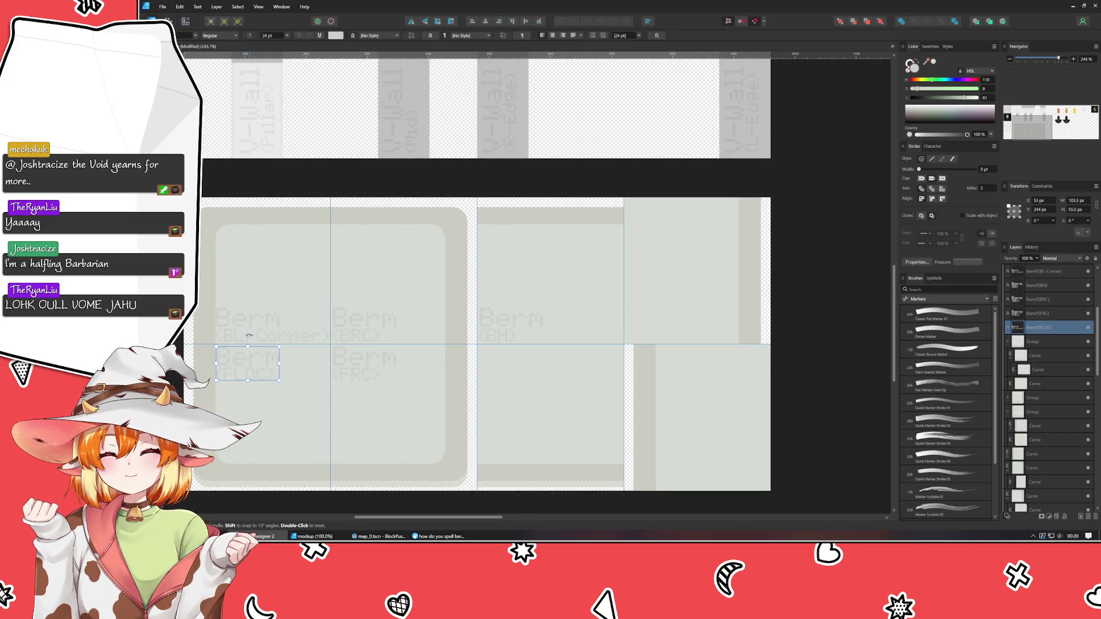
pyautogui.doubleClick(245, 335)
pyautogui.moveTo(246, 336); pyautogui.dragTo(318, 336)
pyautogui.write('C')
pyautogui.scroll(-1, 447, 441)
pyautogui.hscroll(3, 448, 441)
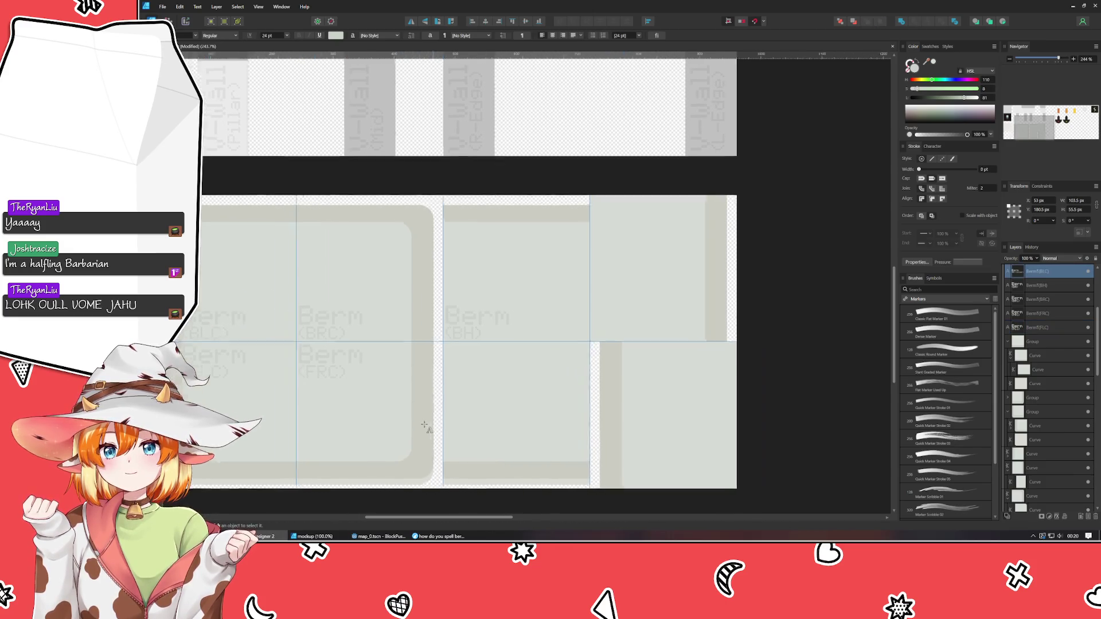
pyautogui.press('Escape')
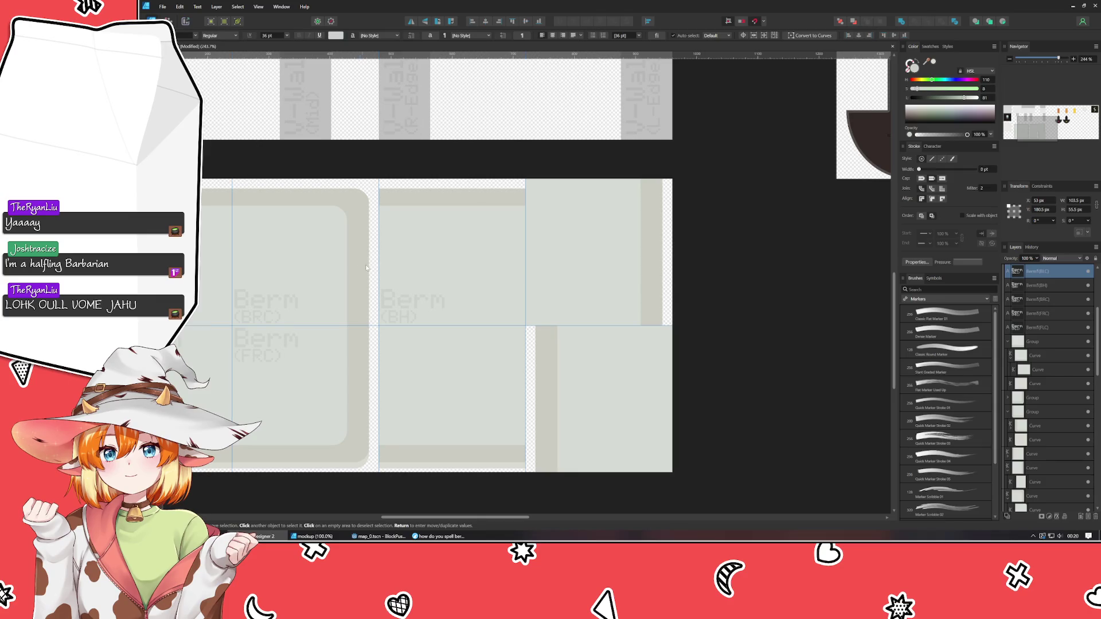
# Copy the Berm (BH) label into the tile below and retype it Berm (FH).
pyautogui.click(396, 309)
pyautogui.moveTo(396, 309)
pyautogui.mouseDown()
pyautogui.moveTo(430, 355)
pyautogui.moveTo(405, 347)
pyautogui.mouseUp()
pyautogui.doubleClick(396, 353)
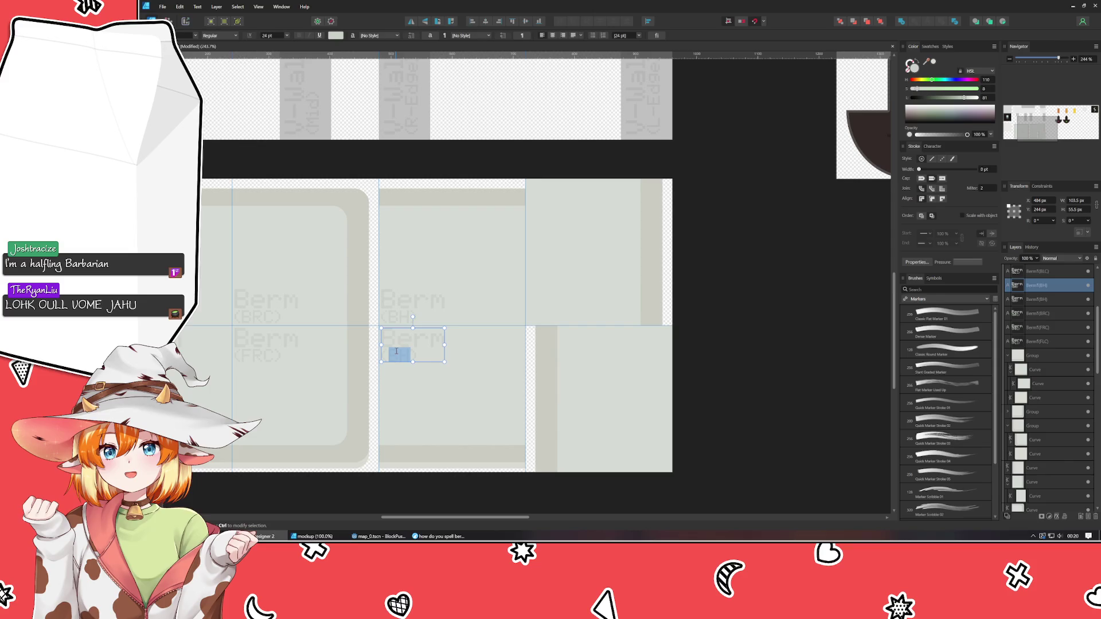
pyautogui.write('FH')
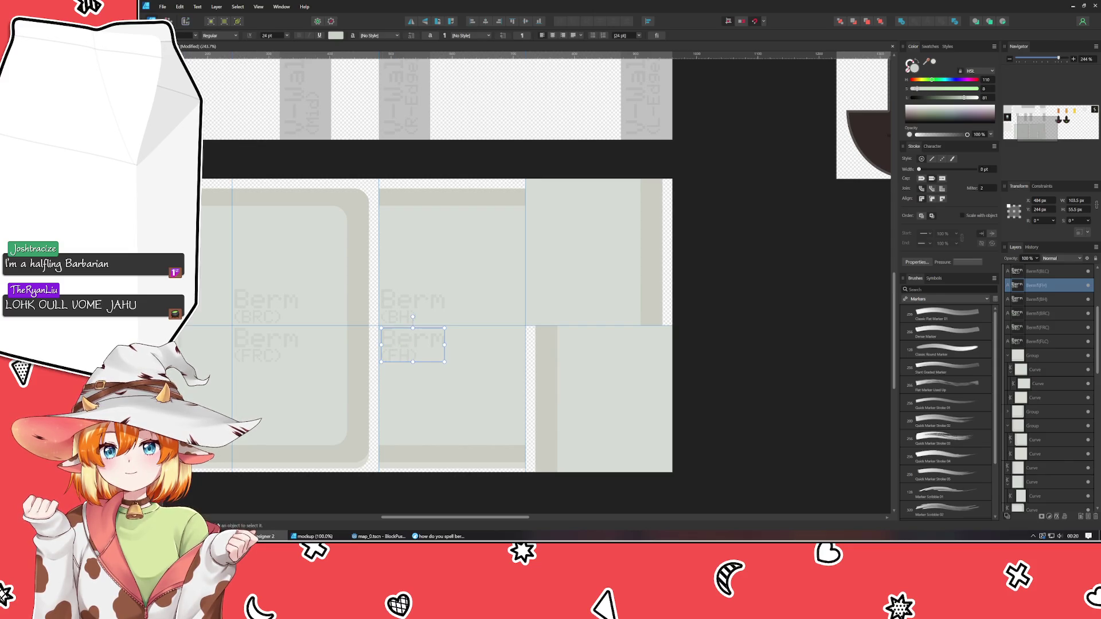
pyautogui.press('Escape')
# Move the Berm (BH) label into the next tile right, copy it down, and rename it Berm (RV).
pyautogui.click(424, 304)
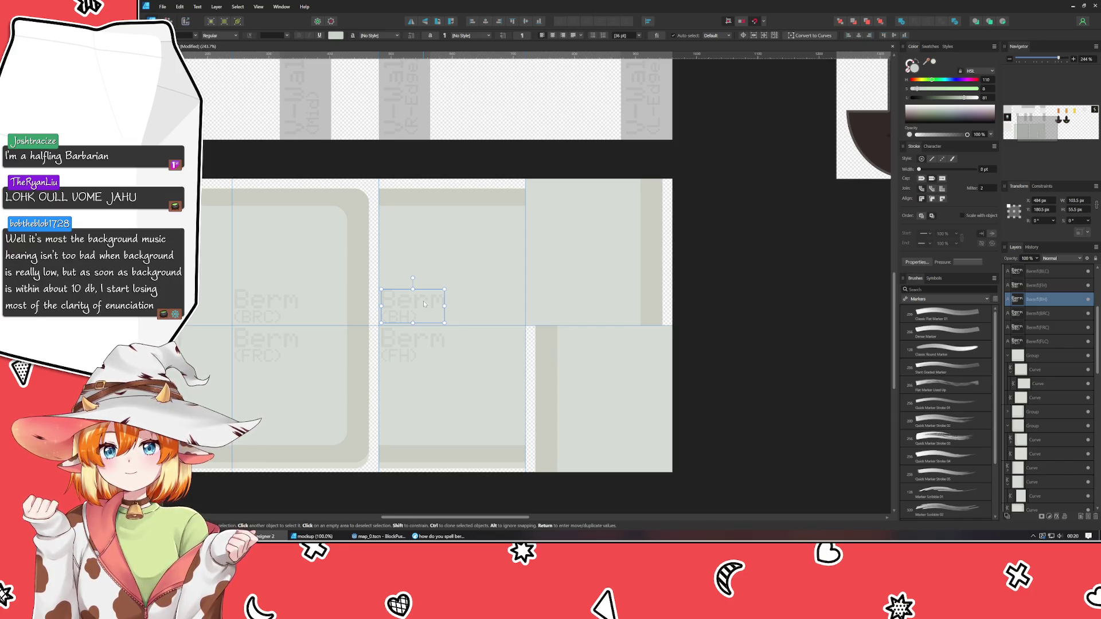
pyautogui.moveTo(424, 304)
pyautogui.mouseDown()
pyautogui.moveTo(597, 303)
pyautogui.moveTo(568, 302)
pyautogui.moveTo(590, 349)
pyautogui.mouseUp()
pyautogui.hotkey('ctrl', 'z')
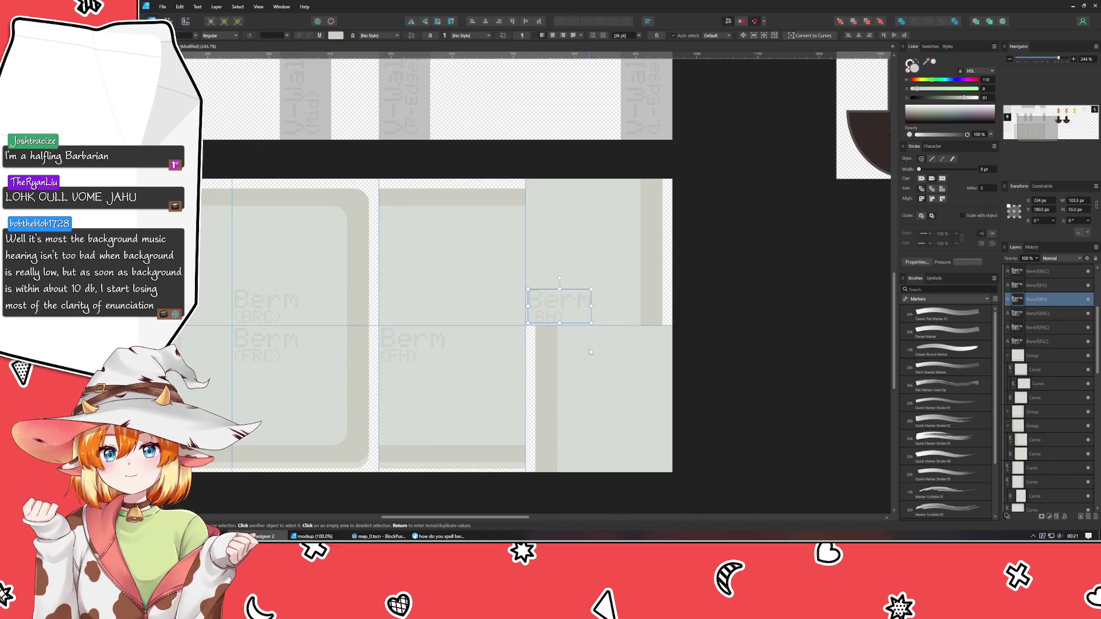
pyautogui.hotkey('ctrl', 'j')
pyautogui.moveTo(554, 304); pyautogui.dragTo(586, 342)
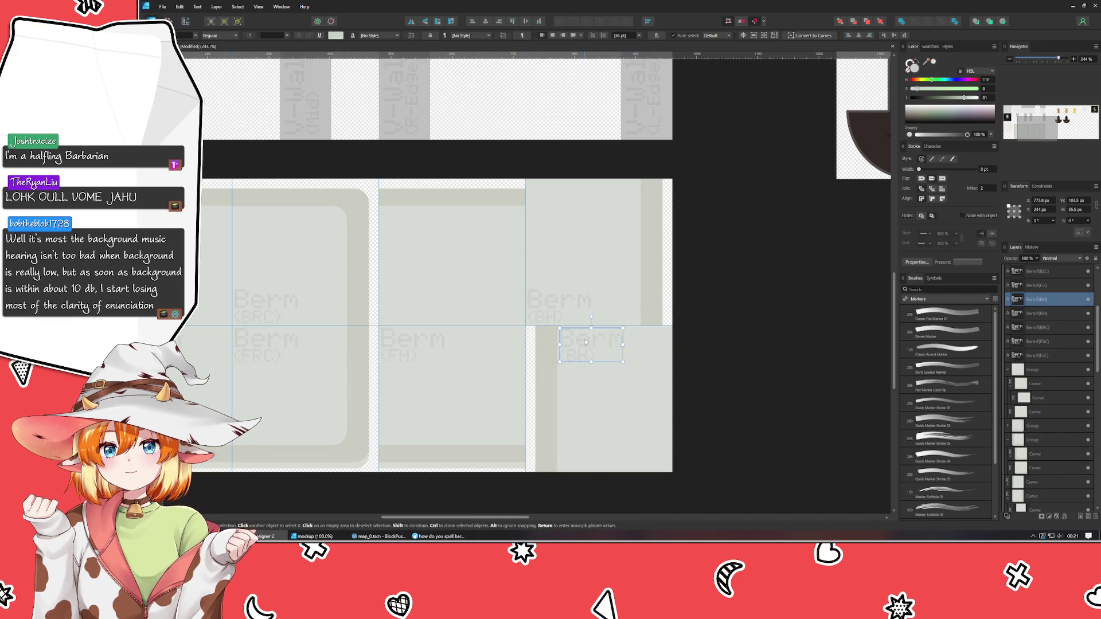
pyautogui.click(551, 364)
pyautogui.click(548, 305)
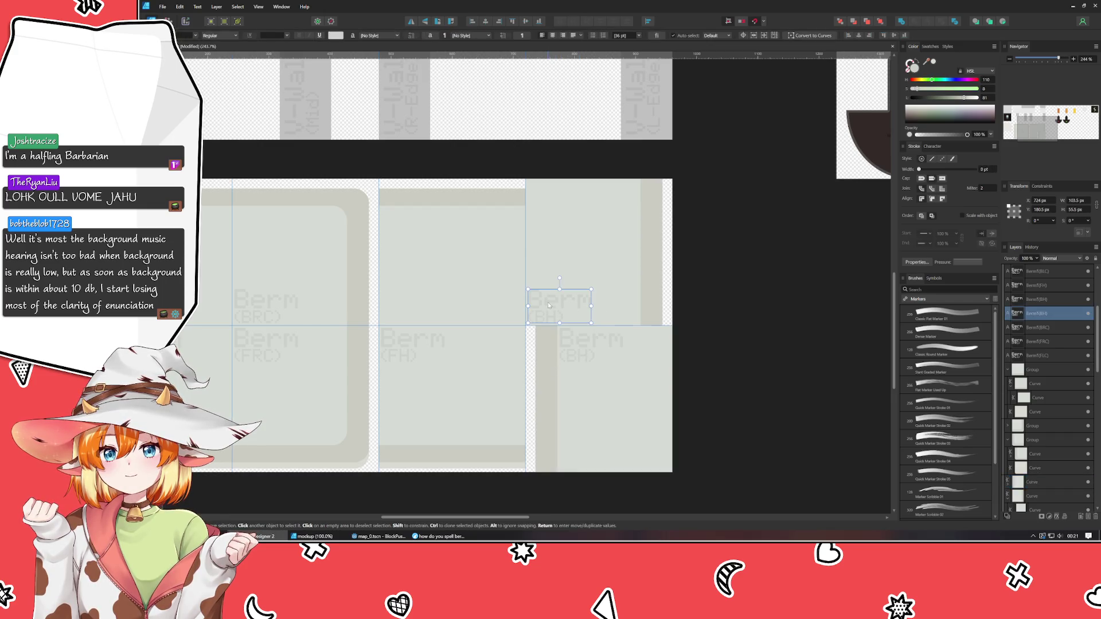
pyautogui.doubleClick(547, 315)
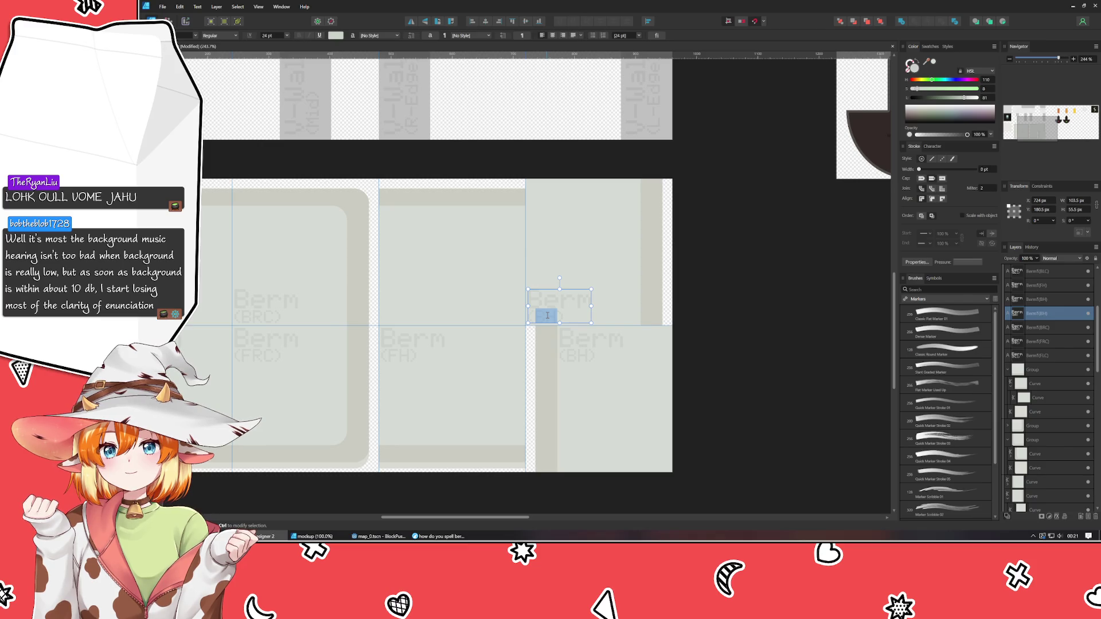
pyautogui.write('RV')
pyautogui.press('Escape')
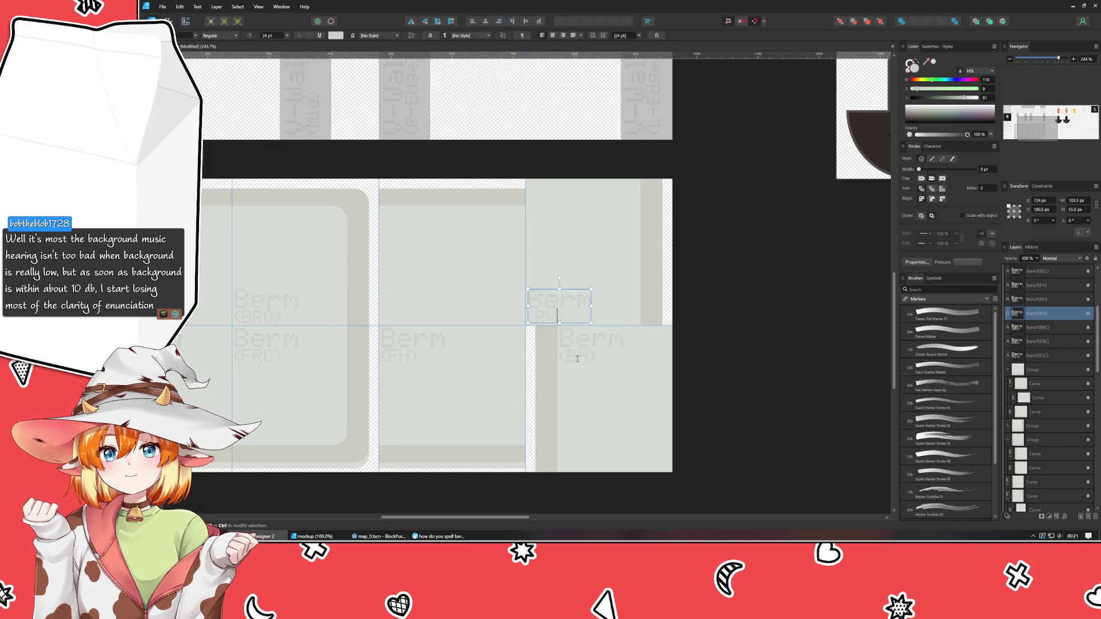
# Change the lower-right tile's label from Berm (RL) to Berm (LV).
pyautogui.click(578, 355)
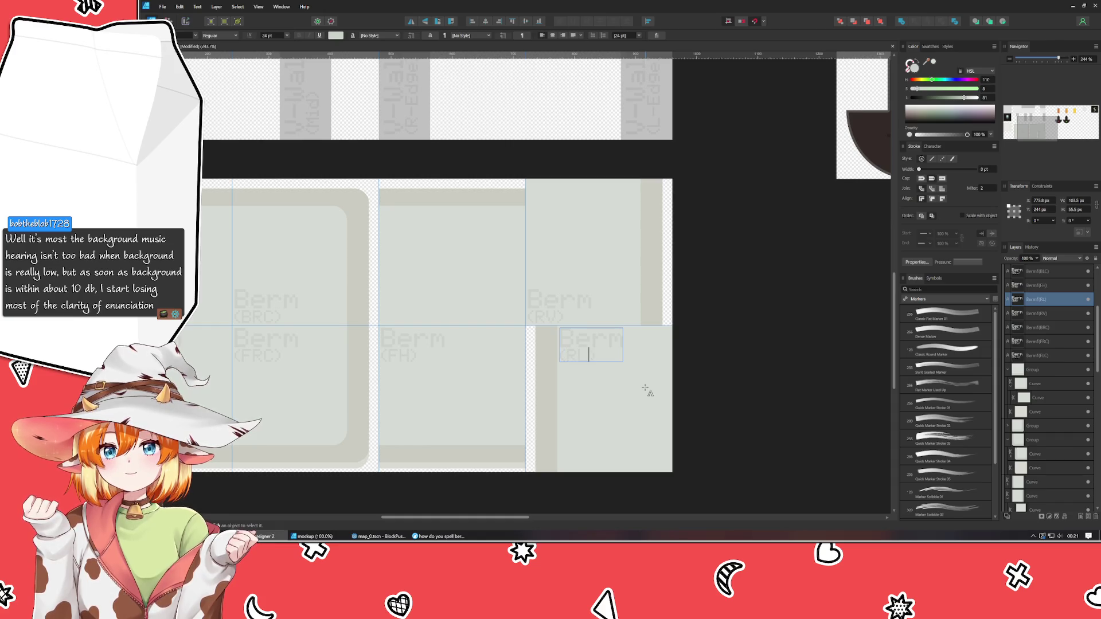
pyautogui.hotkey('ctrl', 'd')
pyautogui.hscroll(-3, 646, 378)
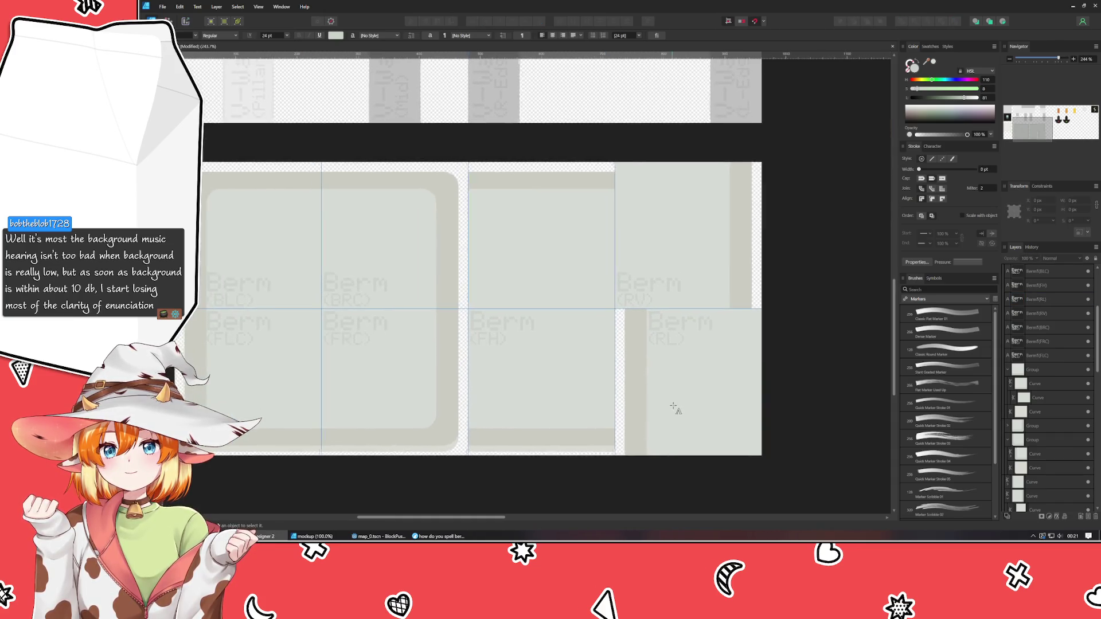
pyautogui.click(657, 335)
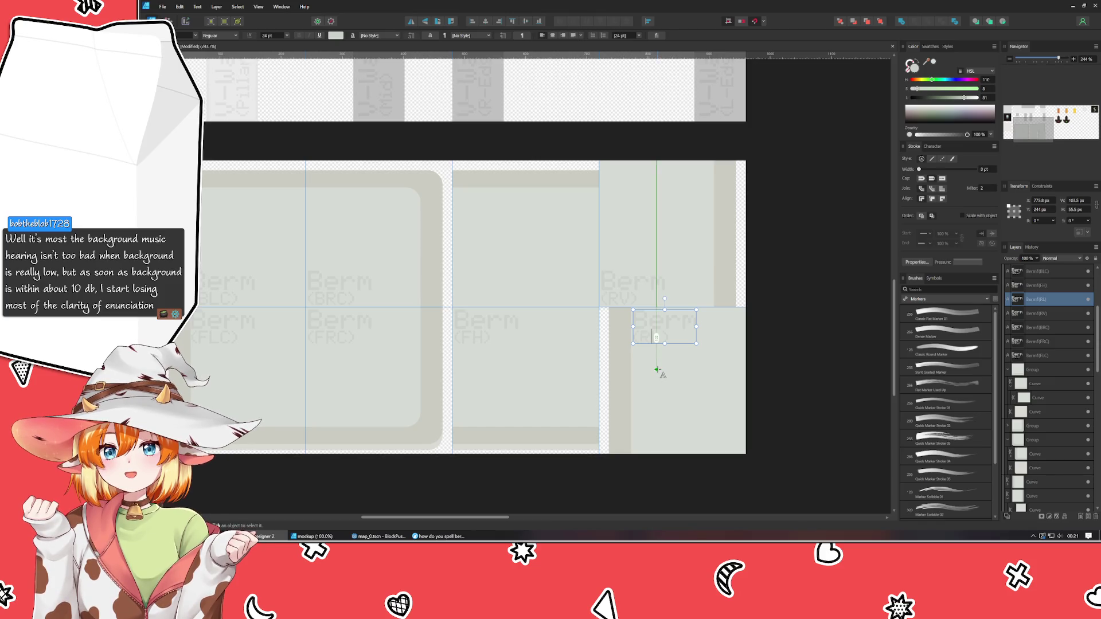
pyautogui.write('LV')
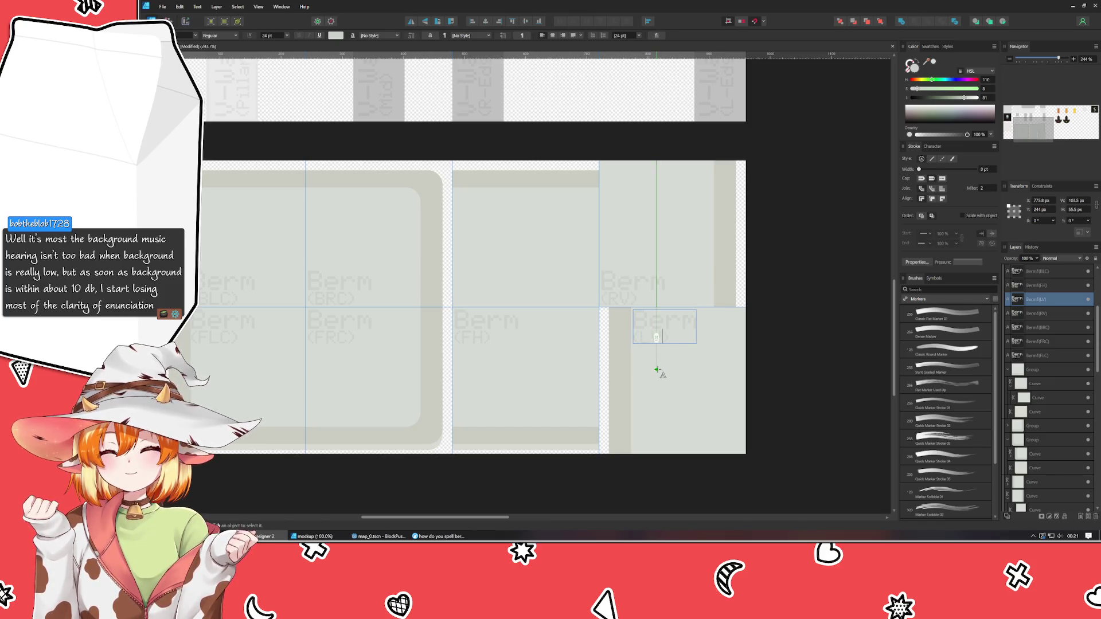
pyautogui.hotkey('ctrl', 'd')
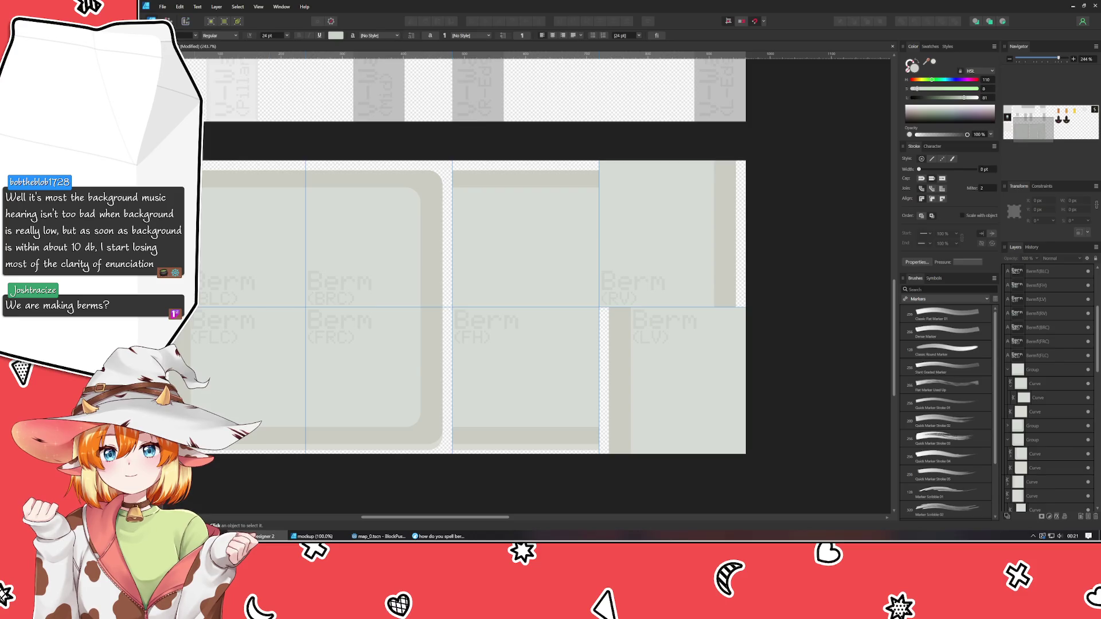
pyautogui.press('Escape')
# Duplicate the Berm (FH) label into the tile above as Berm (BH) and save the document.
pyautogui.click(473, 326)
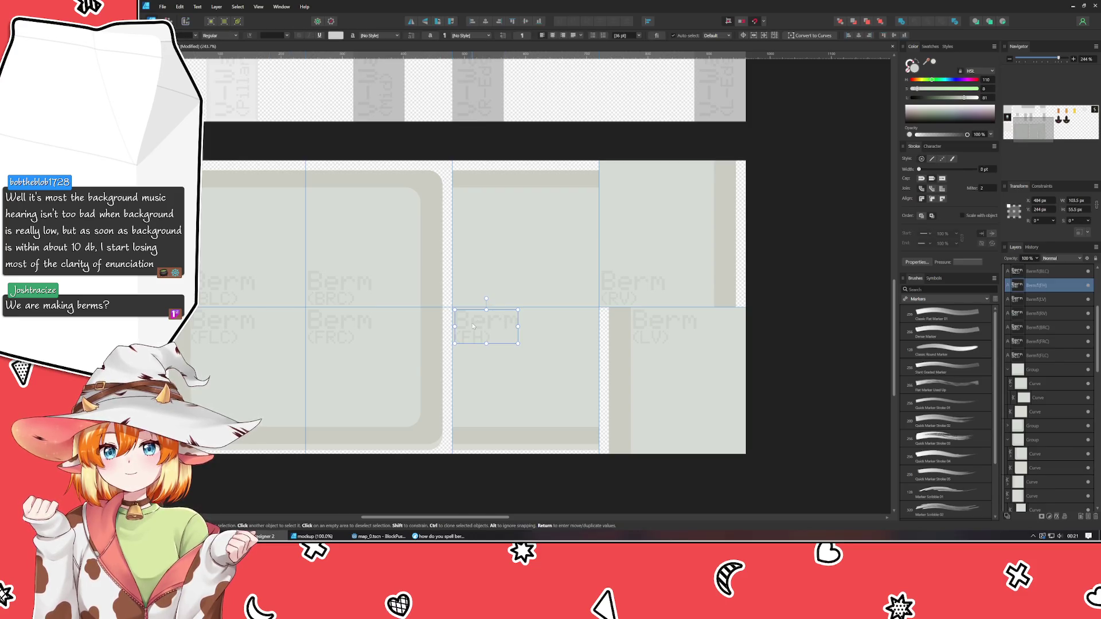
pyautogui.moveTo(473, 327); pyautogui.dragTo(473, 288)
pyautogui.doubleClick(473, 298)
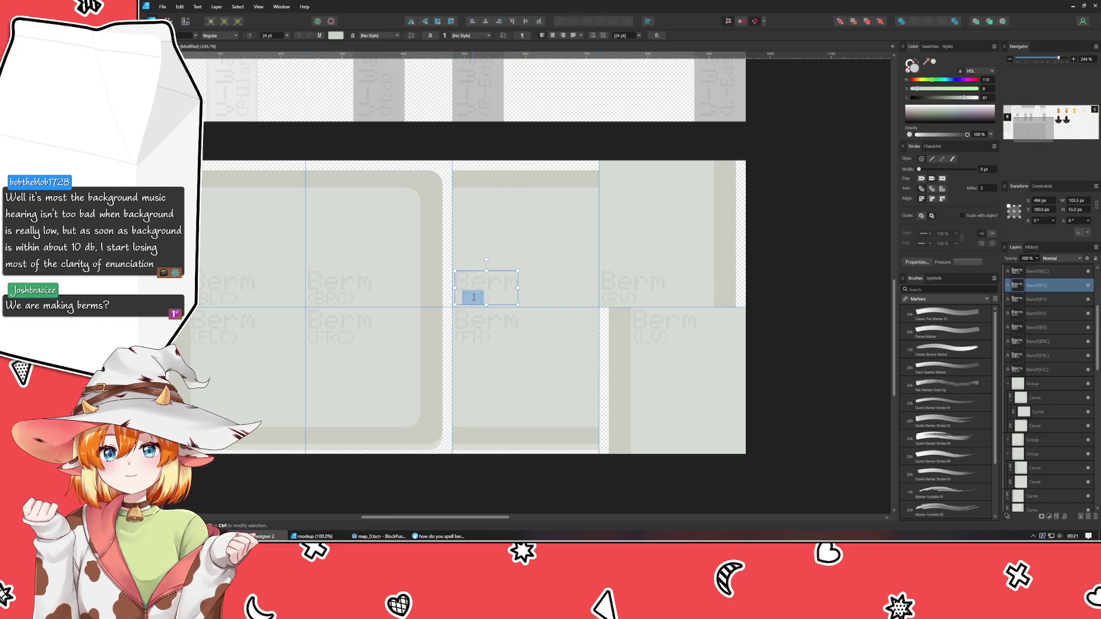
pyautogui.write('BH')
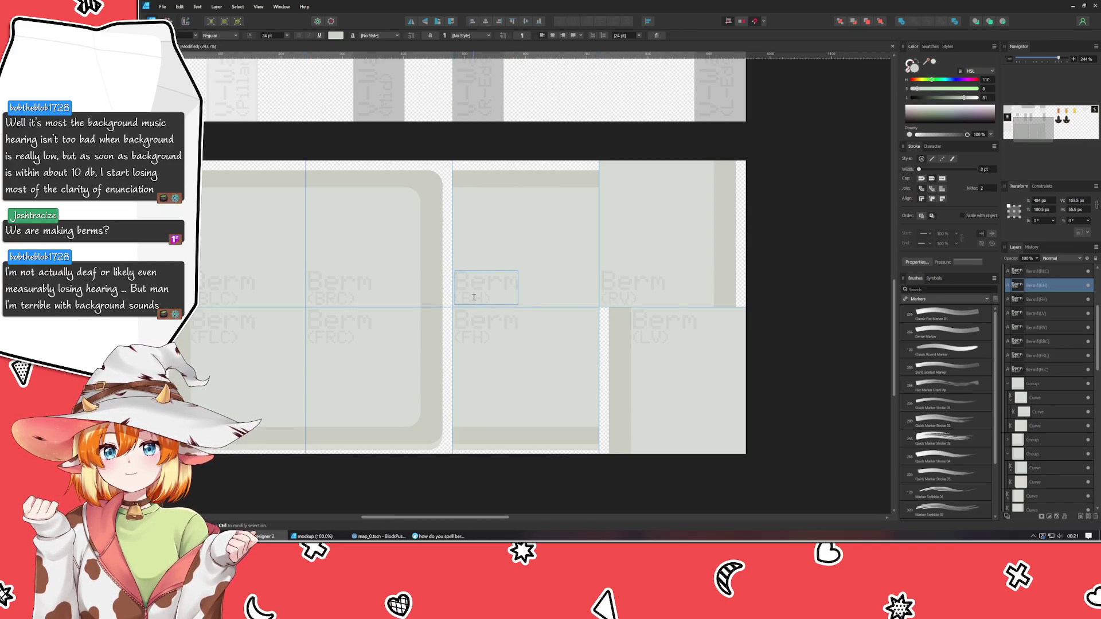
pyautogui.press('Escape')
pyautogui.hotkey('ctrl', 's')
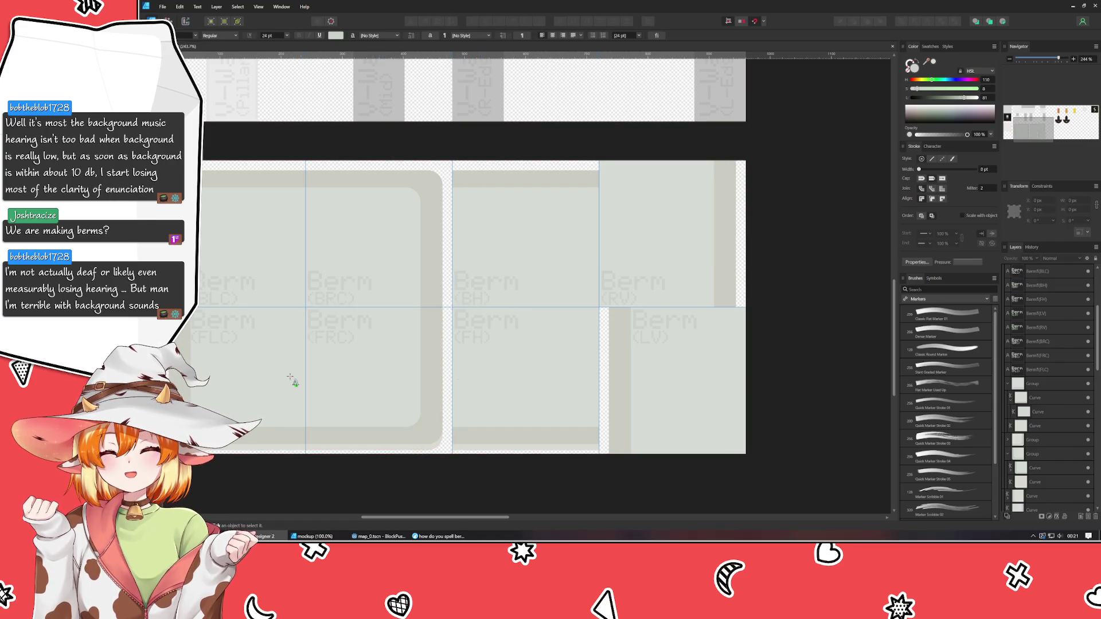
pyautogui.press('v')
pyautogui.scroll(-3, 425, 346)
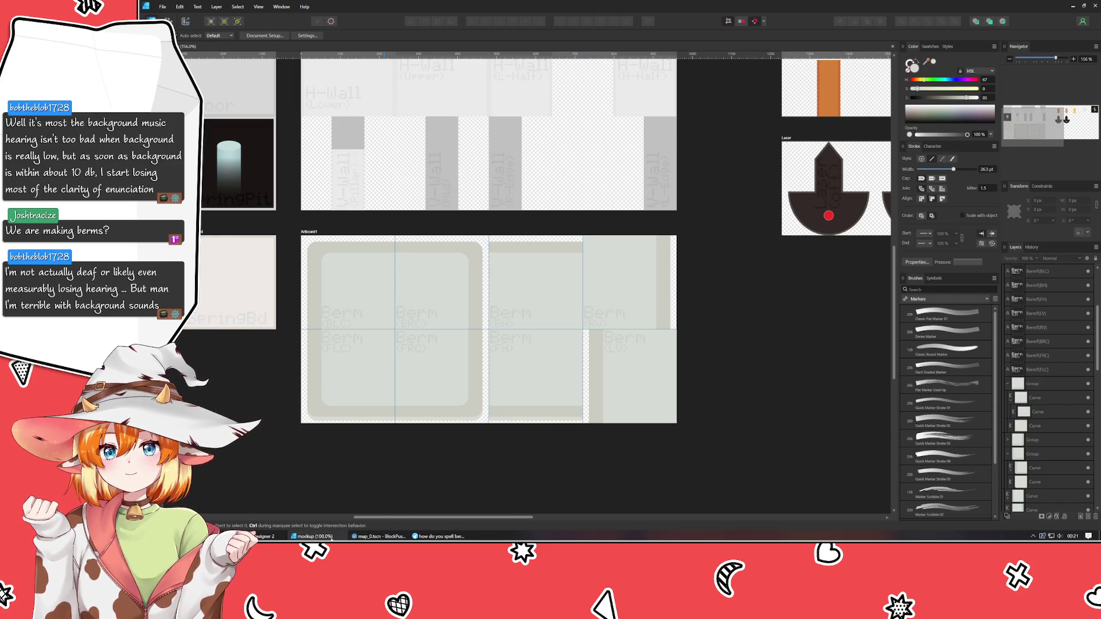
# Check Godot briefly, then return and lower the floating mockup window.
pyautogui.click(350, 537)
pyautogui.hotkey('alt', 'Tab')
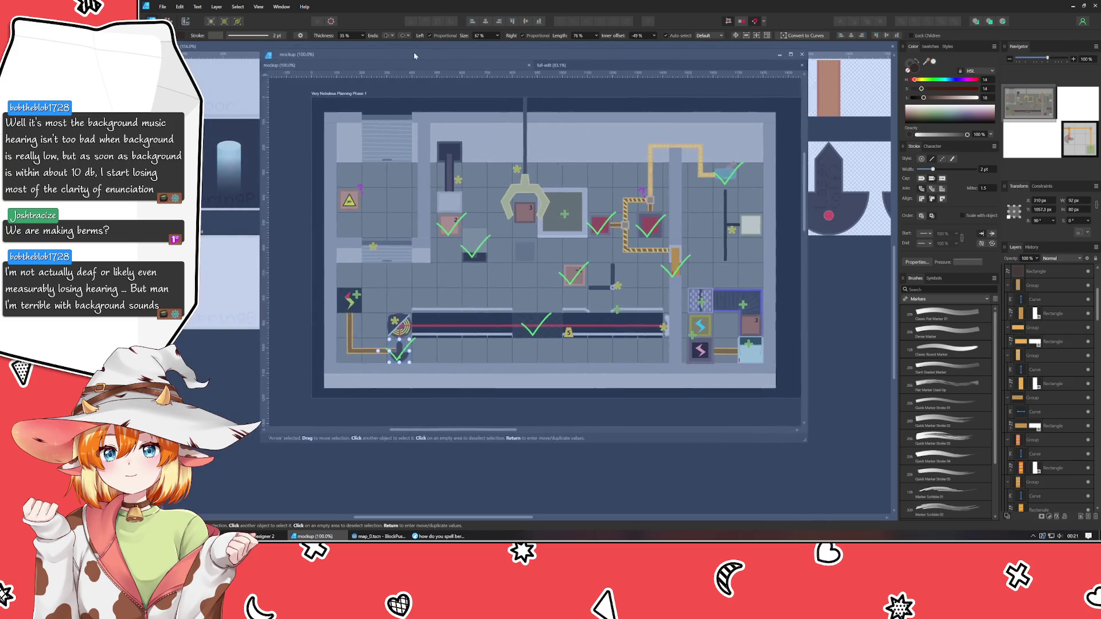
pyautogui.moveTo(414, 51)
pyautogui.mouseDown()
pyautogui.moveTo(393, 107)
pyautogui.moveTo(395, 94)
pyautogui.mouseUp()
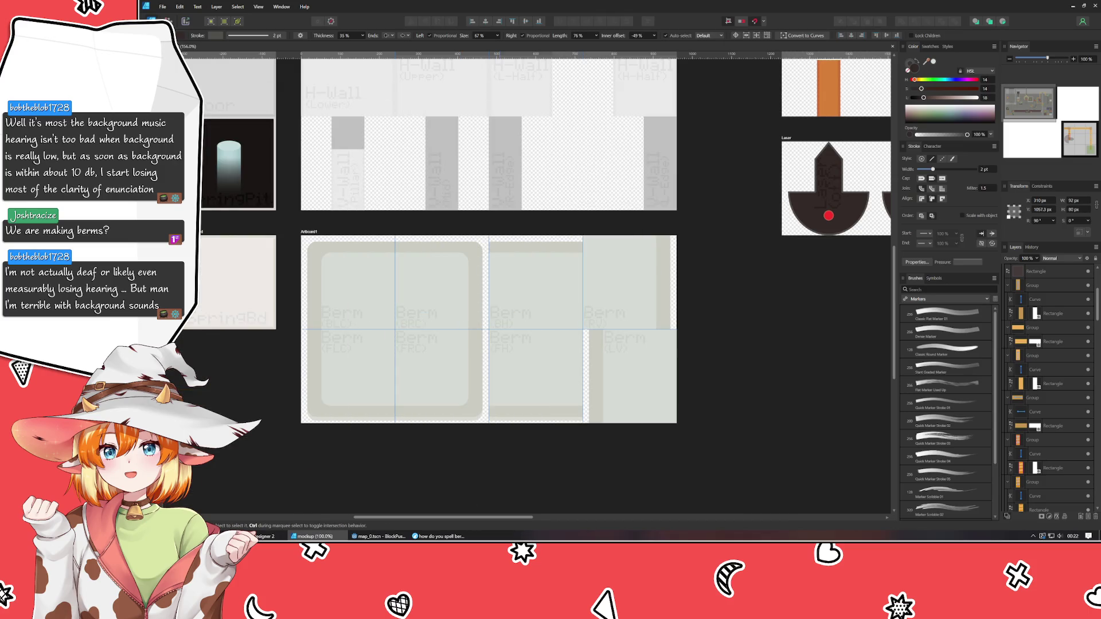
pyautogui.hotkey('ctrl', 'Tab')
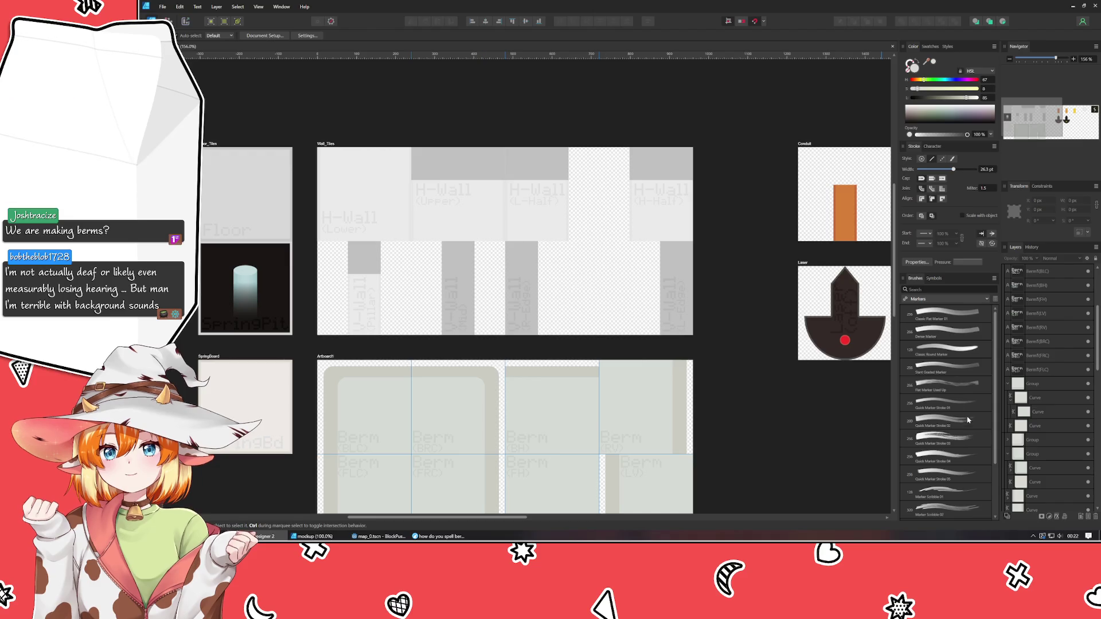
# Look over the Conduit, Laser, Berm and H-Wall artboards, then restore the mockup window up-left.
pyautogui.moveTo(803, 384)
pyautogui.mouseDown()
pyautogui.moveTo(580, 374)
pyautogui.moveTo(583, 261)
pyautogui.moveTo(438, 370)
pyautogui.moveTo(642, 312)
pyautogui.mouseUp()
pyautogui.scroll(-2, 435, 369)
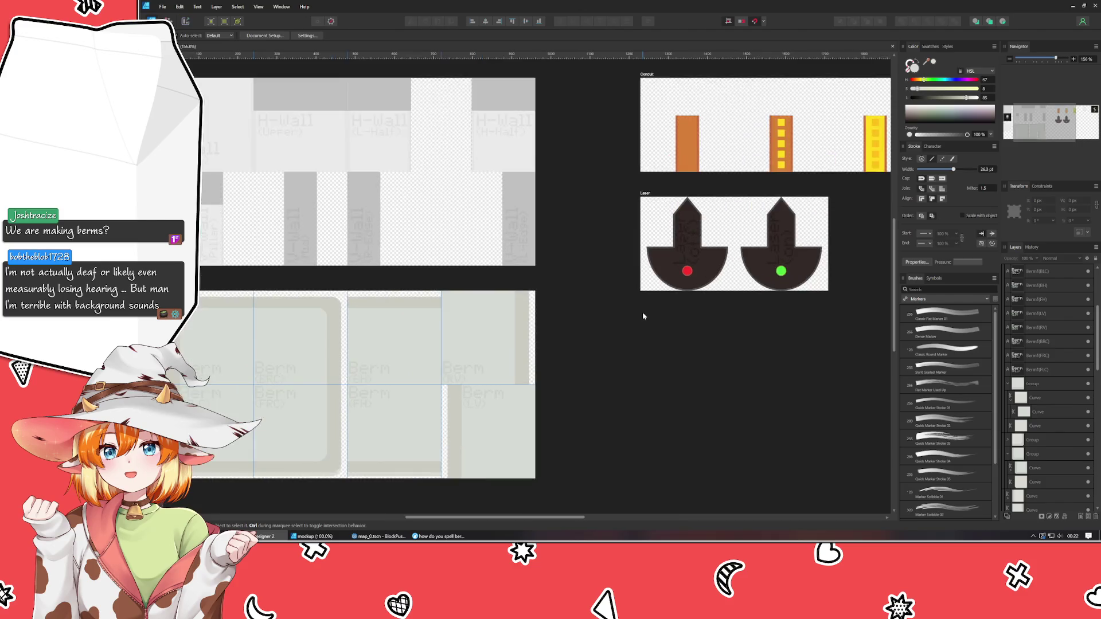
pyautogui.scroll(2, 799, 317)
pyautogui.moveTo(800, 317)
pyautogui.mouseDown()
pyautogui.moveTo(794, 288)
pyautogui.moveTo(769, 282)
pyautogui.mouseUp()
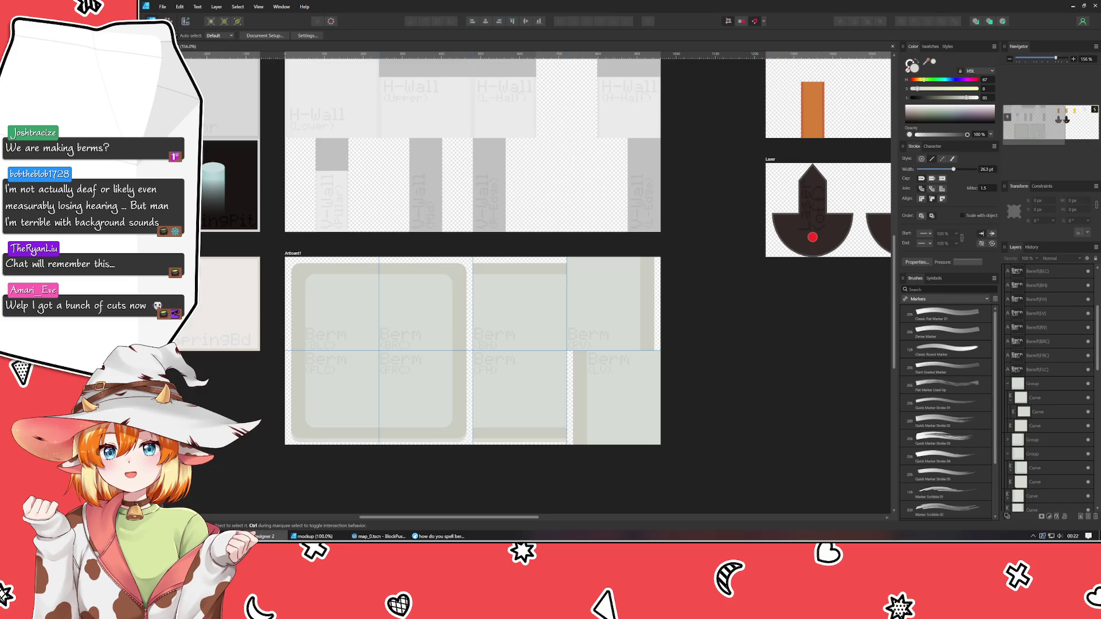
pyautogui.click(313, 536)
pyautogui.moveTo(782, 125); pyautogui.dragTo(678, 87)
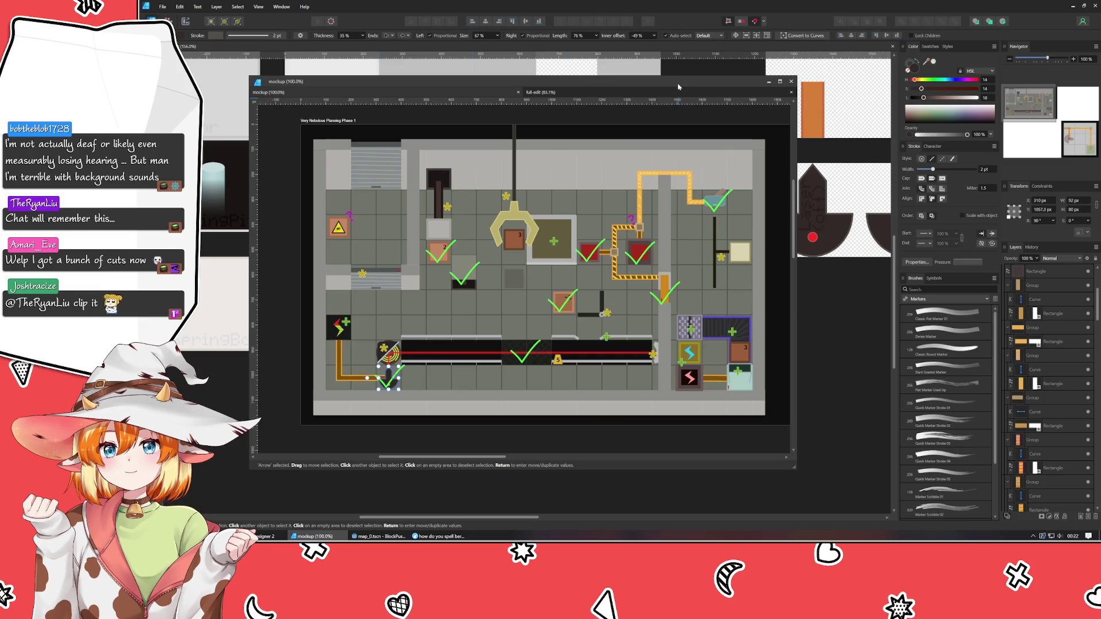
# Pan and zoom to view the whole 'Very Nebulous Planning Phase 1' mockup, then close its window.
pyautogui.moveTo(649, 248); pyautogui.dragTo(297, 85)
pyautogui.scroll(-1, 410, 157)
pyautogui.moveTo(578, 319)
pyautogui.mouseDown()
pyautogui.moveTo(410, 157)
pyautogui.moveTo(448, 193)
pyautogui.mouseUp()
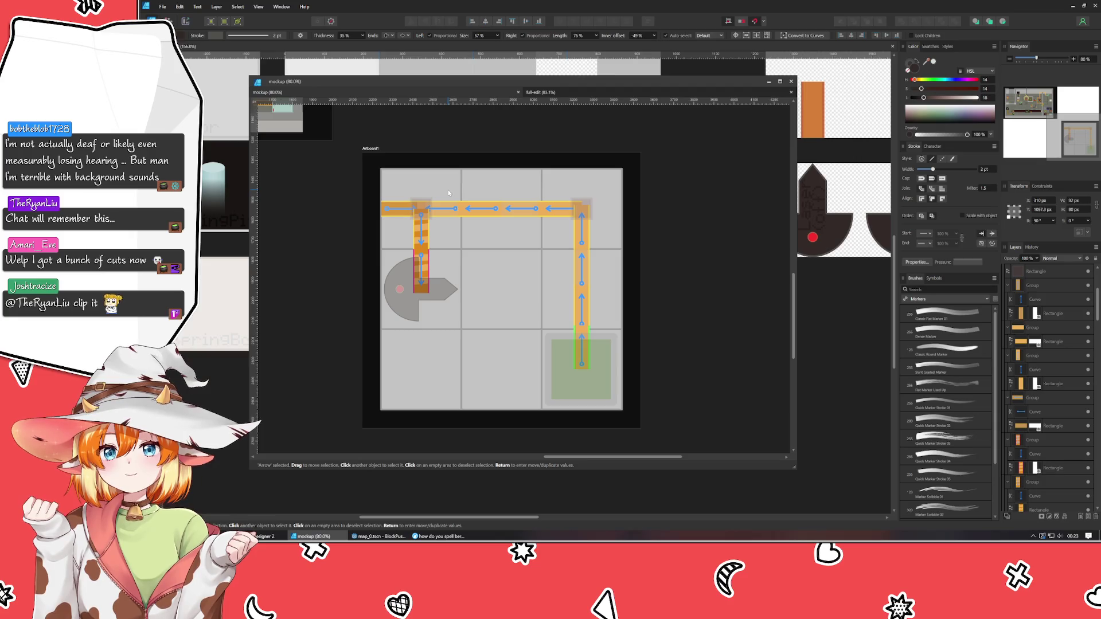
pyautogui.moveTo(448, 193)
pyautogui.mouseDown()
pyautogui.moveTo(469, 232)
pyautogui.moveTo(633, 357)
pyautogui.moveTo(762, 442)
pyautogui.moveTo(825, 450)
pyautogui.mouseUp()
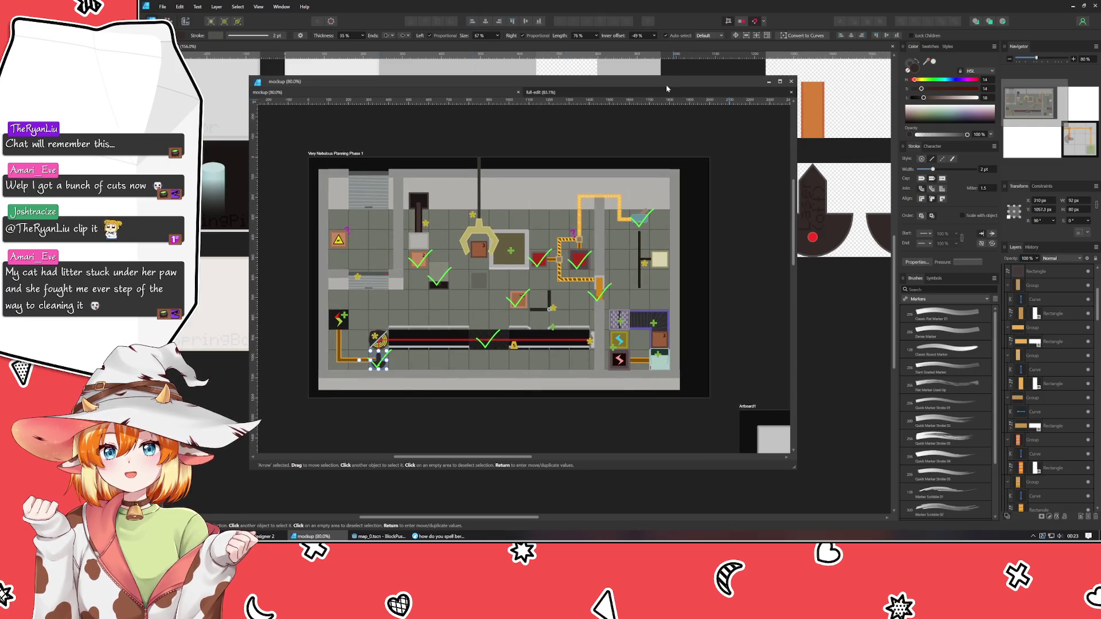
pyautogui.hotkey('ctrl', 'Tab')
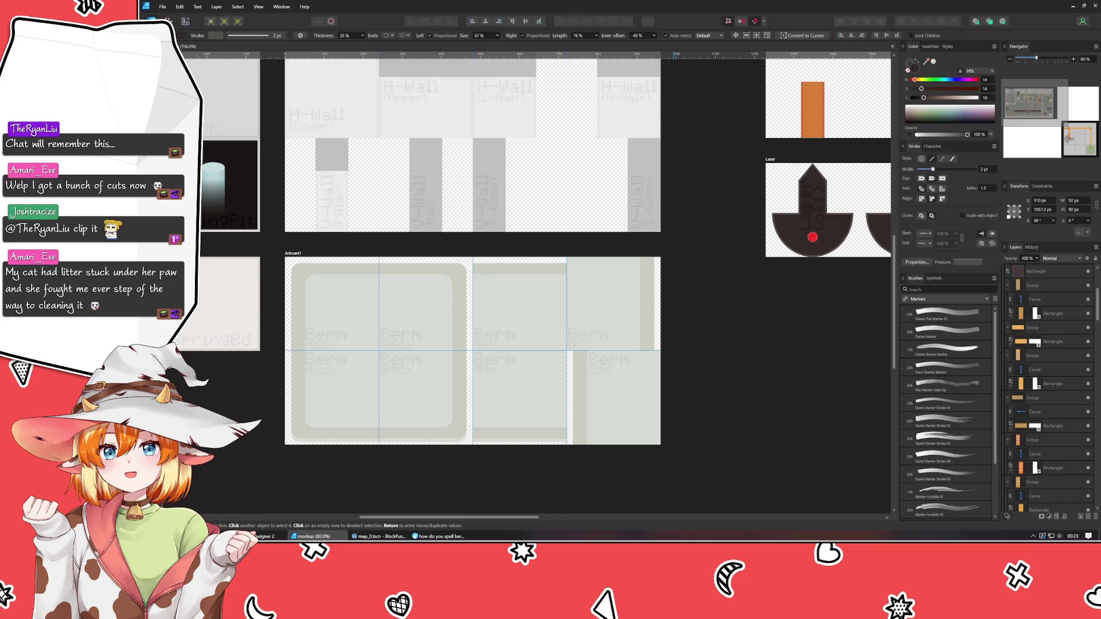
pyautogui.click(551, 496)
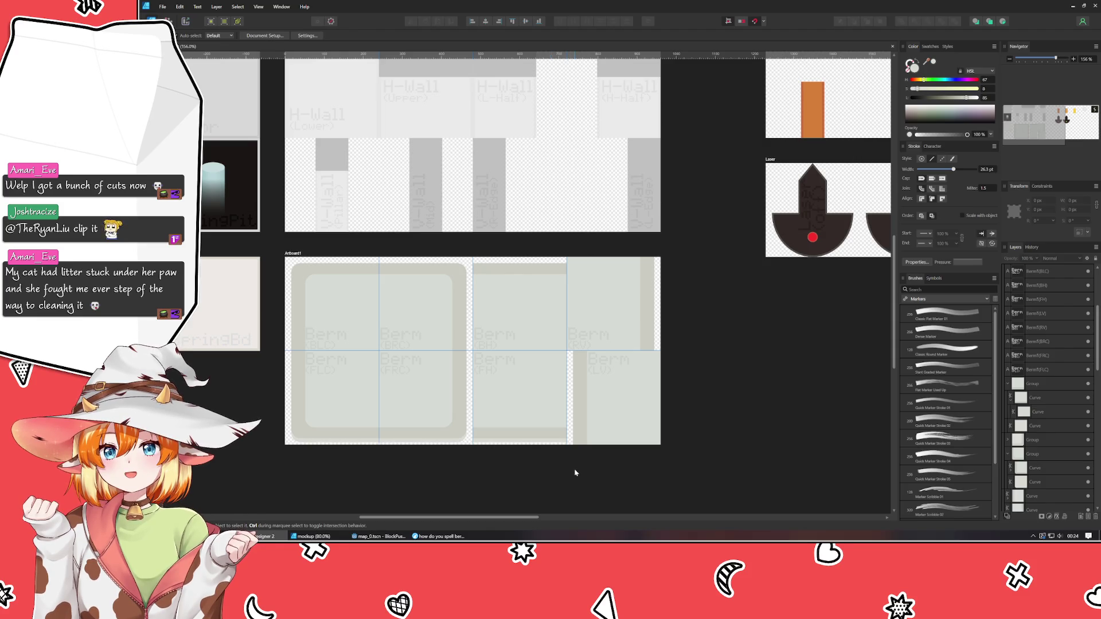
pyautogui.scroll(-3, 457, 481)
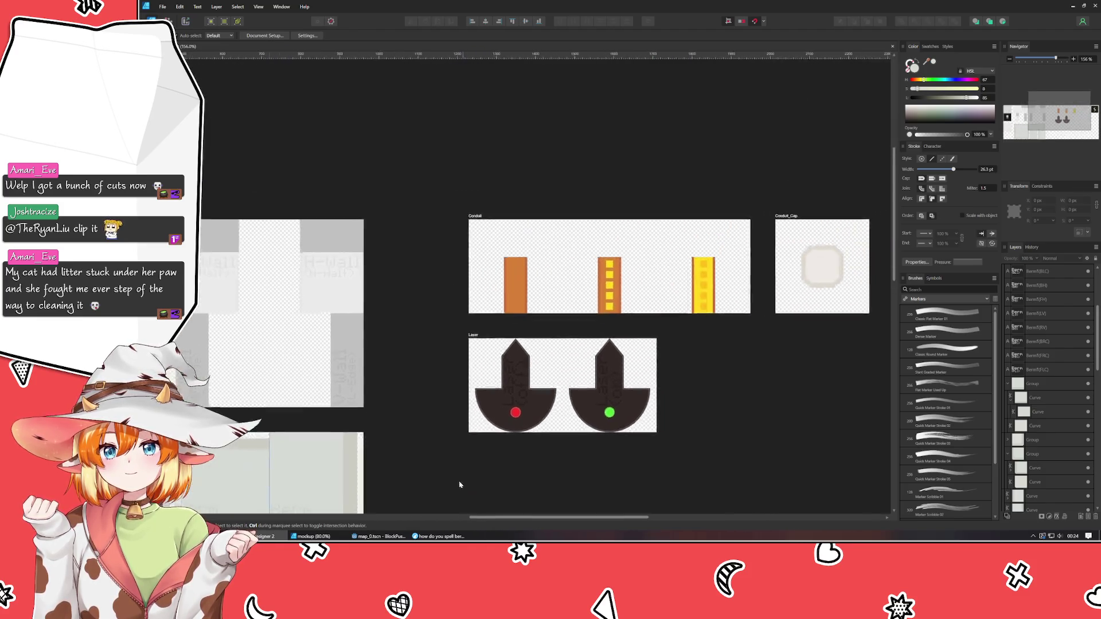
pyautogui.moveTo(345, 388)
pyautogui.mouseDown()
pyautogui.moveTo(614, 372)
pyautogui.moveTo(688, 352)
pyautogui.moveTo(705, 285)
pyautogui.moveTo(676, 287)
pyautogui.mouseUp()
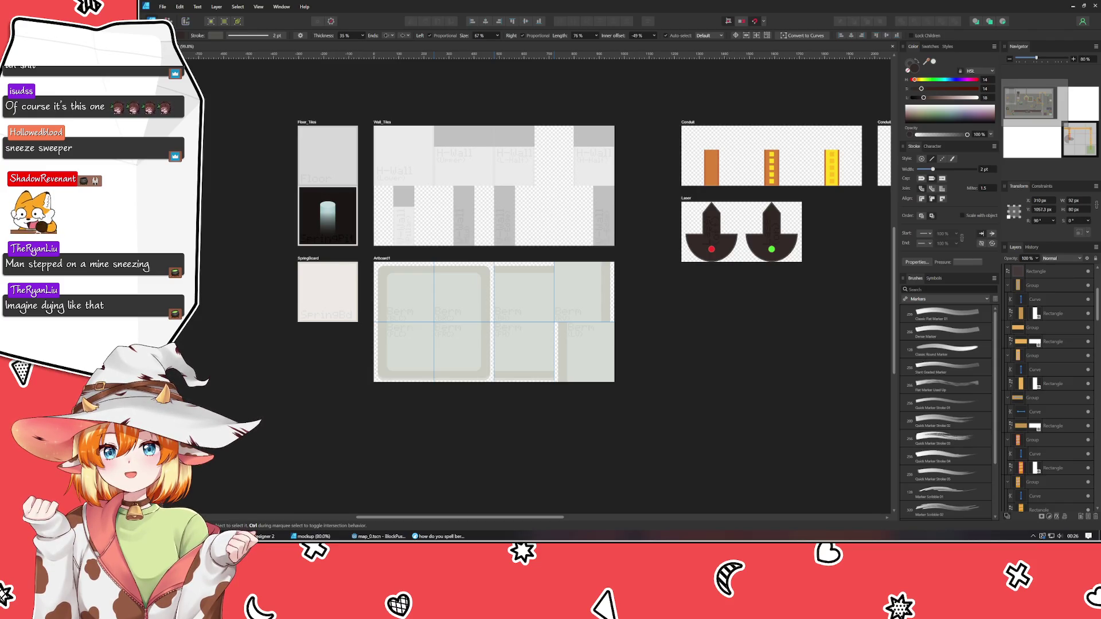
pyautogui.click(439, 536)
pyautogui.hotkey('ctrl', 't')
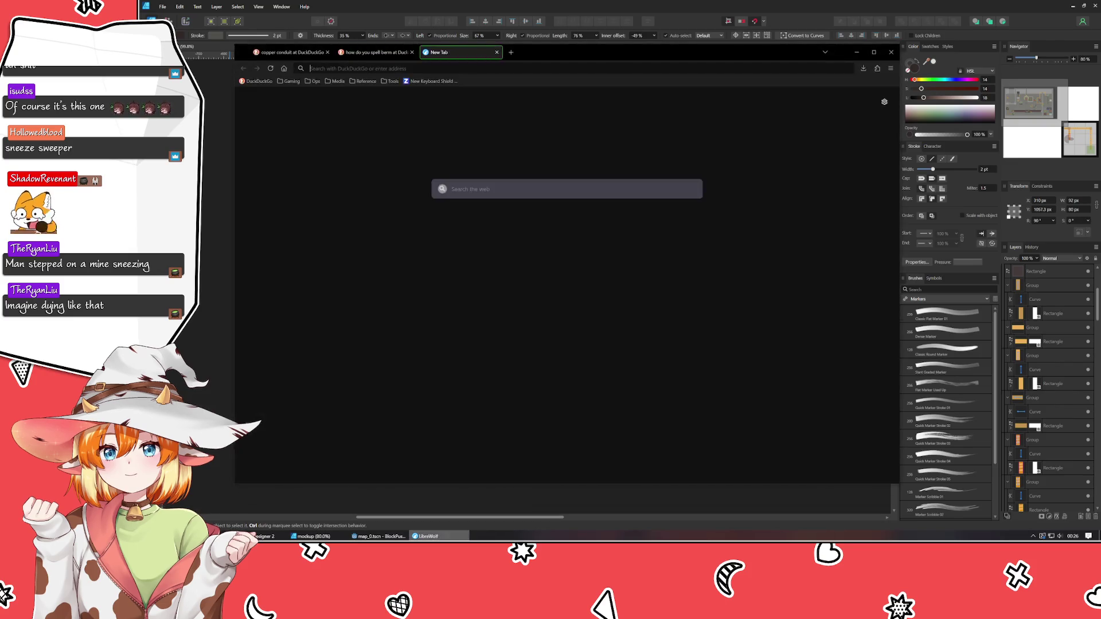
pyautogui.write('what is sho')
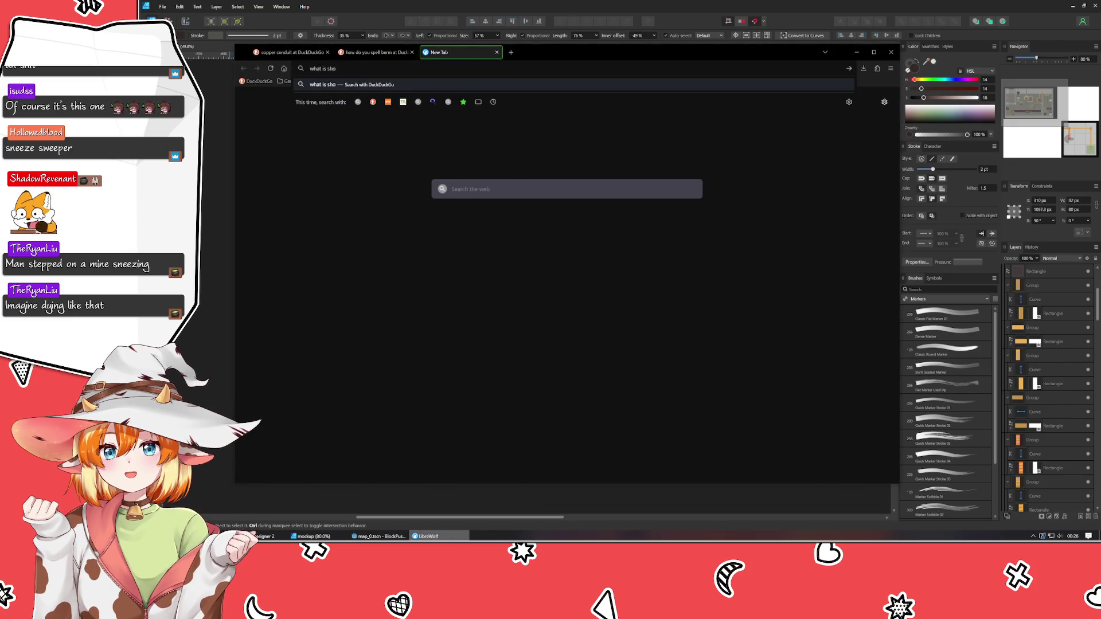
pyautogui.press('BackSpace')
pyautogui.write('adowverse')
pyautogui.press('Return')
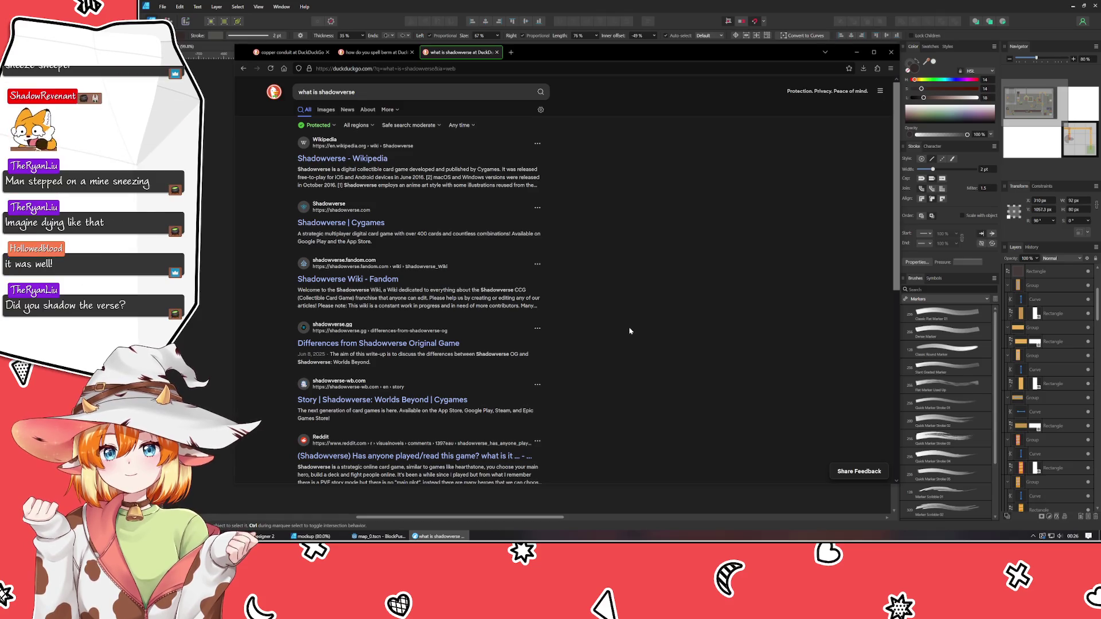
pyautogui.click(891, 52)
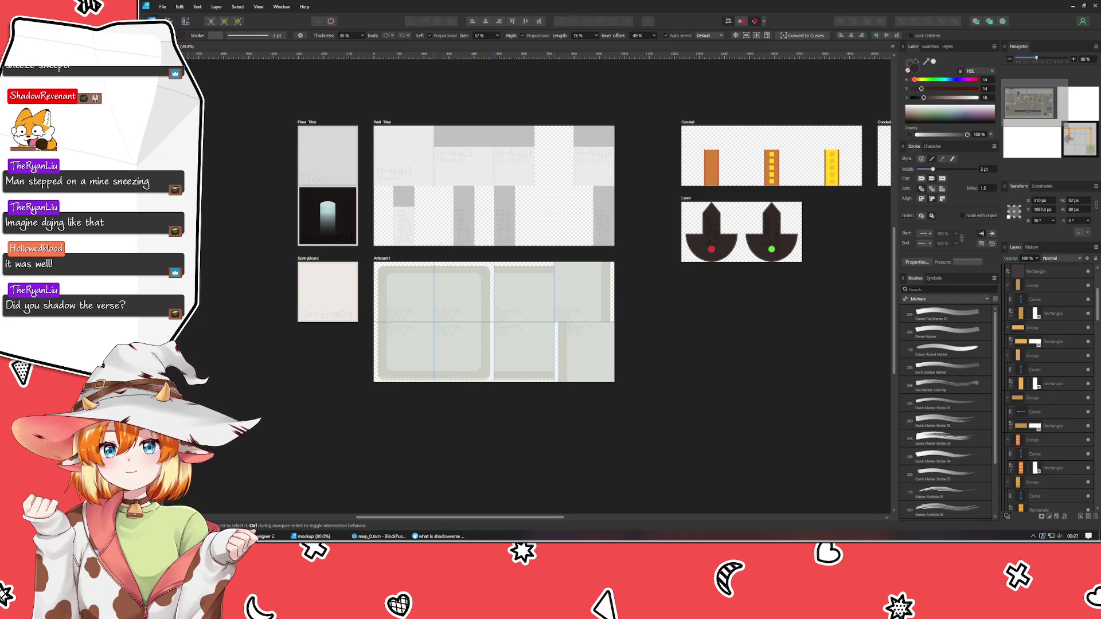
# Deselect everything on the tileset sheet and switch over to Godot's map_0 scene.
pyautogui.click(418, 452)
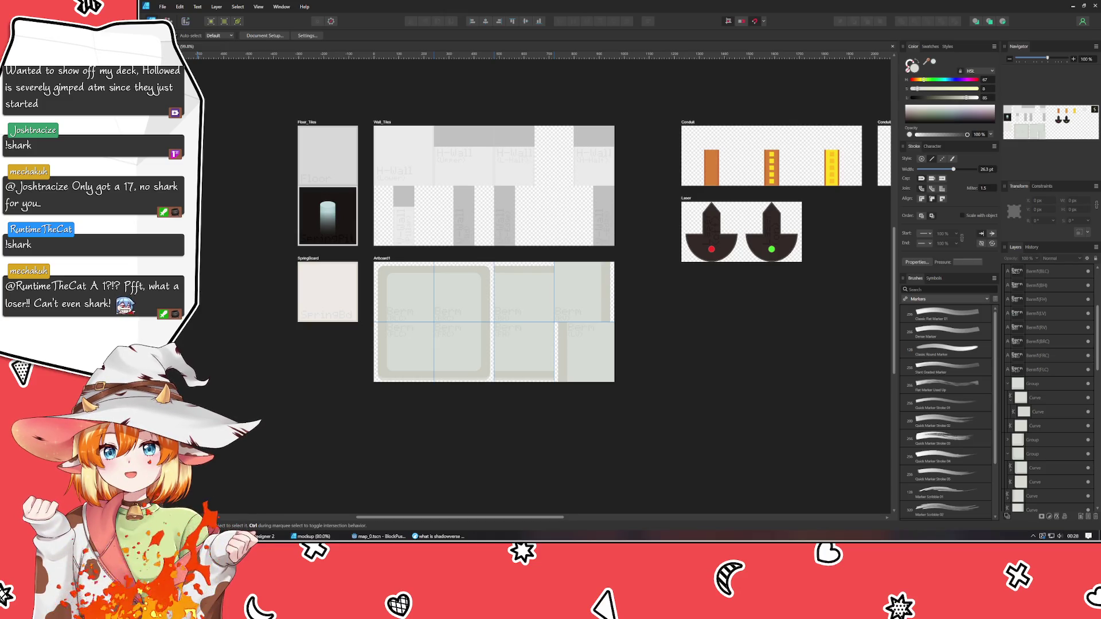
pyautogui.hotkey('alt', 'Tab')
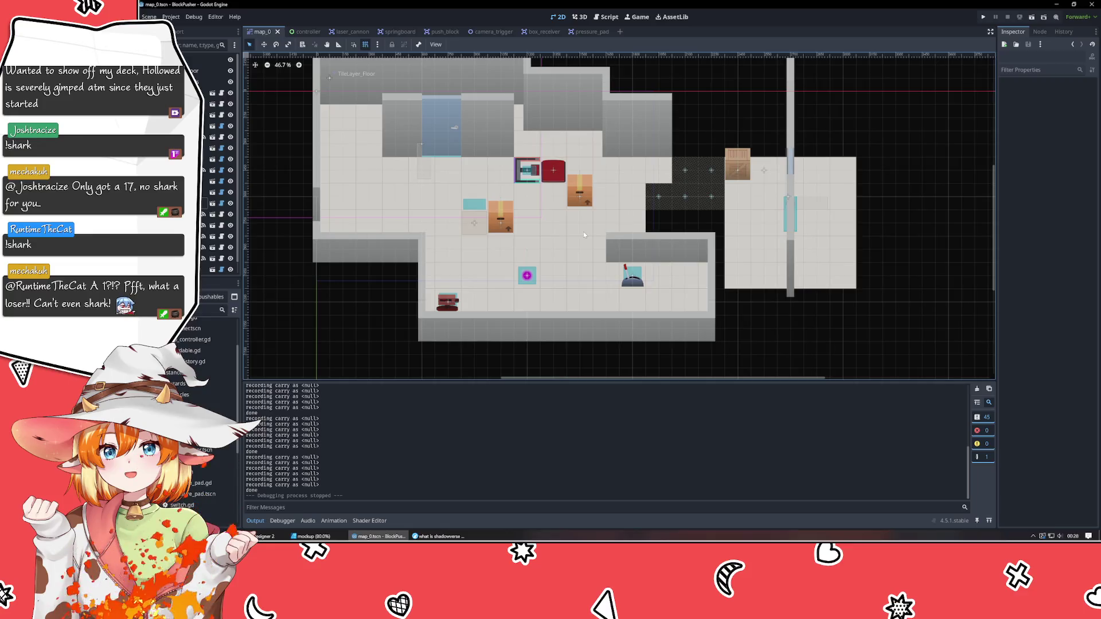
# Run the project and push boxes up against the cannon.
pyautogui.click(984, 18)
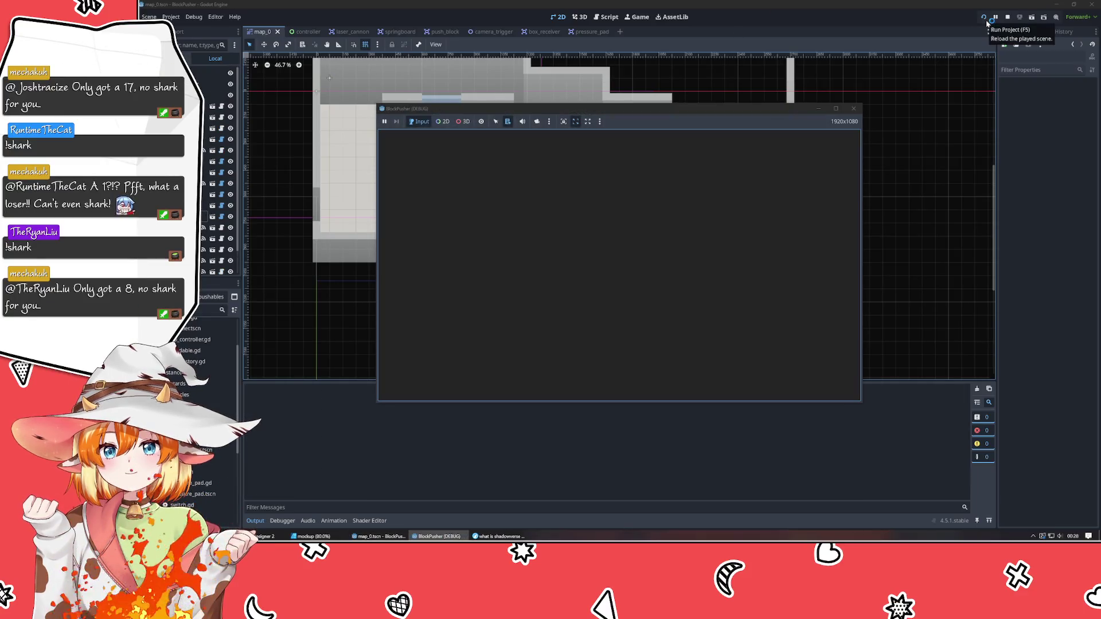
pyautogui.press('Up')
pyautogui.press('Up')
pyautogui.press('Up')
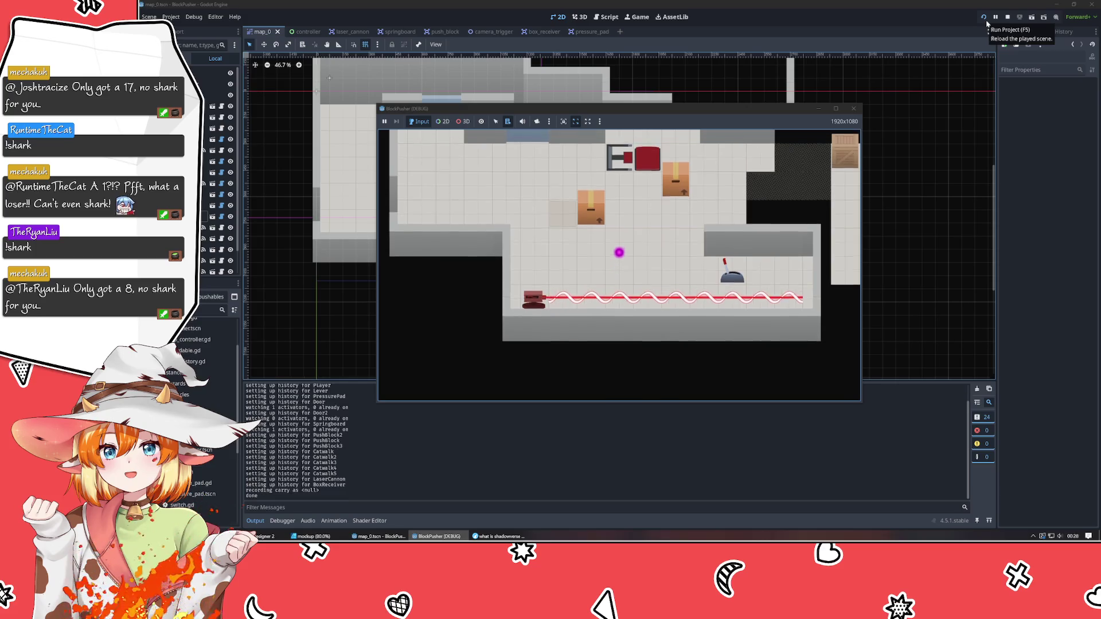
pyautogui.press('Left')
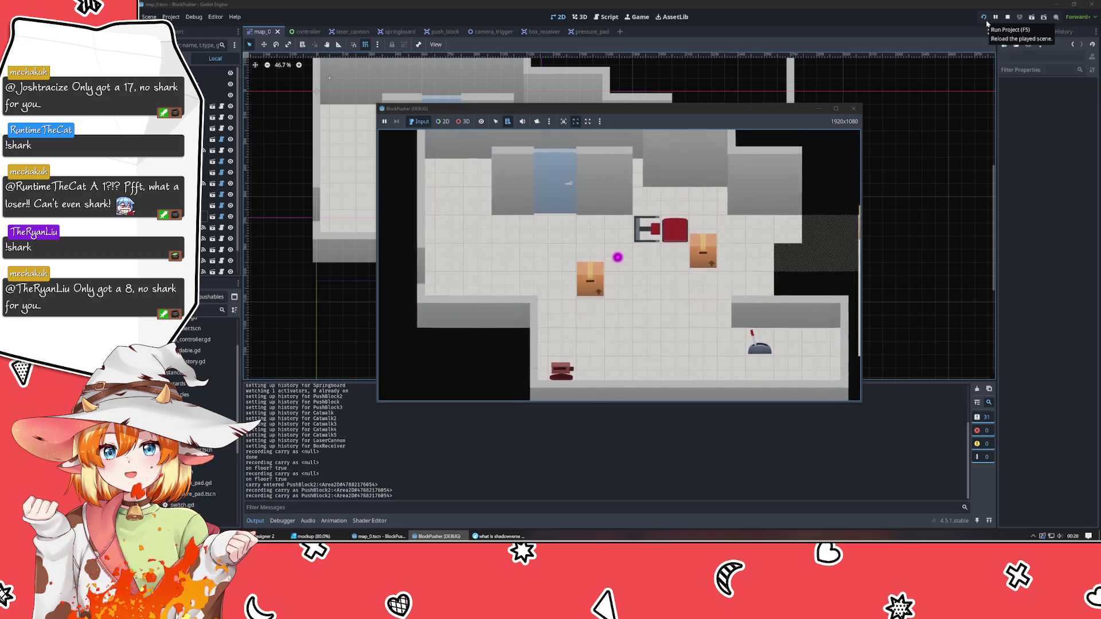
pyautogui.press('Left')
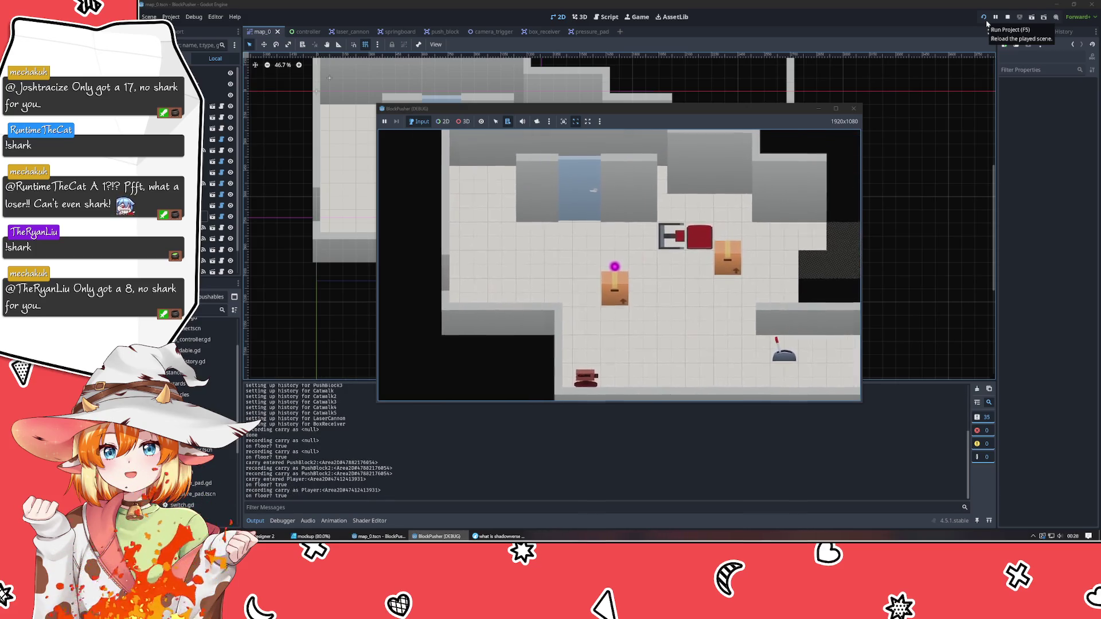
pyautogui.press('Down')
pyautogui.press('Left')
pyautogui.press('Down')
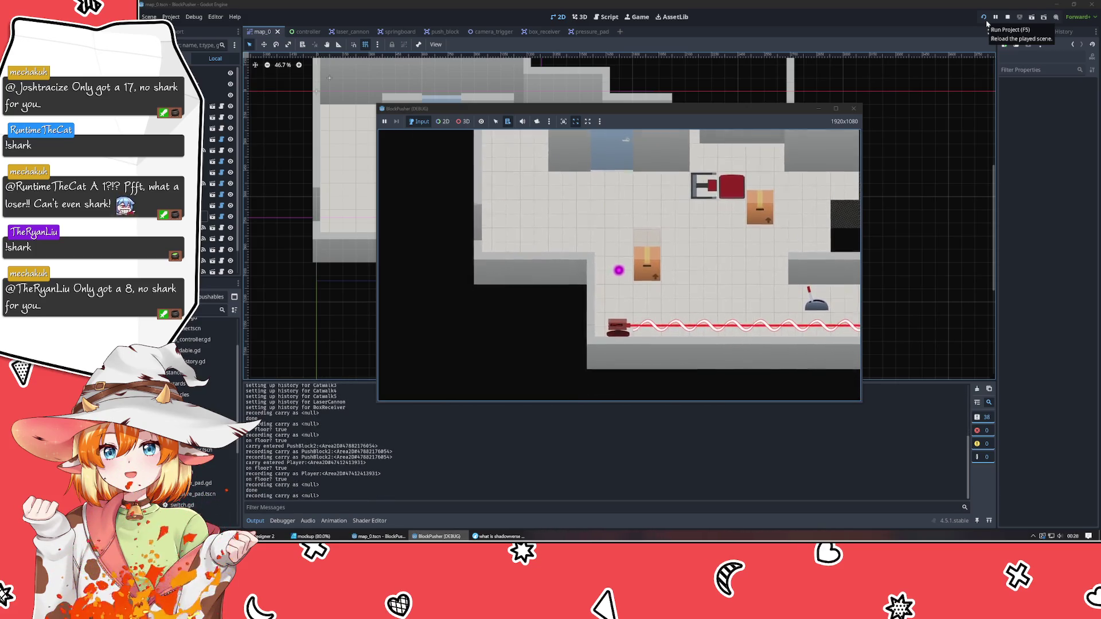
pyautogui.press('Down')
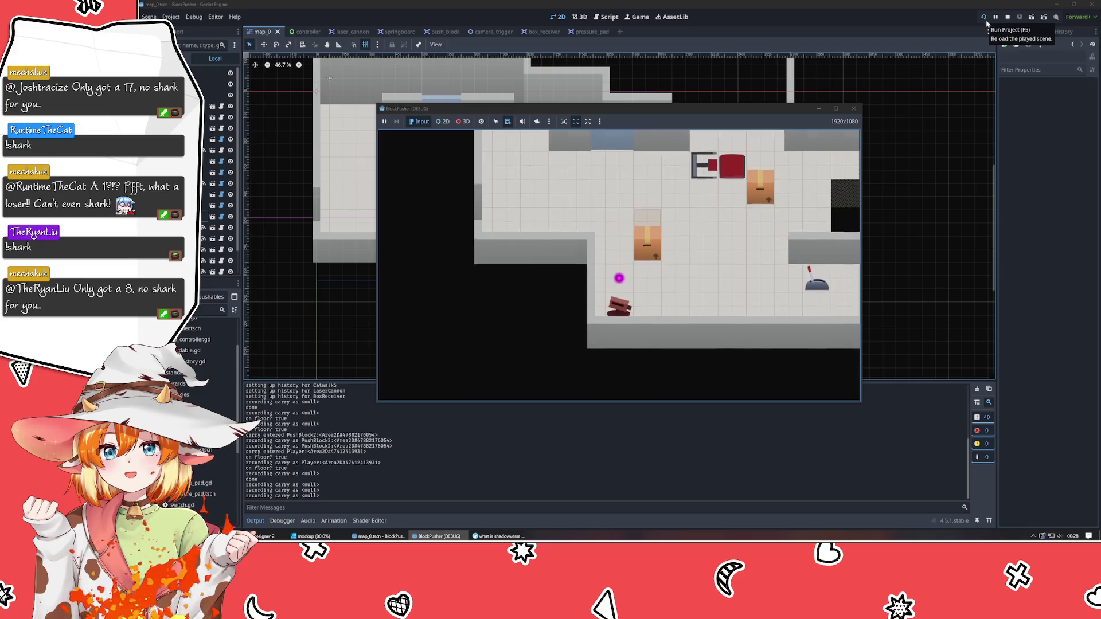
pyautogui.press('Right')
pyautogui.press('Up')
pyautogui.press('Right')
pyautogui.press('Right')
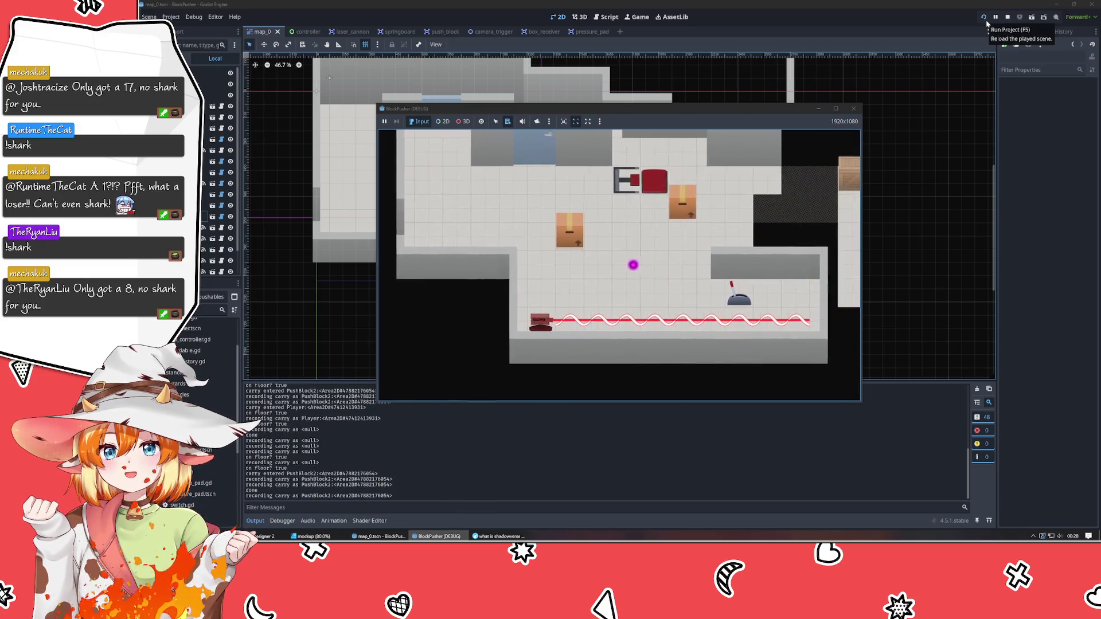
pyautogui.press('Right')
pyautogui.press('Right')
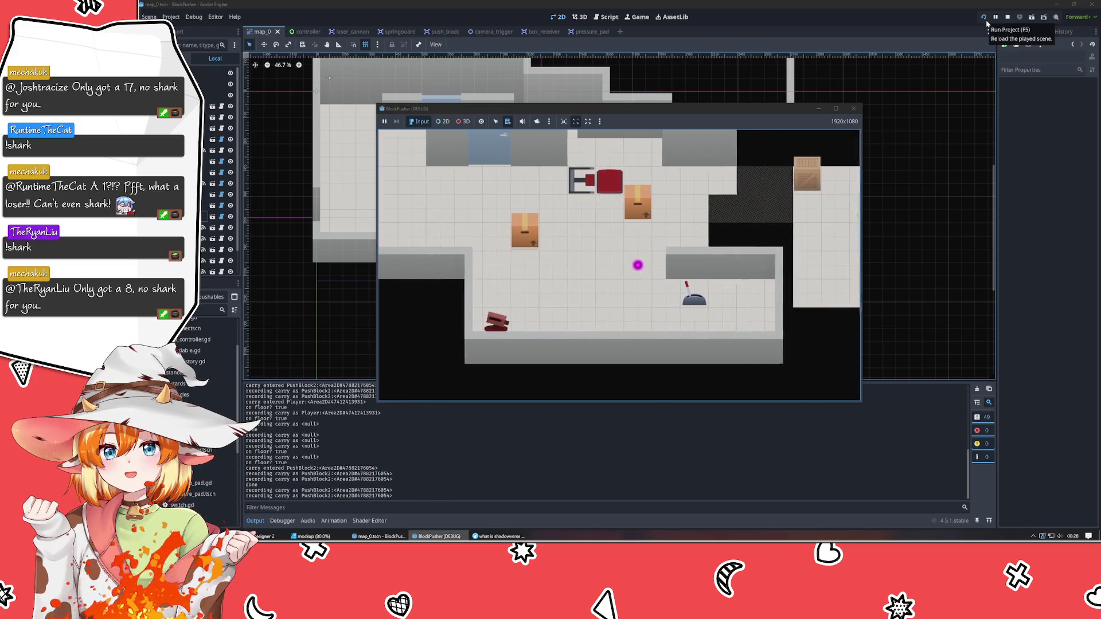
pyautogui.press('Up')
pyautogui.press('Up')
pyautogui.press('Right')
pyautogui.press('Up')
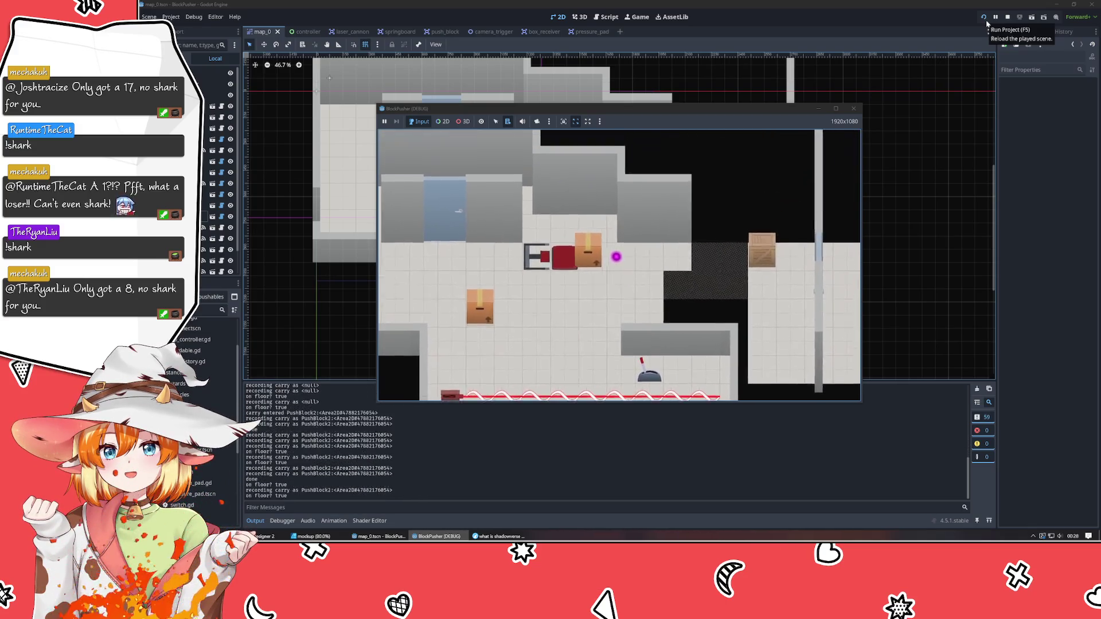
pyautogui.press('Left')
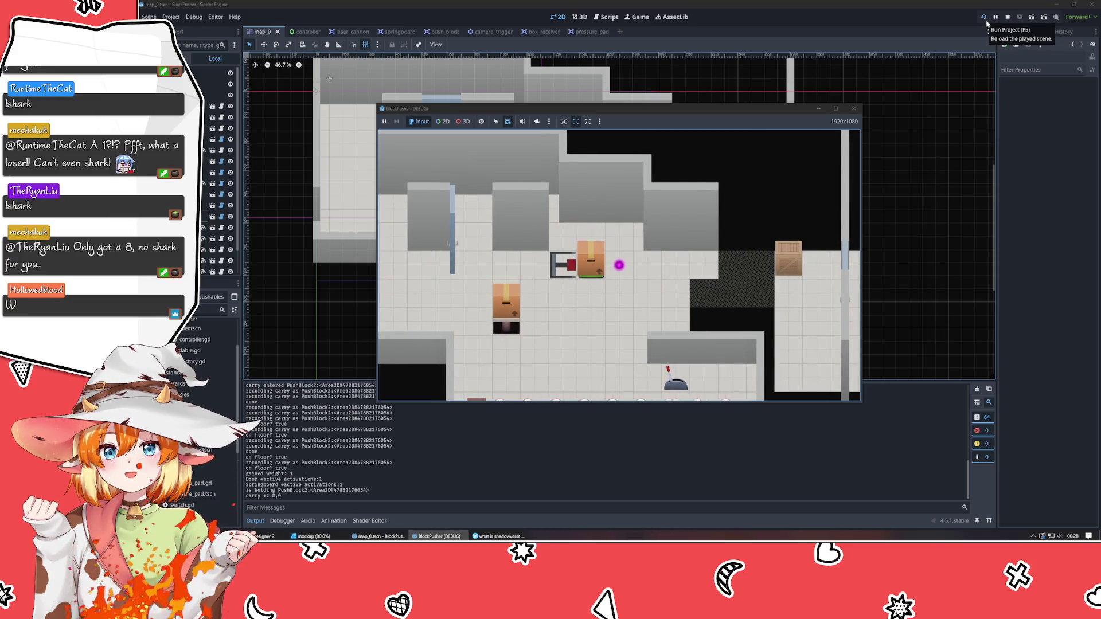
# Rewind time with Z, then step onto the lever to fire the laser and step off.
pyautogui.press('z')
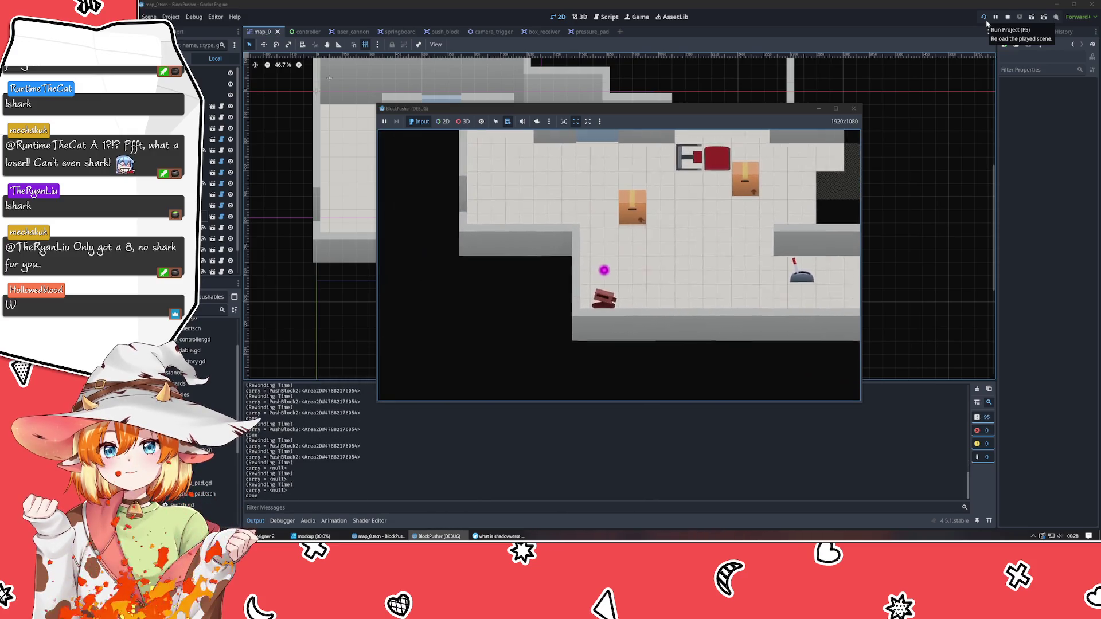
pyautogui.press('z')
pyautogui.press('z')
pyautogui.press('z')
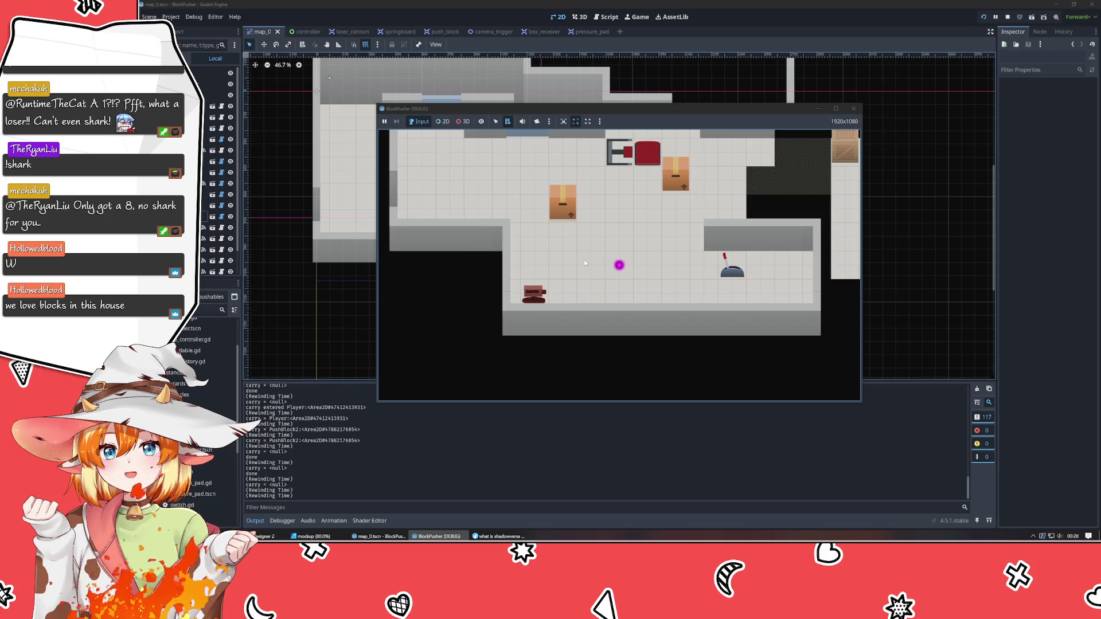
pyautogui.press('Right')
pyautogui.press('Right')
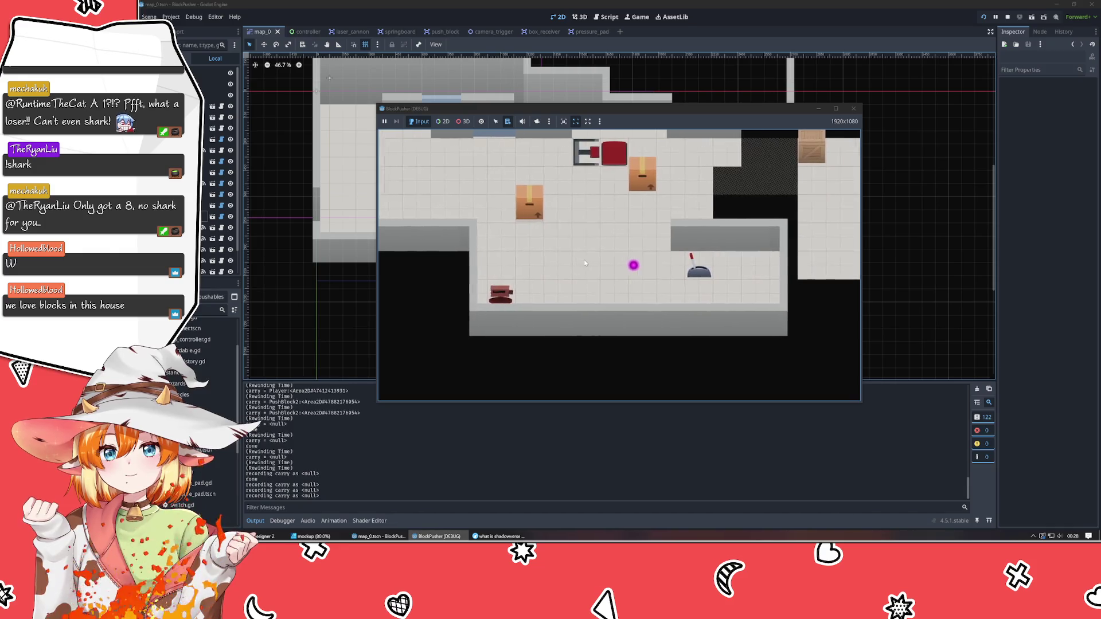
pyautogui.press('Right')
pyautogui.press('Right')
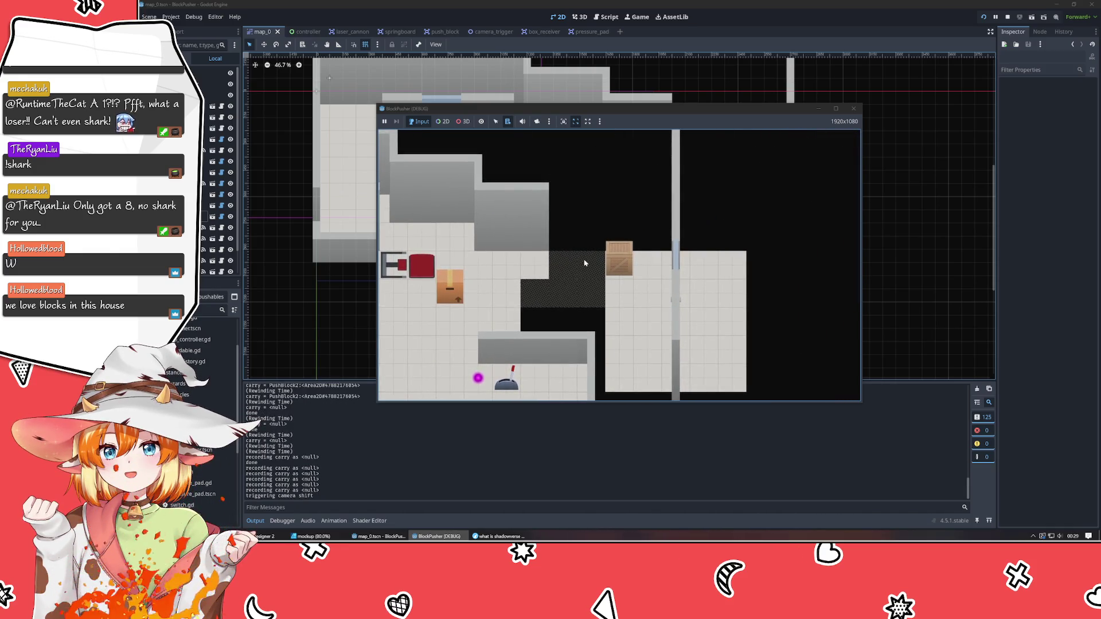
pyautogui.press('Left')
pyautogui.press('Left')
pyautogui.press('Left')
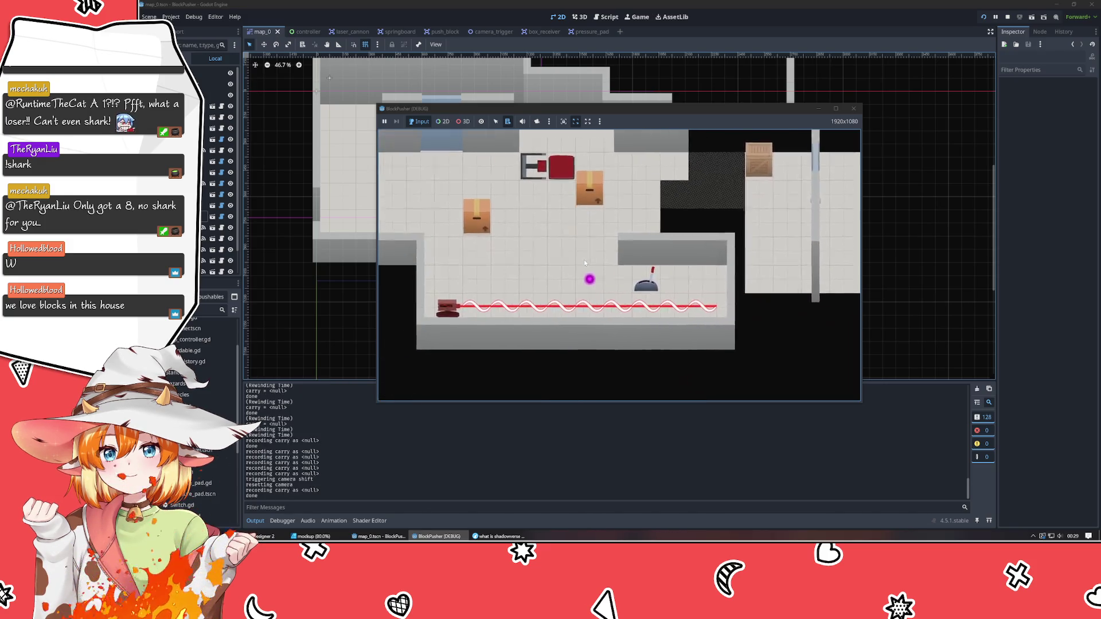
pyautogui.press('Right')
pyautogui.press('Right')
pyautogui.press('Right')
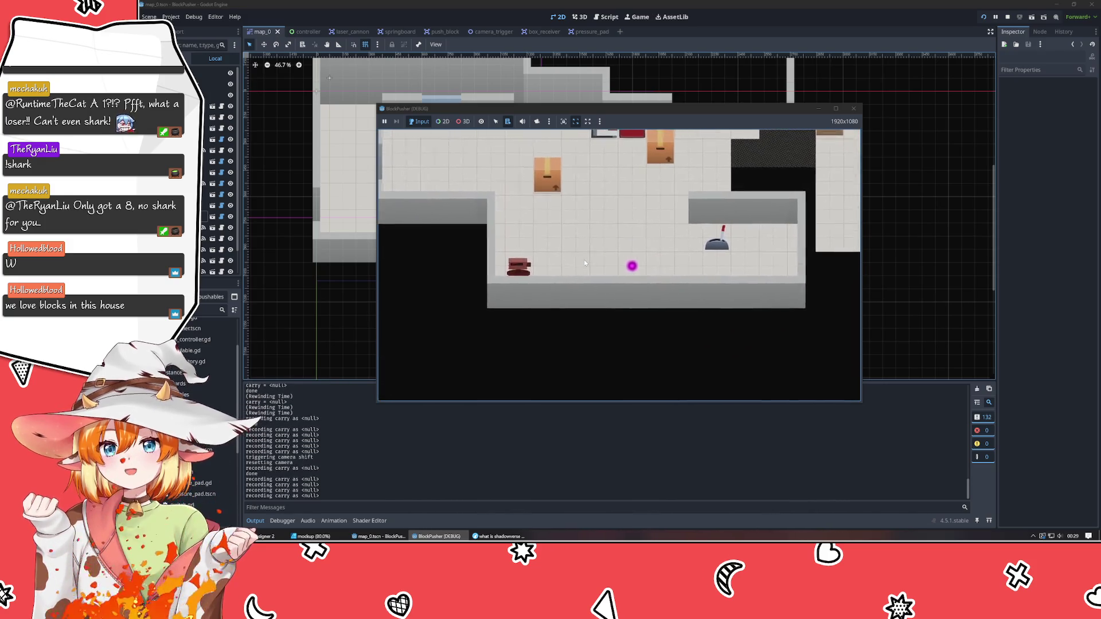
pyautogui.press('Left')
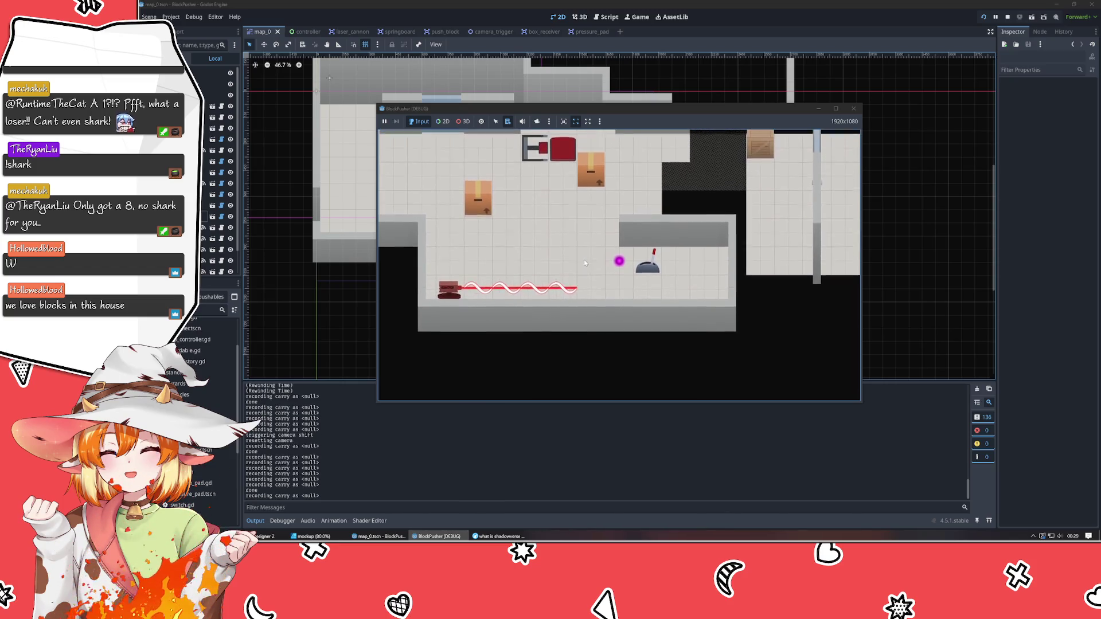
pyautogui.press('Left')
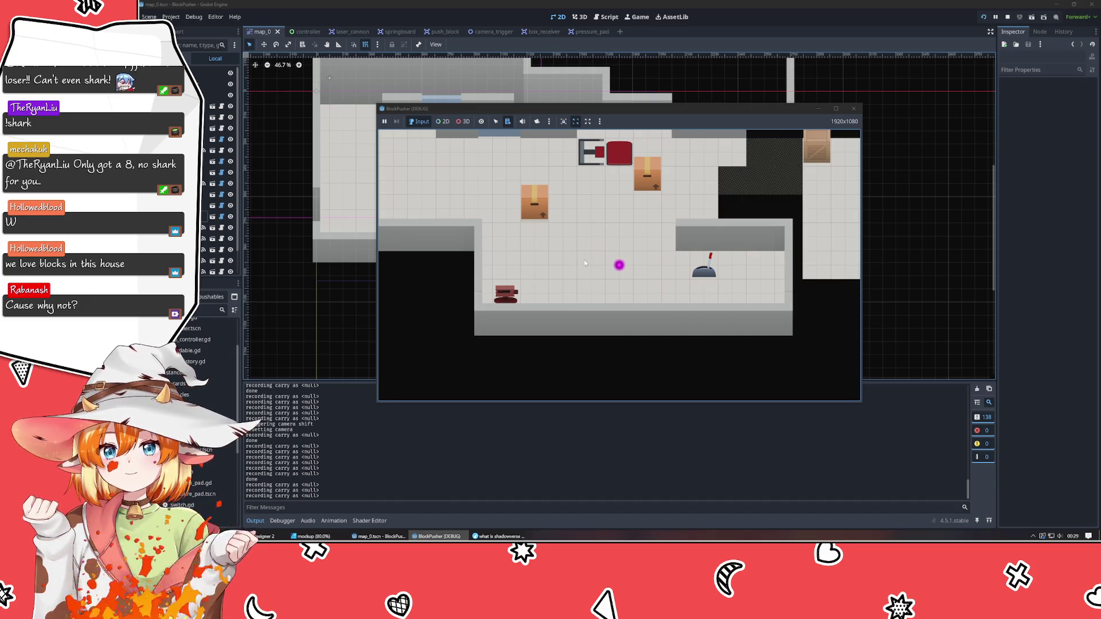
# Push a box around the pressure pad, stand on the pad, then close the game window.
pyautogui.press('Up')
pyautogui.press('Left')
pyautogui.press('Left')
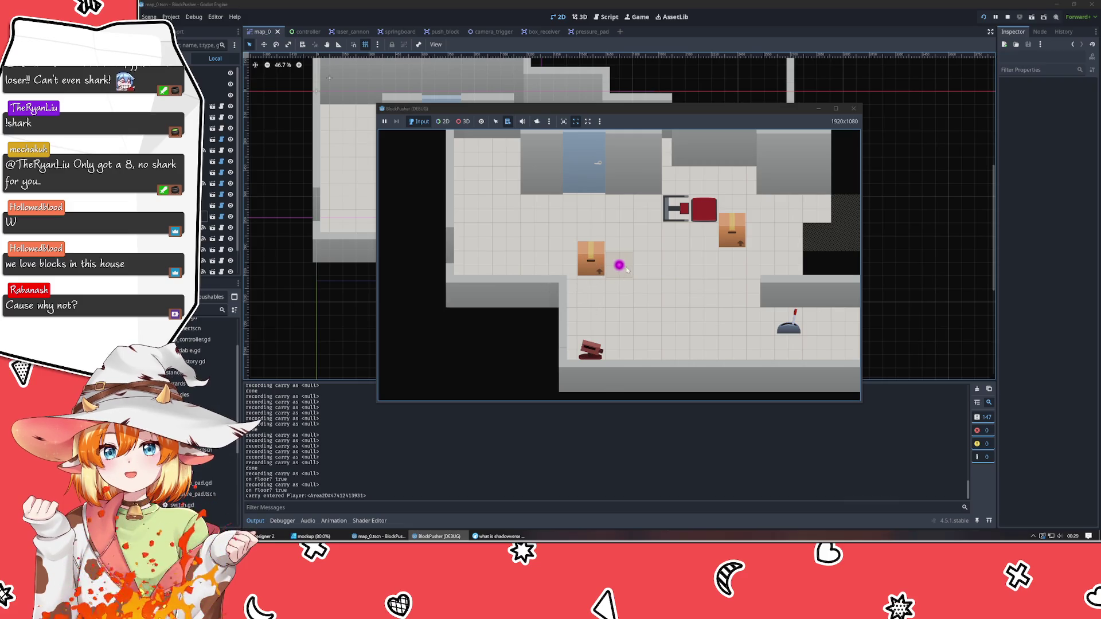
pyautogui.press('Right')
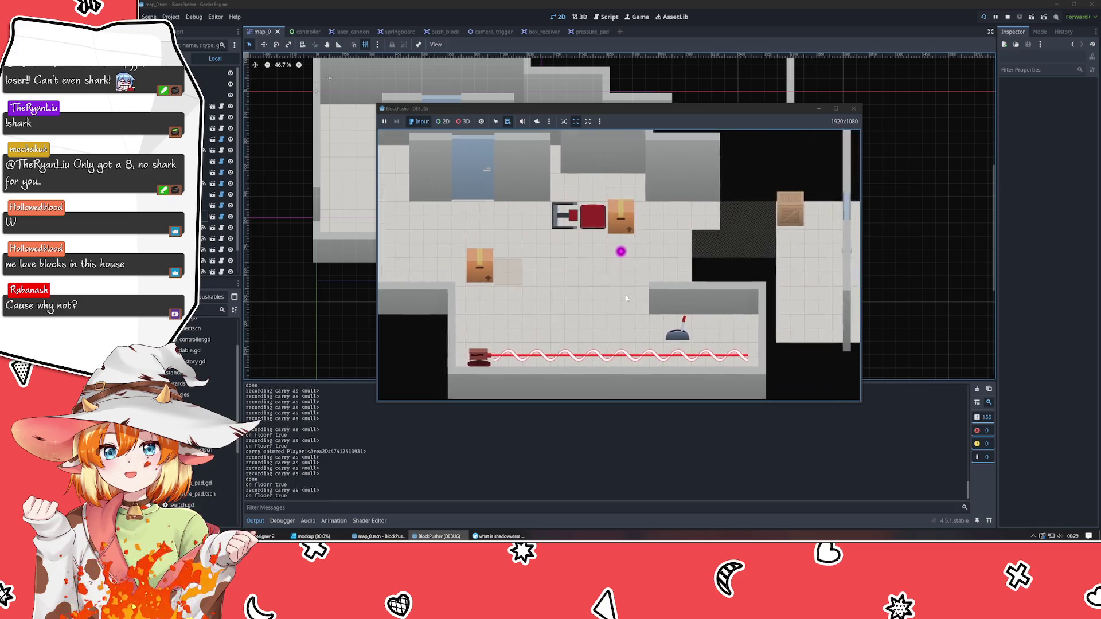
pyautogui.press('Up')
pyautogui.press('Left')
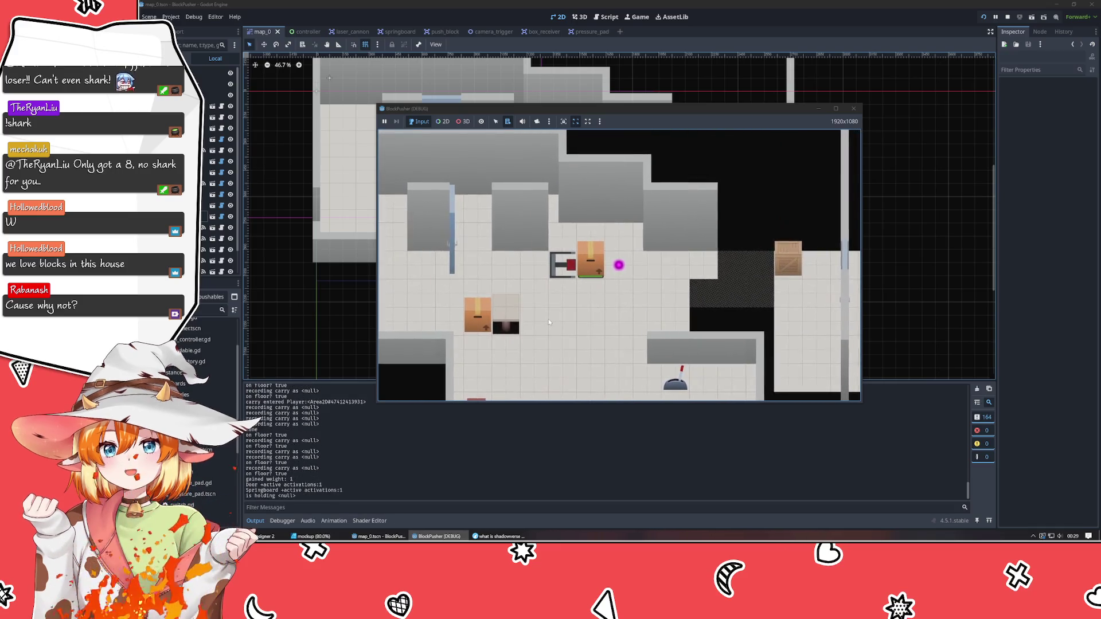
pyautogui.press('Down')
pyautogui.press('Left')
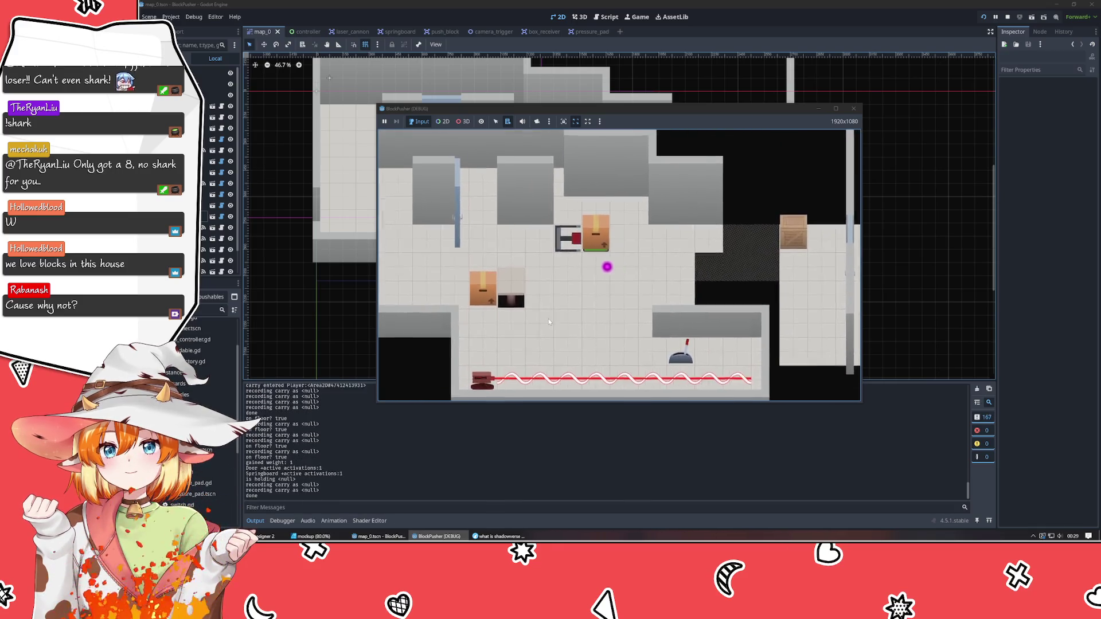
pyautogui.press('Up')
pyautogui.press('Down')
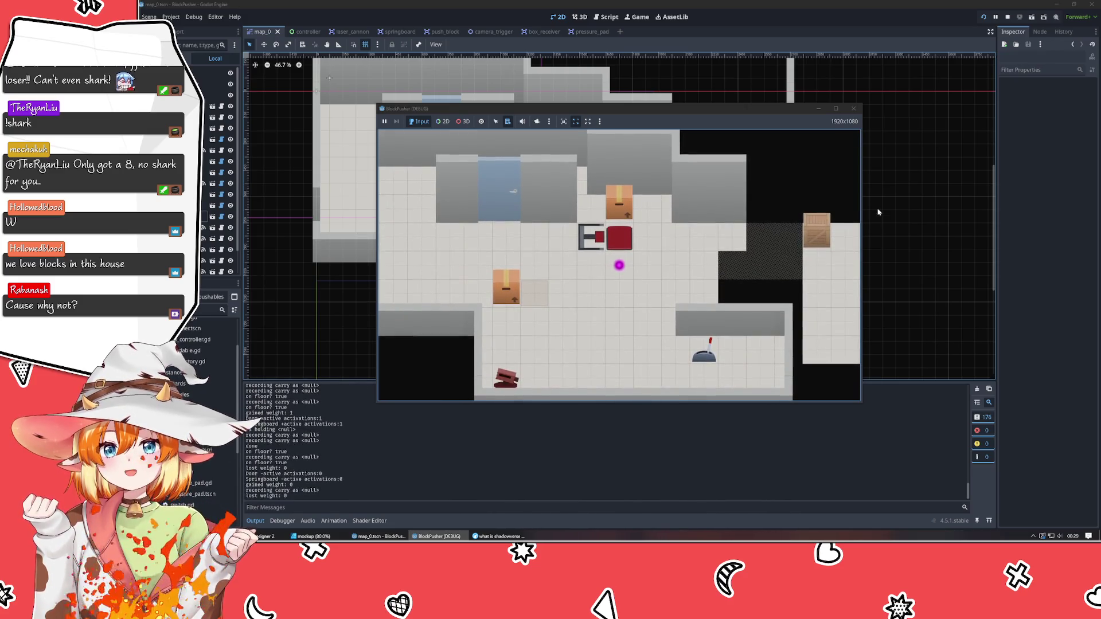
pyautogui.press('Up')
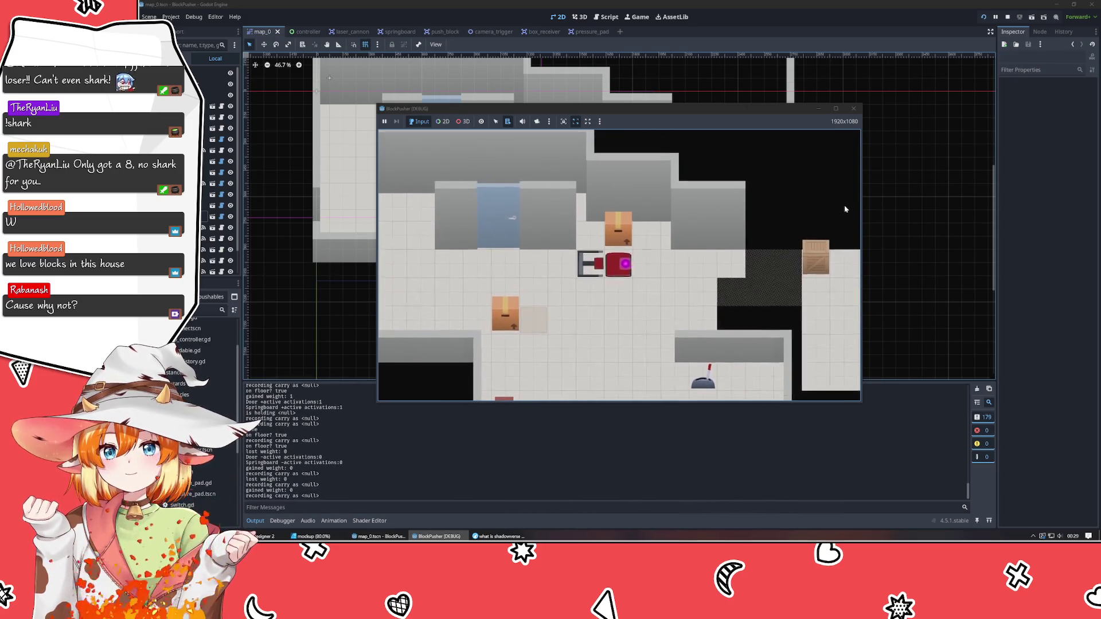
pyautogui.press('Right')
pyautogui.press('Right')
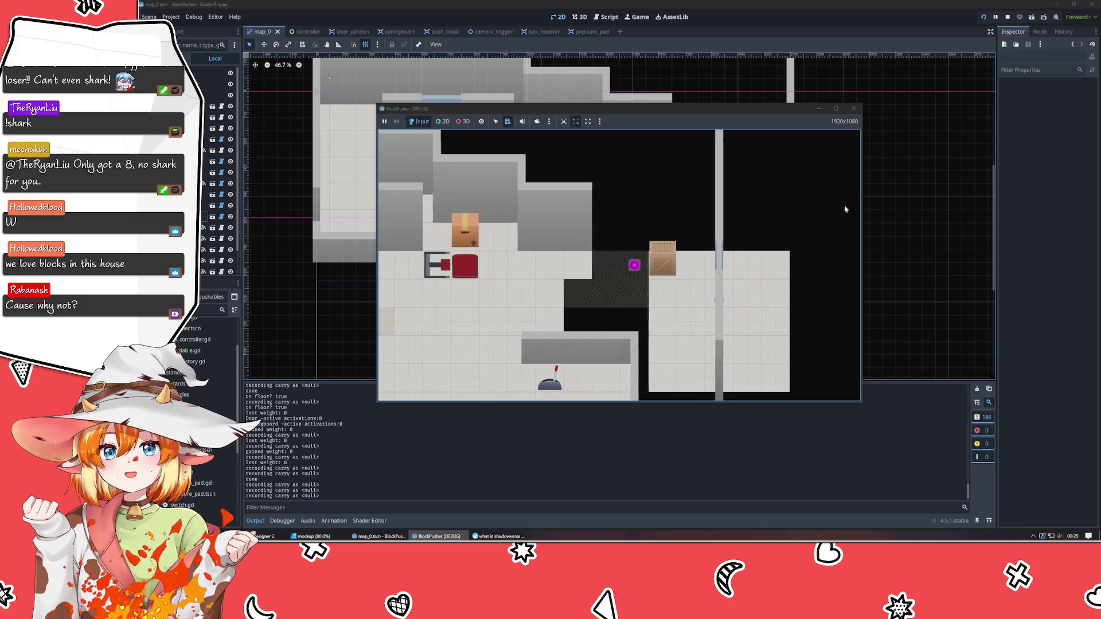
pyautogui.press('Left')
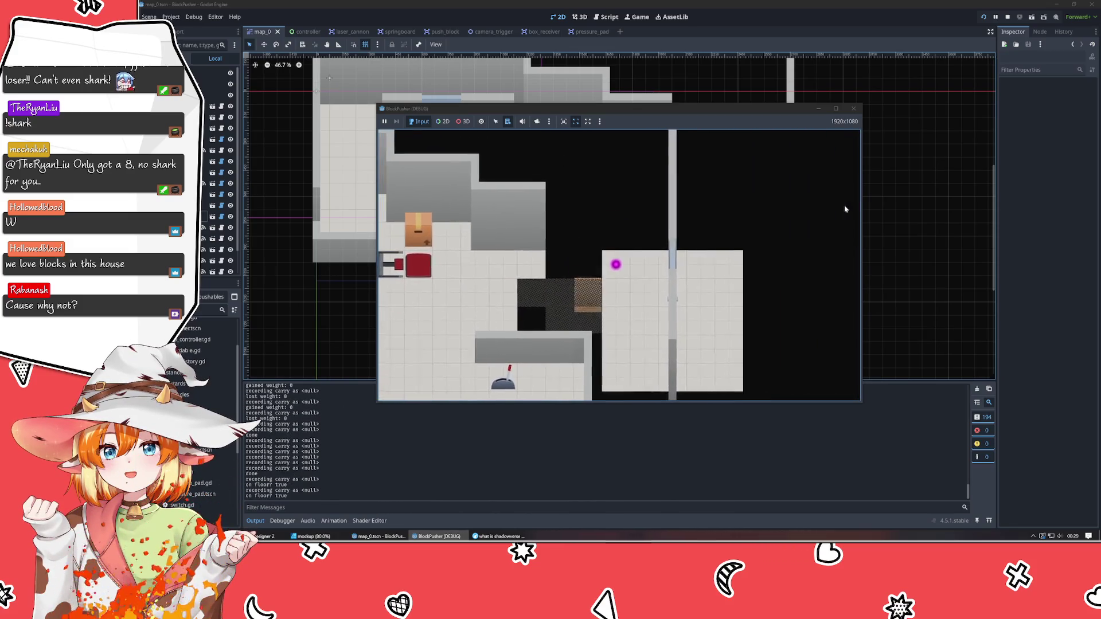
pyautogui.click(855, 111)
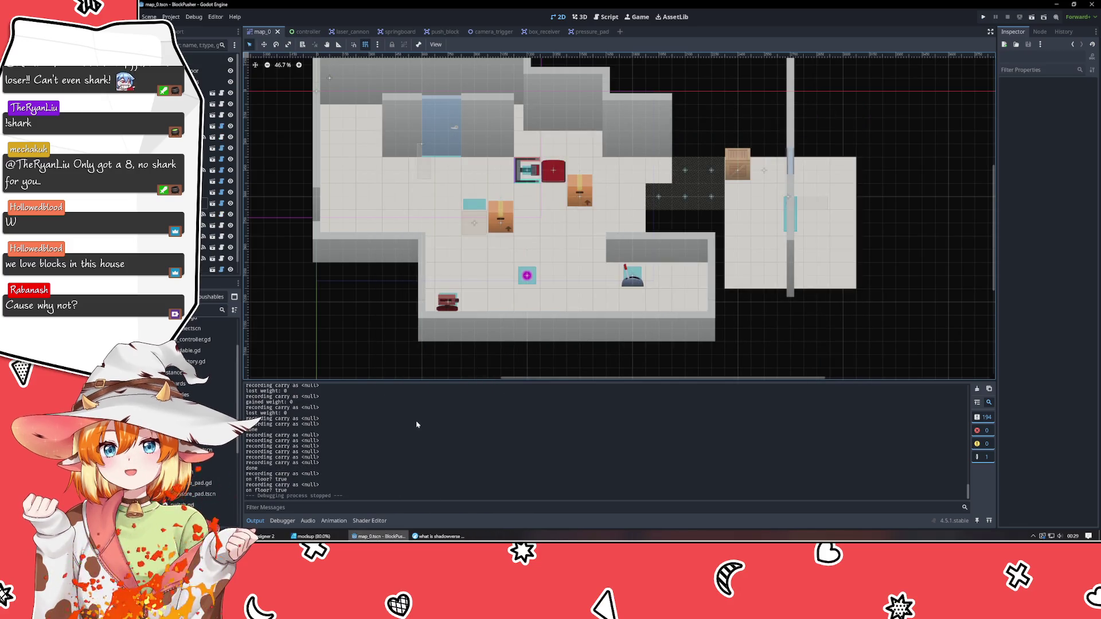
pyautogui.hotkey('alt', 'Tab')
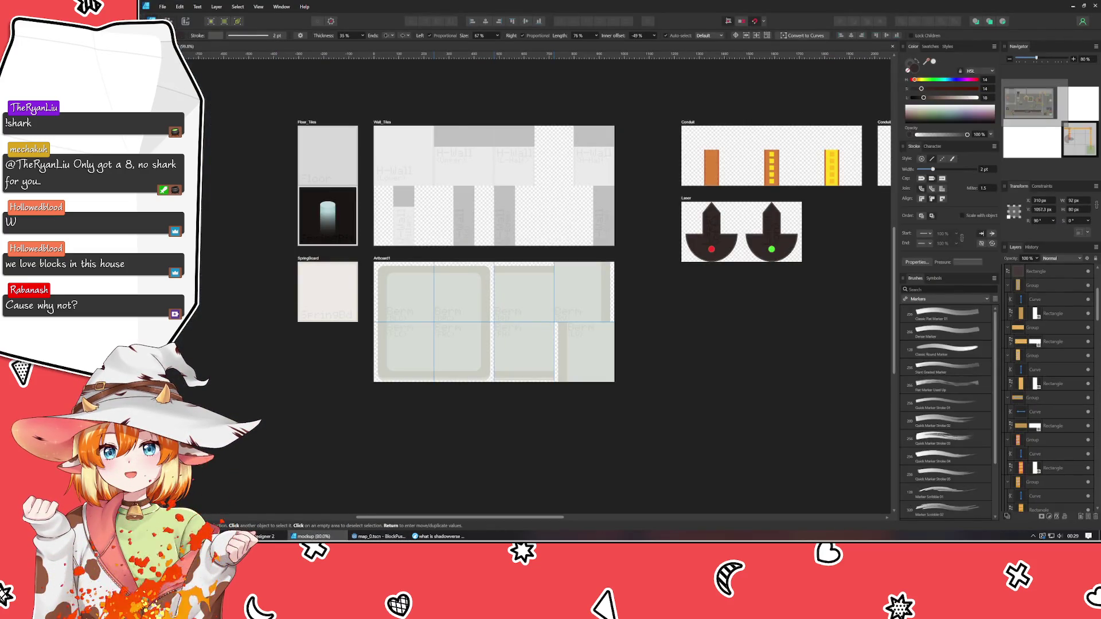
# Drag the floating mockup window into the middle of the workspace.
pyautogui.moveTo(258, 172)
pyautogui.mouseDown()
pyautogui.moveTo(385, 124)
pyautogui.moveTo(641, 75)
pyautogui.moveTo(511, 75)
pyautogui.mouseUp()
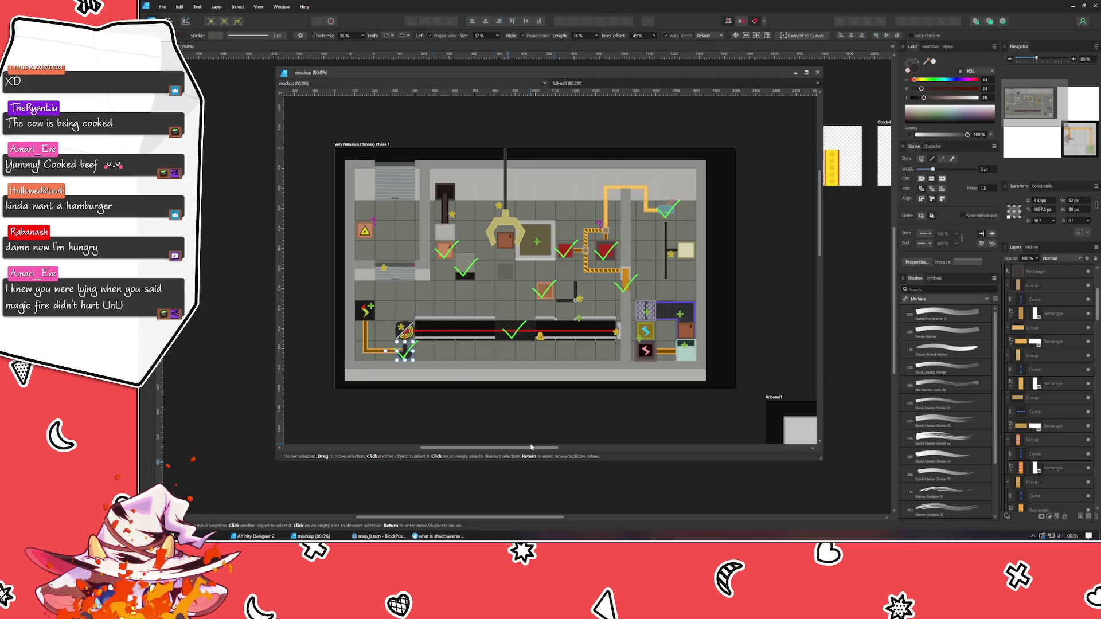
# Move the mockup aside, glance at the Godot map, bring the tile artboards forward, then return to map_0.
pyautogui.moveTo(608, 68); pyautogui.dragTo(86, 71)
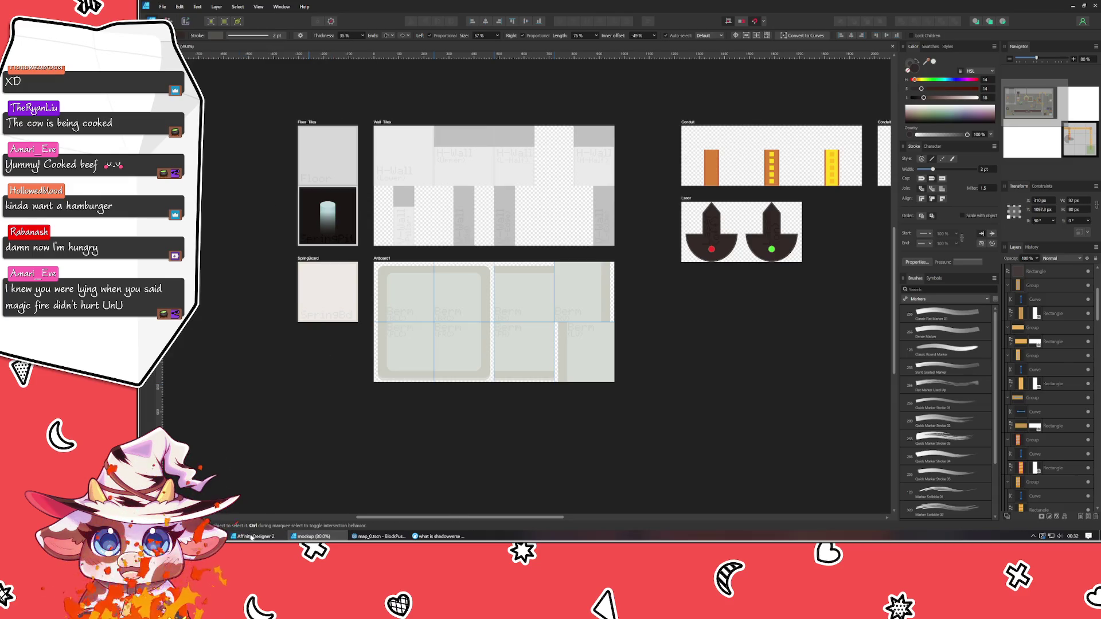
pyautogui.click(378, 536)
pyautogui.moveTo(494, 125)
pyautogui.mouseDown()
pyautogui.moveTo(452, 180)
pyautogui.moveTo(462, 140)
pyautogui.mouseUp()
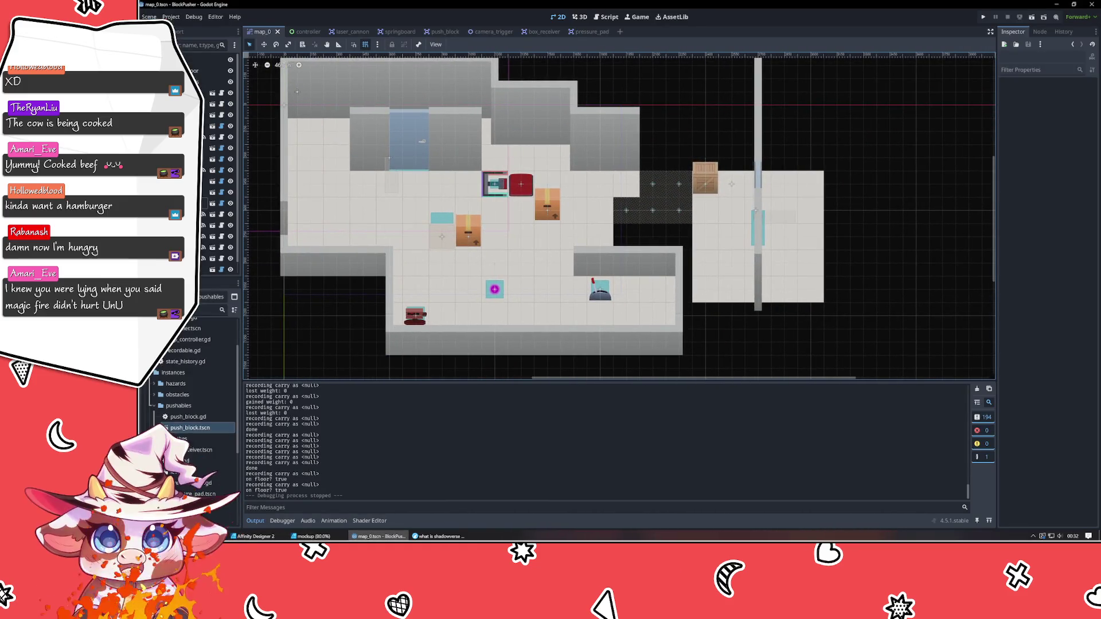
pyautogui.hotkey('alt', 'Tab')
pyautogui.click(409, 286)
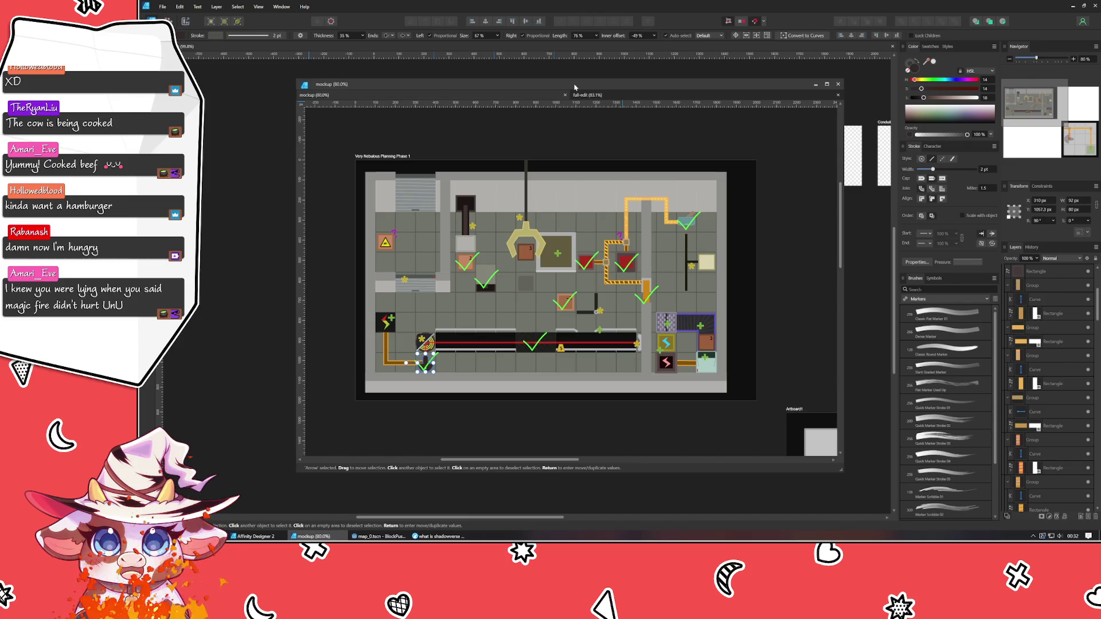
pyautogui.click(940, 171)
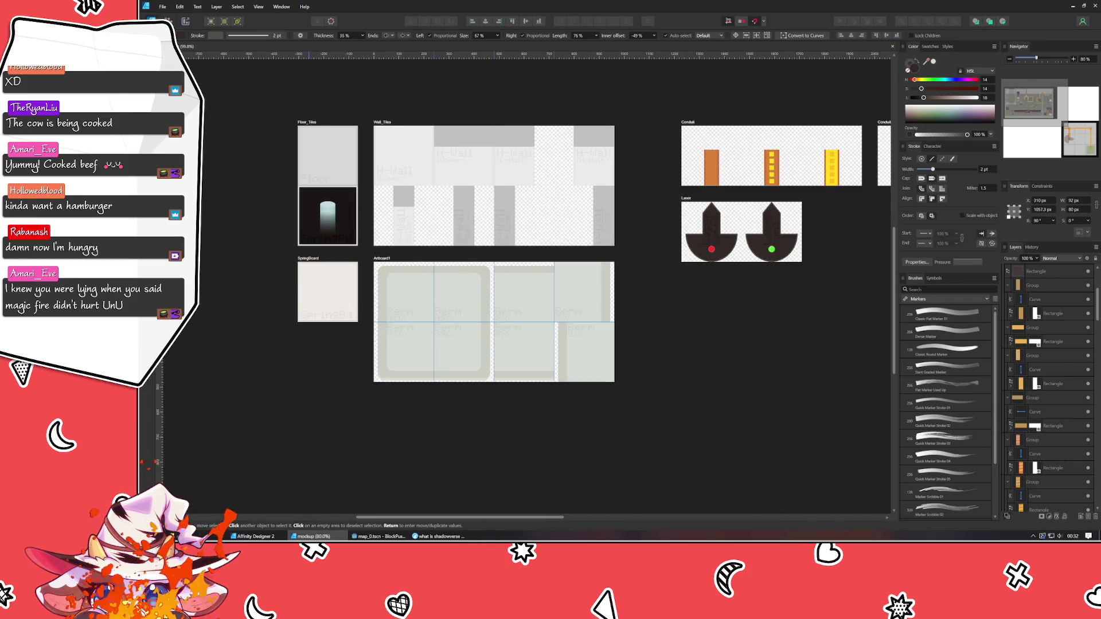
pyautogui.click(378, 536)
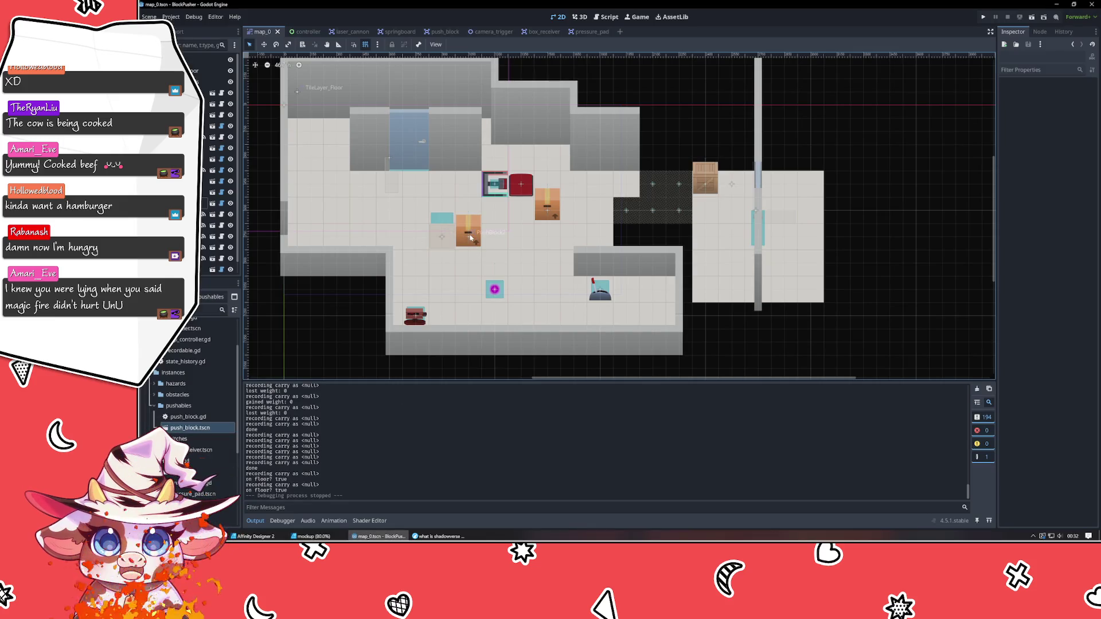
# Leave Godot's BlockPusher map_0.tscn level and return to the Affinity Designer mockup window.
pyautogui.scroll(5, 470, 238)
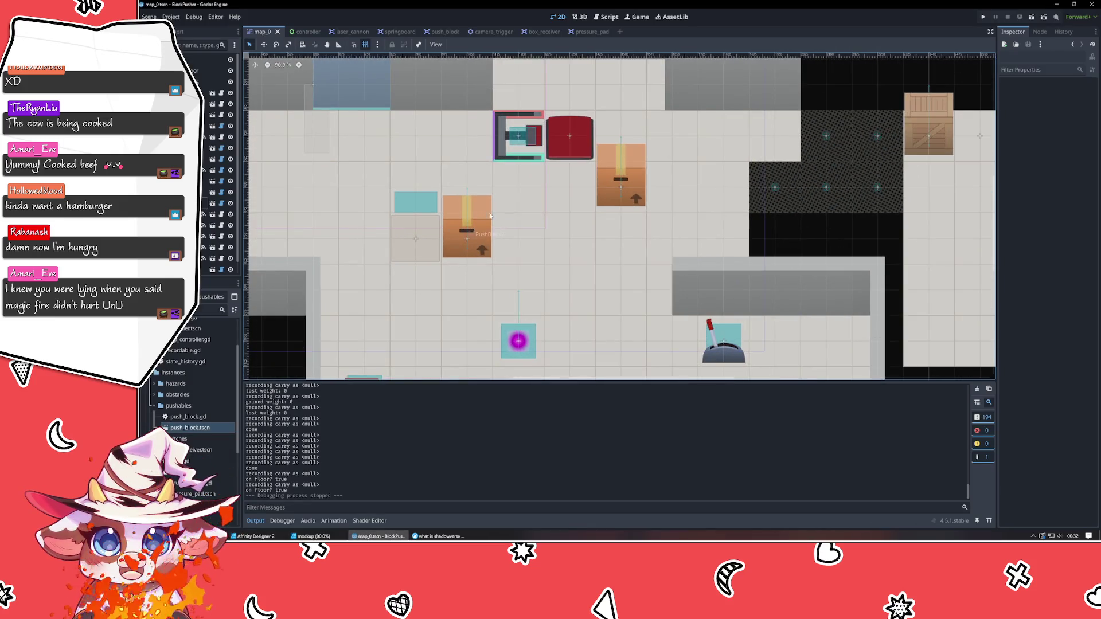
pyautogui.scroll(-3, 485, 235)
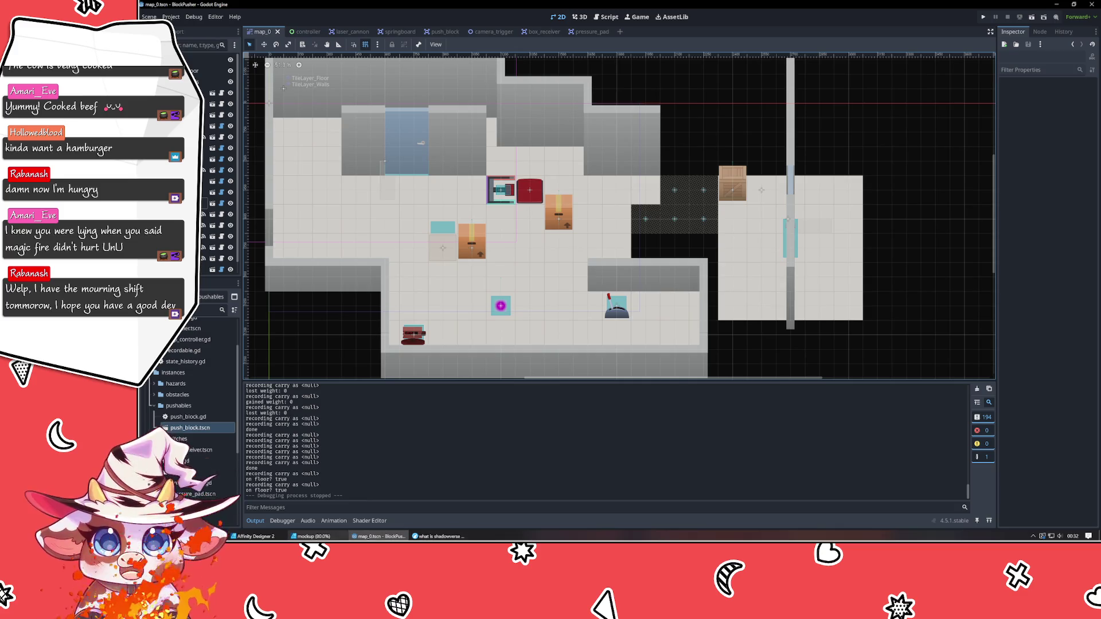
pyautogui.click(313, 536)
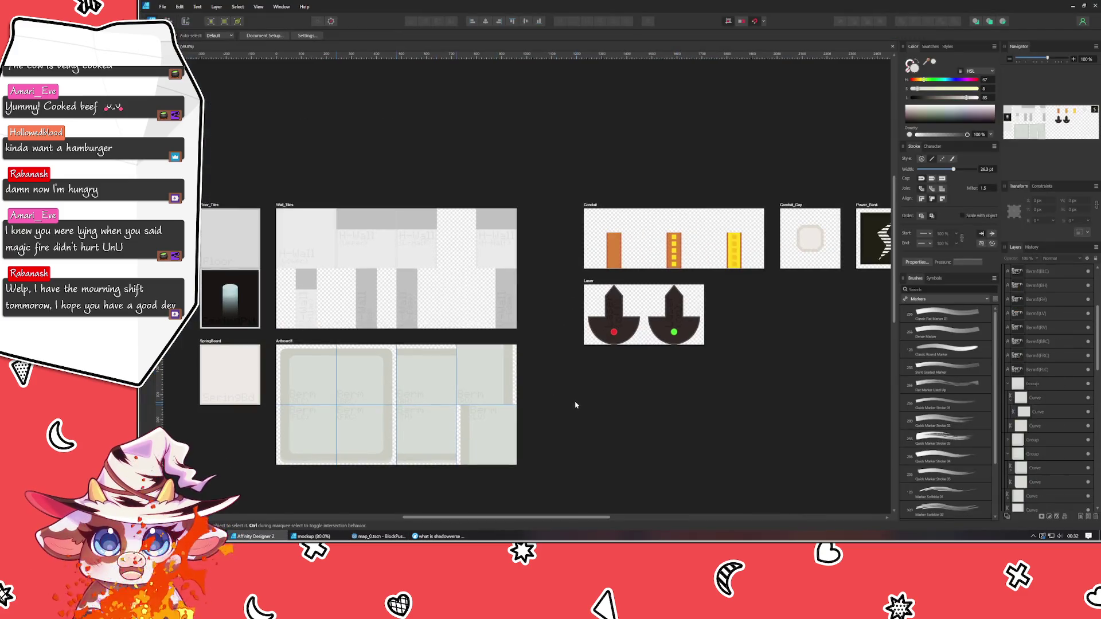
pyautogui.click(352, 235)
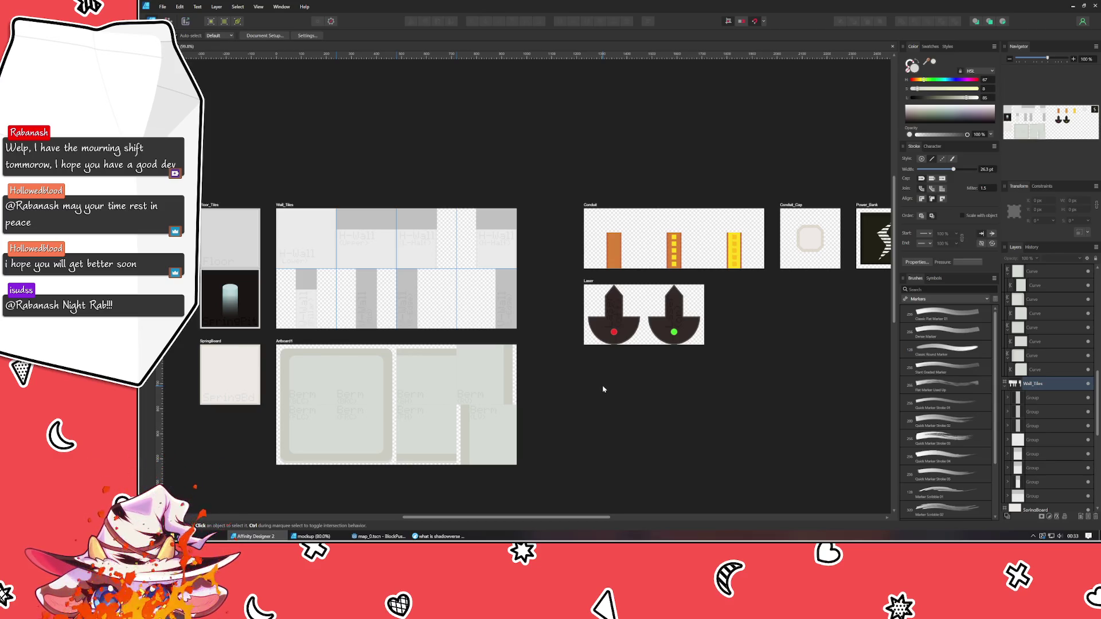
pyautogui.scroll(-2, 457, 359)
pyautogui.scroll(2, 503, 346)
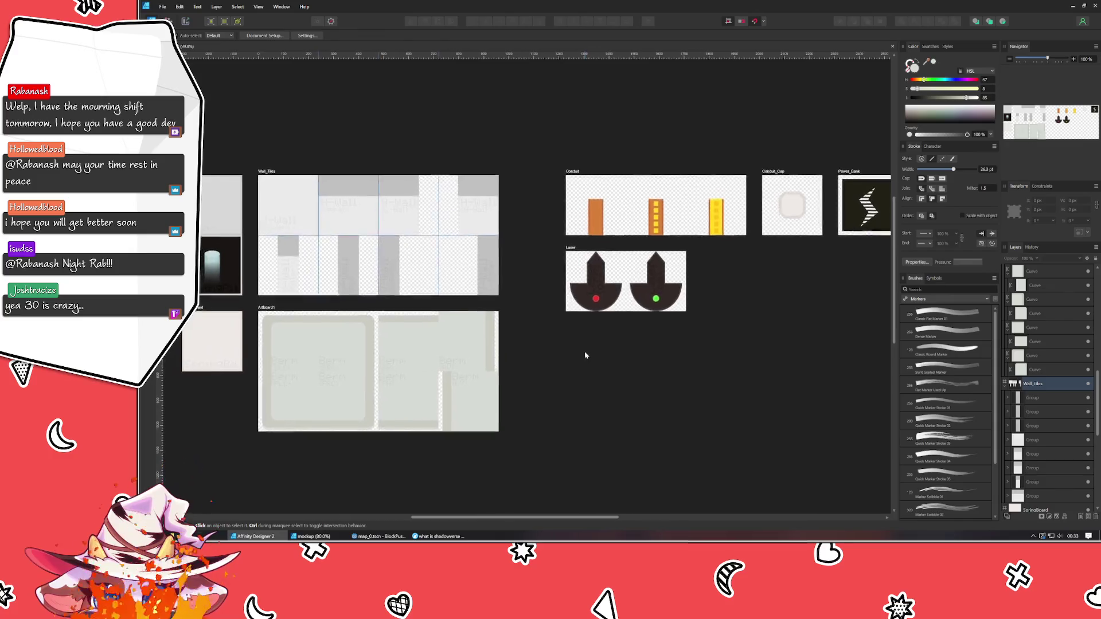
pyautogui.moveTo(585, 354)
pyautogui.mouseDown()
pyautogui.moveTo(612, 342)
pyautogui.moveTo(545, 346)
pyautogui.moveTo(561, 343)
pyautogui.mouseUp()
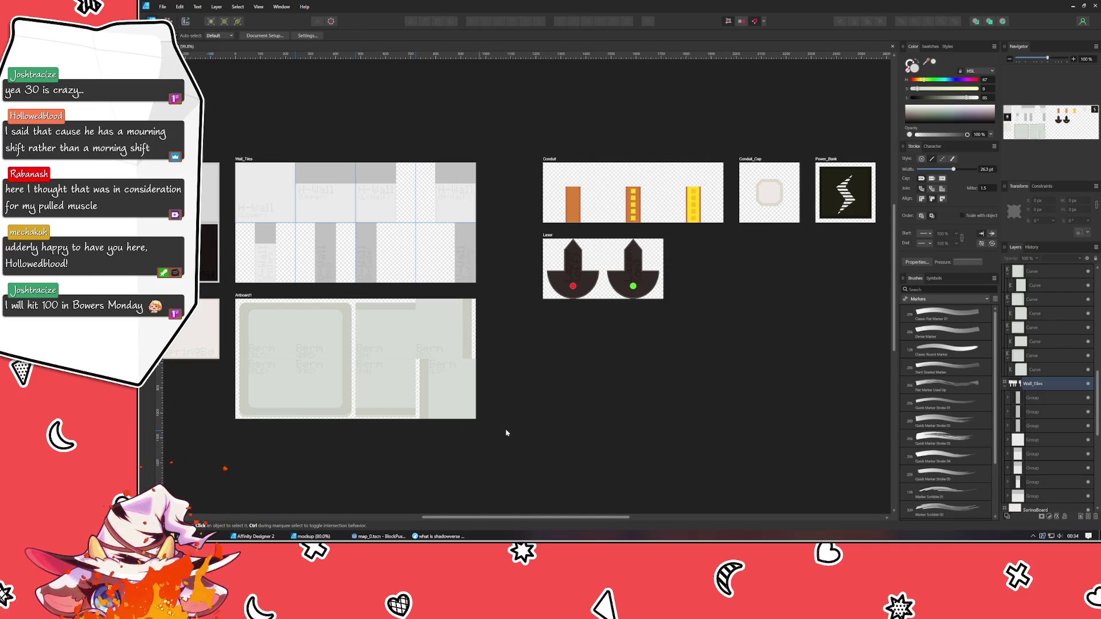
pyautogui.moveTo(504, 432); pyautogui.dragTo(579, 427)
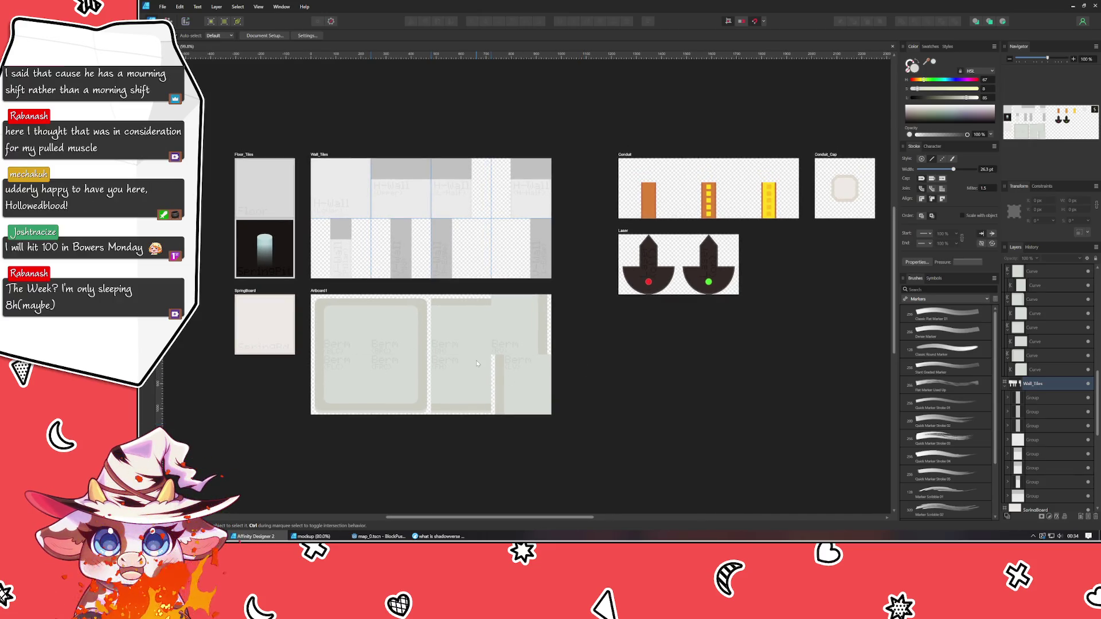
pyautogui.click(332, 325)
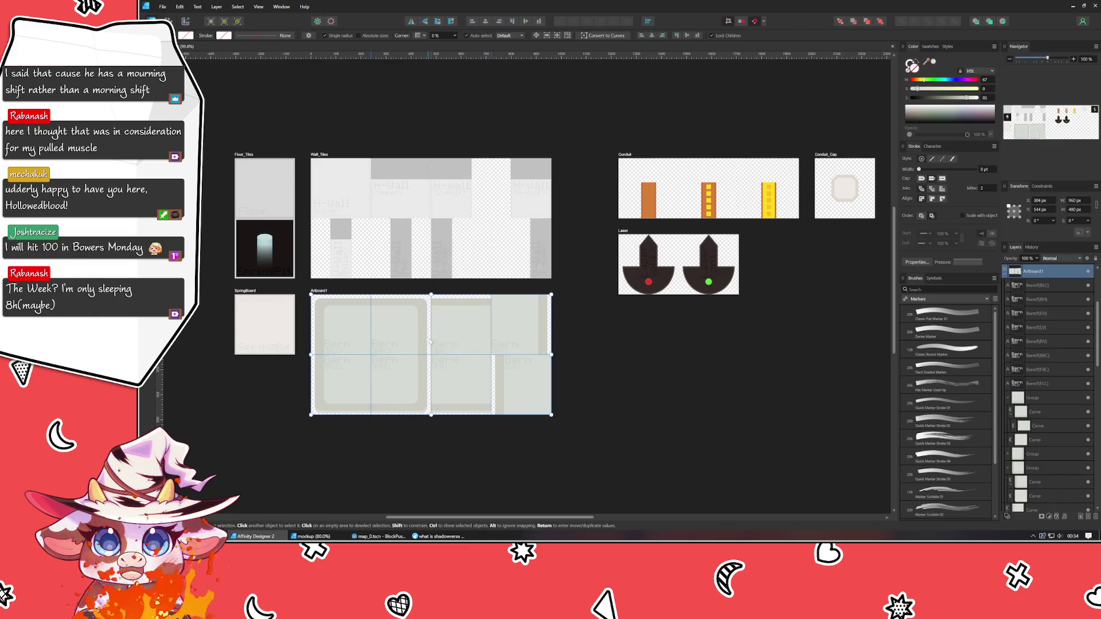
pyautogui.scroll(2, 430, 340)
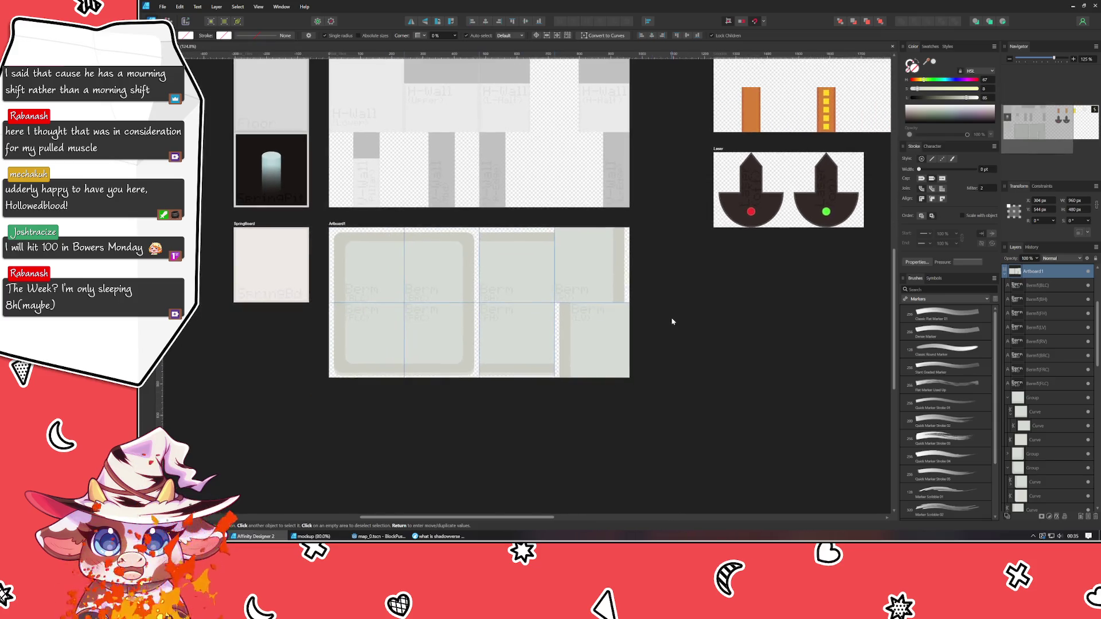
# Set Artboard1's height to 960 px in the Transform panel.
pyautogui.moveTo(621, 369); pyautogui.dragTo(671, 319)
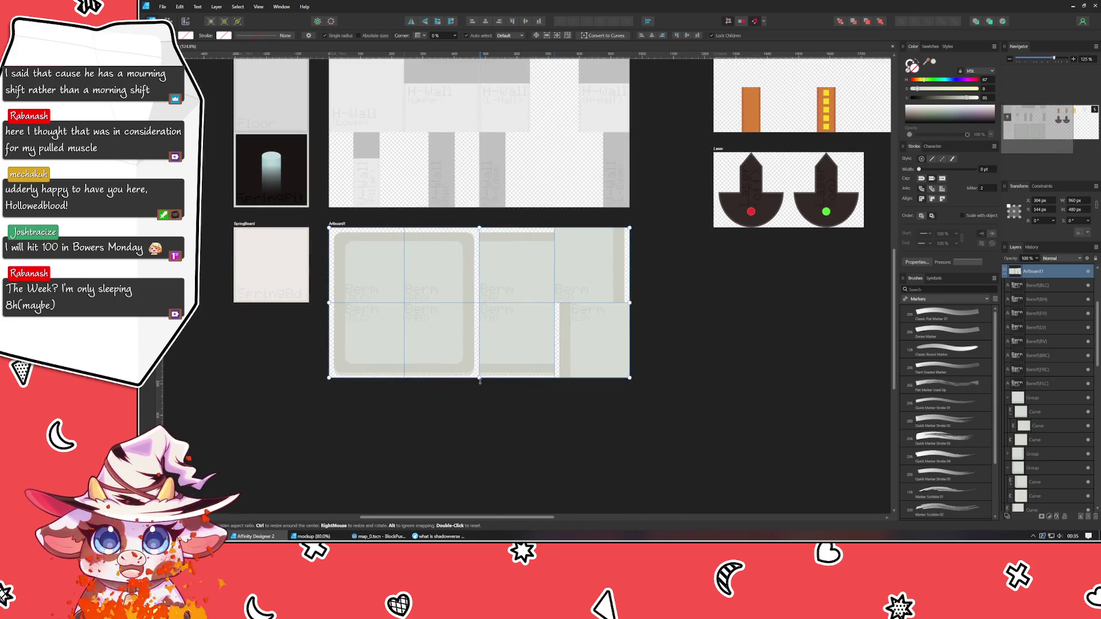
pyautogui.scroll(-2, 504, 349)
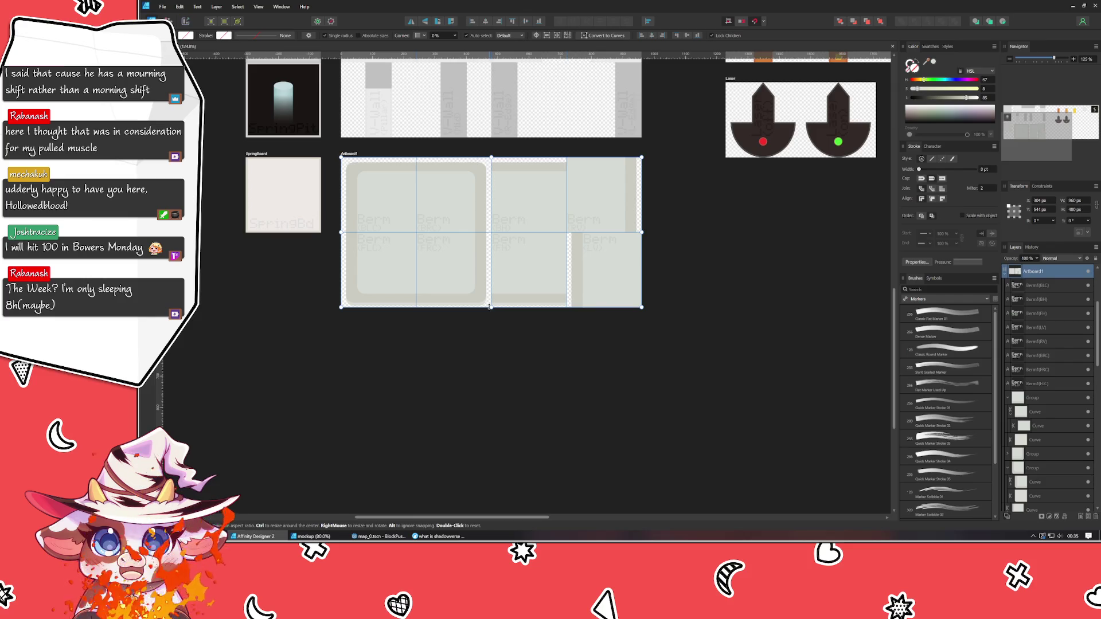
pyautogui.click(1076, 210)
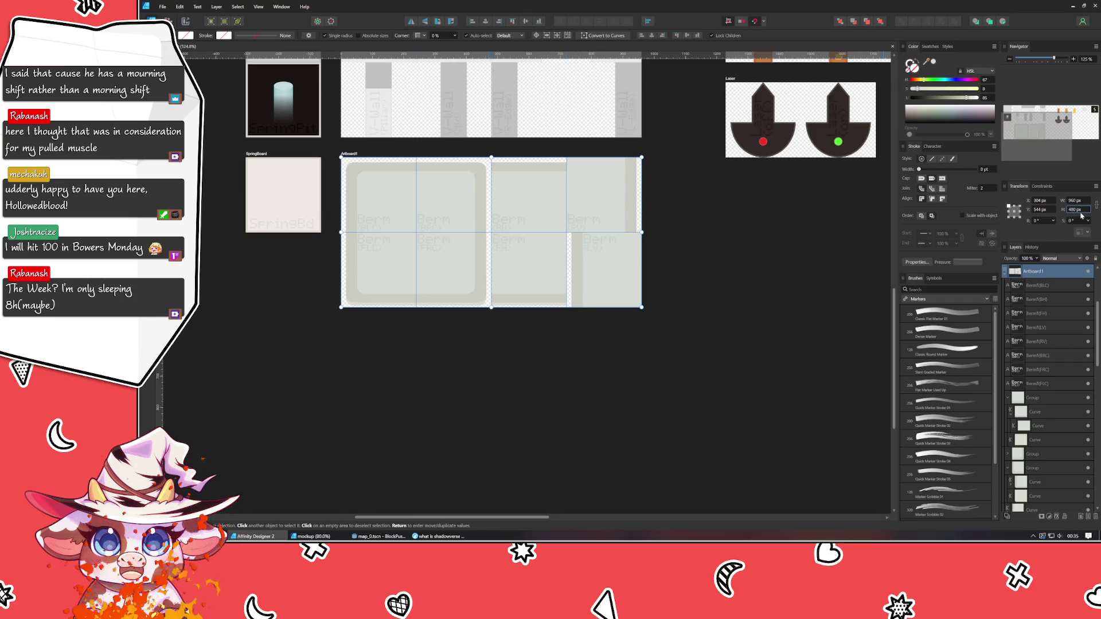
pyautogui.write('960')
pyautogui.press('Return')
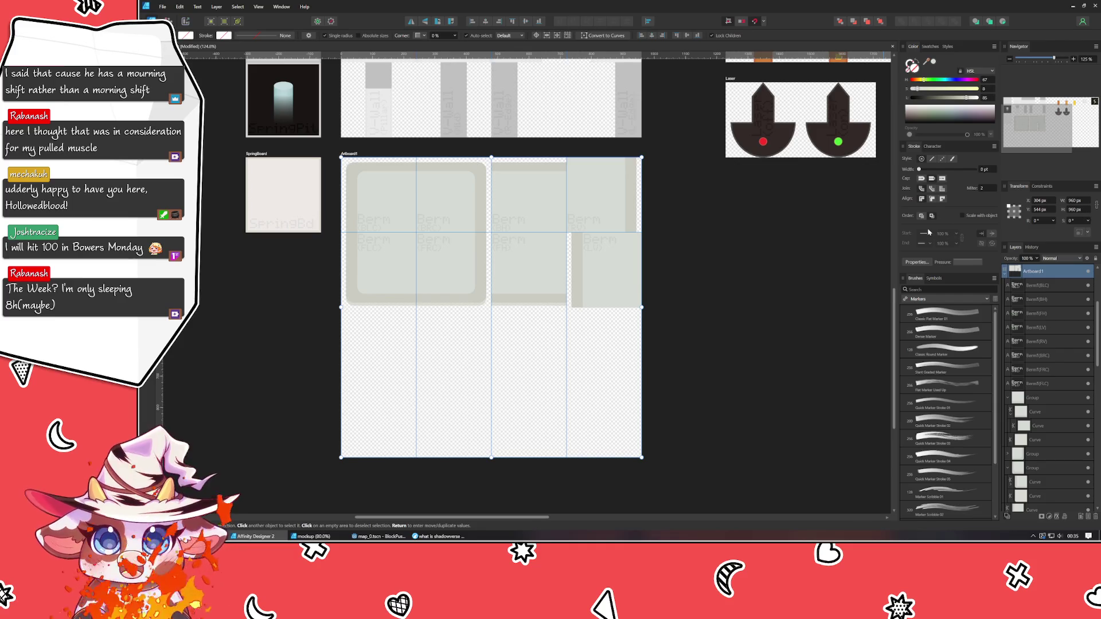
# Add a horizontal guide at 480 px and check its position.
pyautogui.moveTo(402, 52)
pyautogui.mouseDown()
pyautogui.moveTo(406, 284)
pyautogui.moveTo(395, 308)
pyautogui.mouseUp()
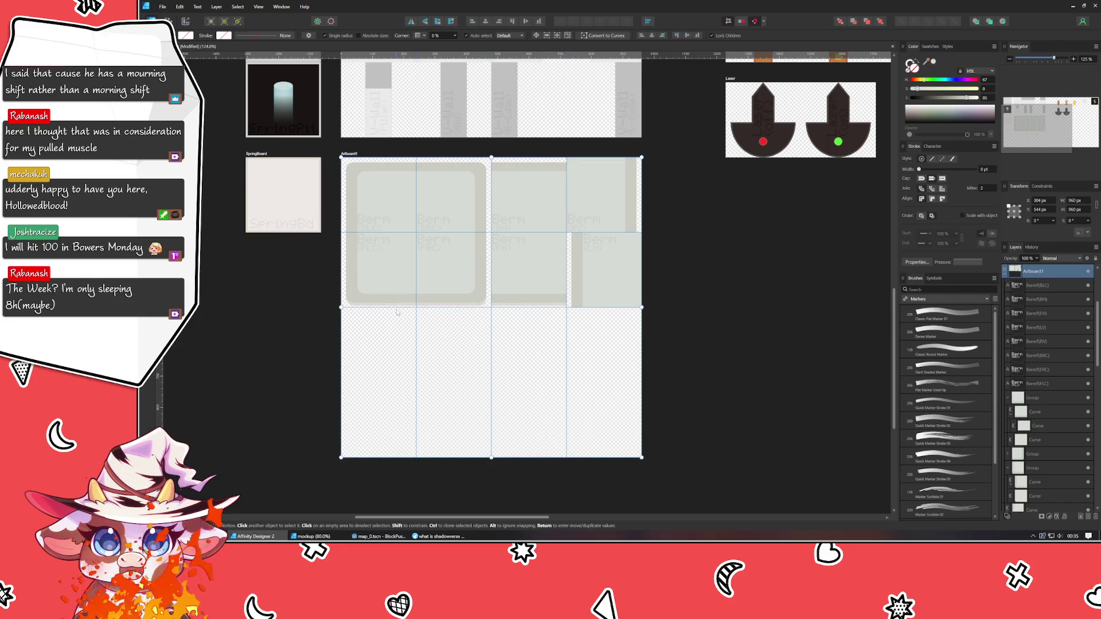
pyautogui.scroll(3, 345, 282)
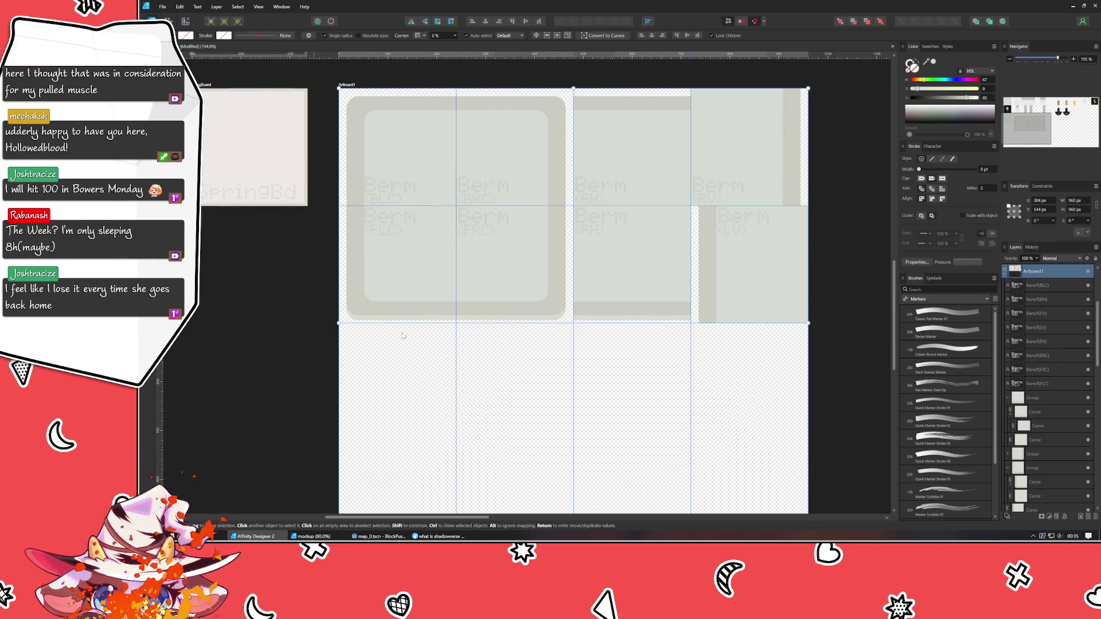
pyautogui.moveTo(393, 321); pyautogui.dragTo(391, 325)
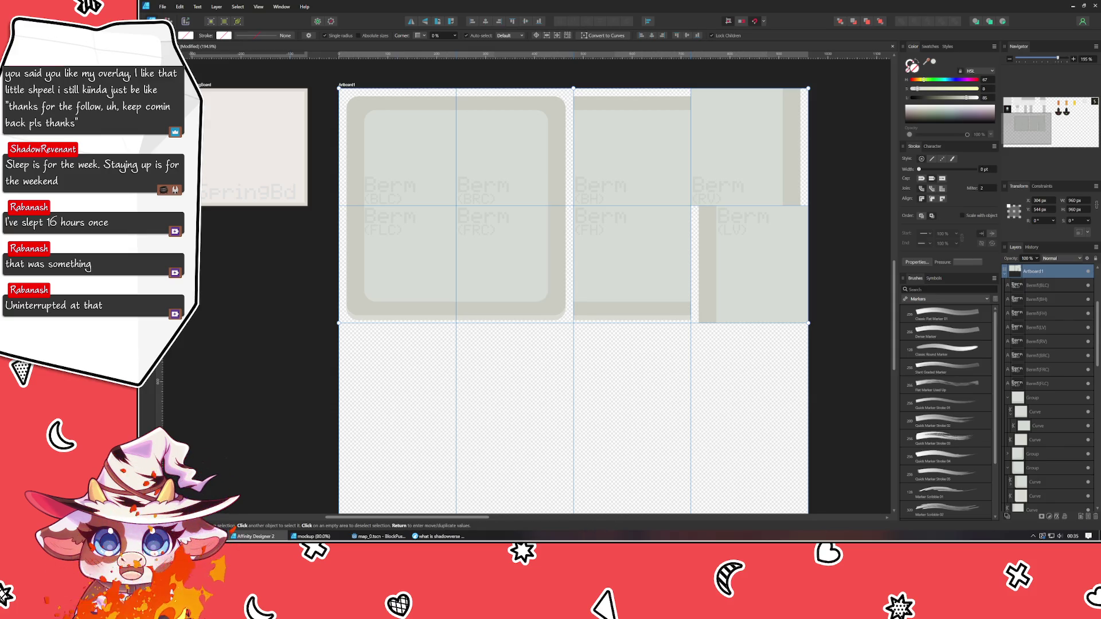
# Glance at the other open document, then return to the berm tile sheet.
pyautogui.hotkey('alt', 'Tab')
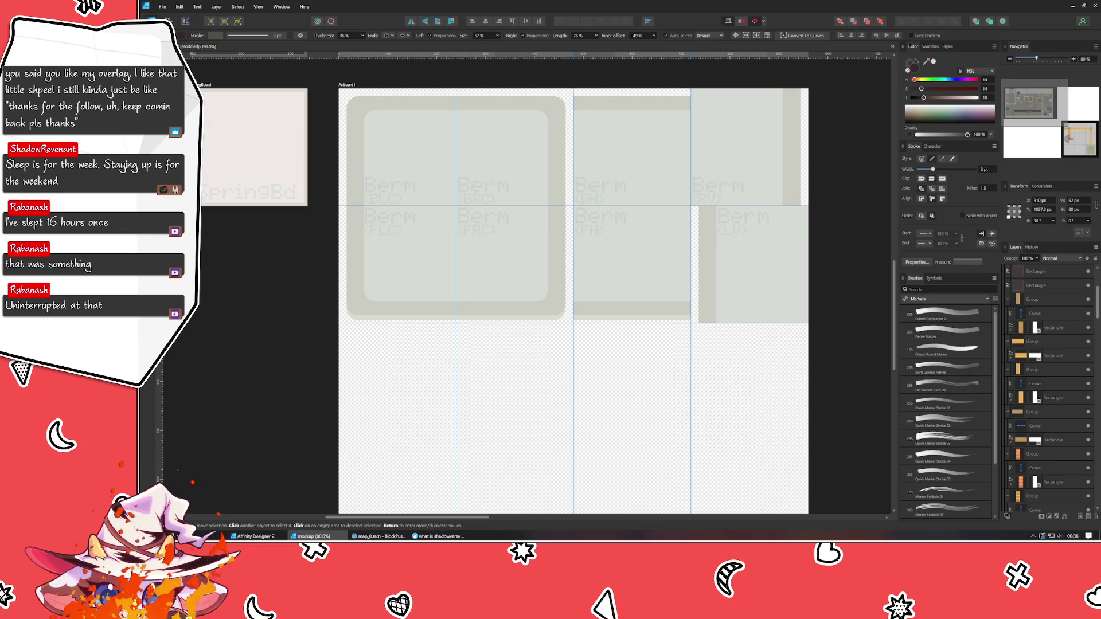
pyautogui.hotkey('alt', 'Tab')
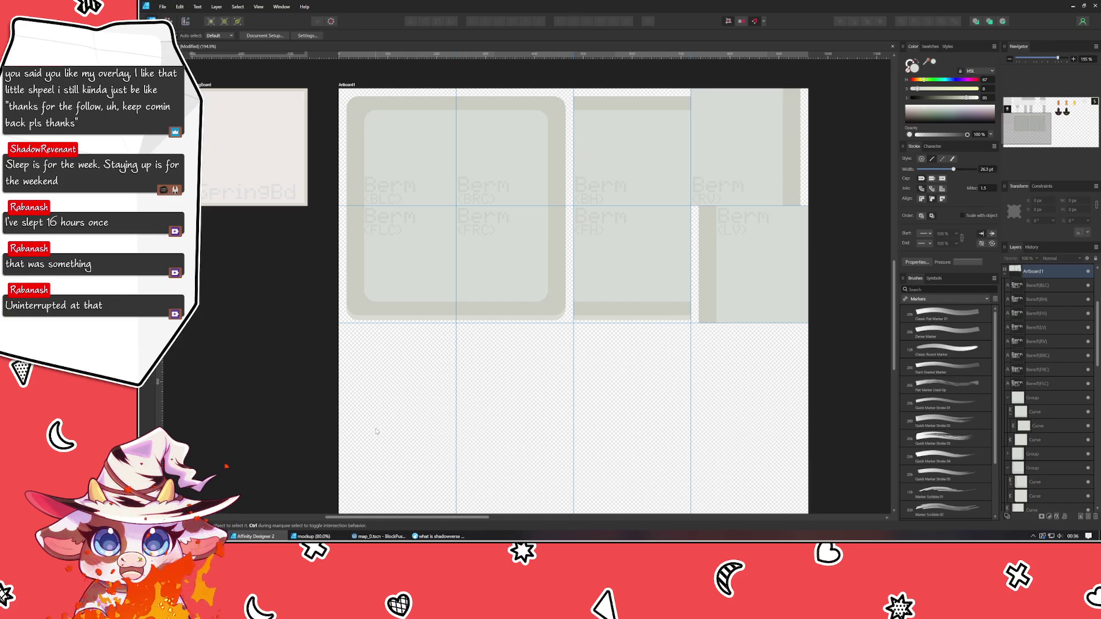
pyautogui.scroll(-3, 376, 431)
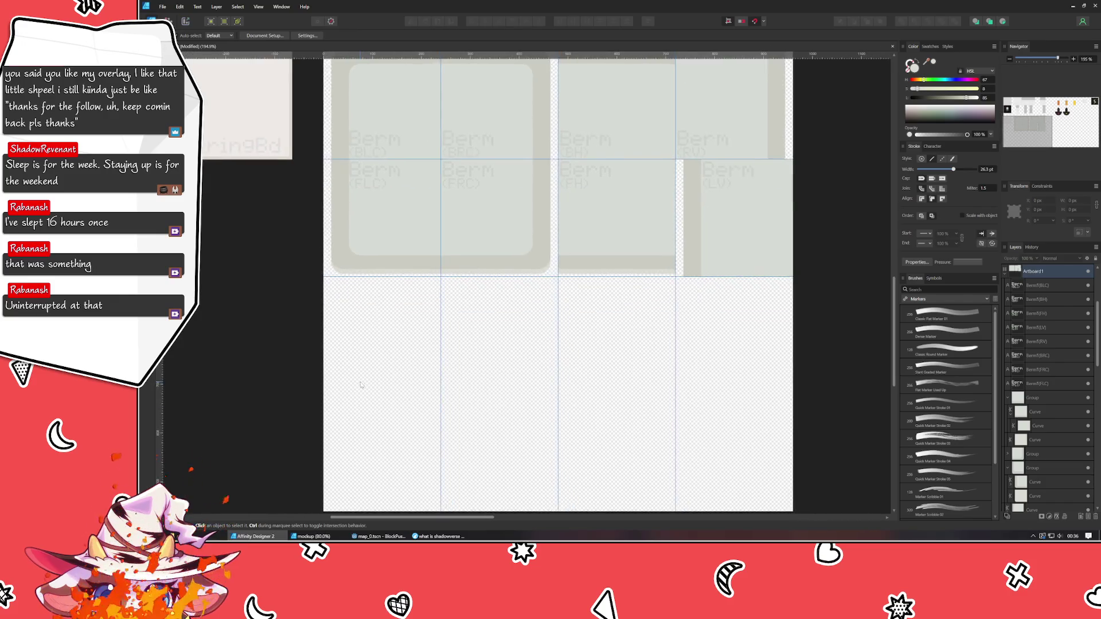
# Add a horizontal guide set to exactly 720 px in Guides Manager, then select the top-left corner tile.
pyautogui.moveTo(365, 57)
pyautogui.mouseDown()
pyautogui.moveTo(395, 357)
pyautogui.moveTo(382, 360)
pyautogui.mouseUp()
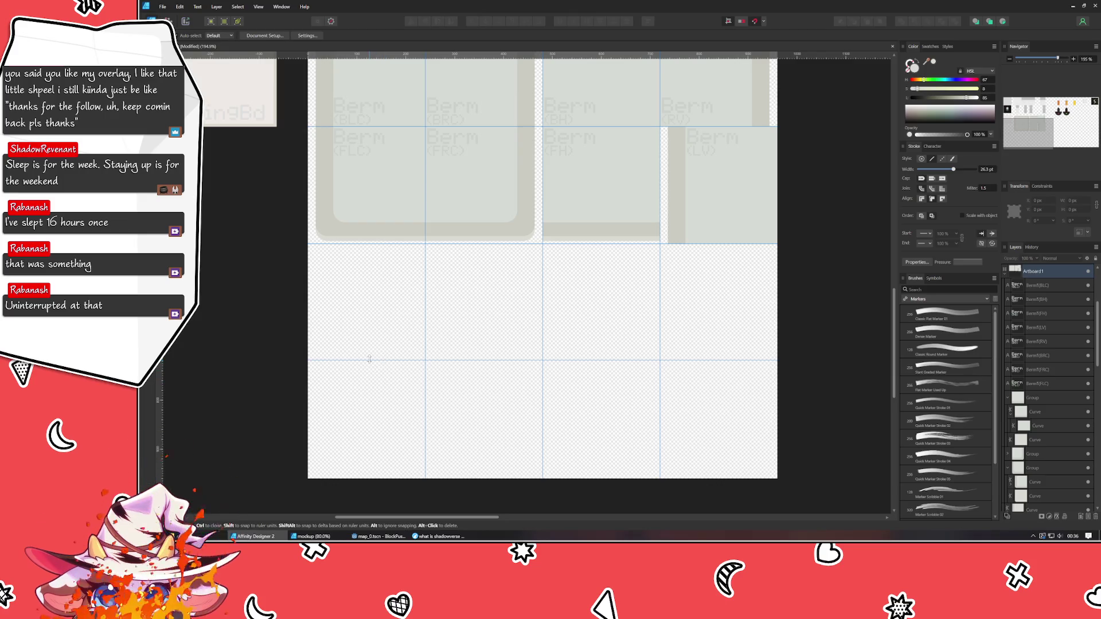
pyautogui.doubleClick(369, 359)
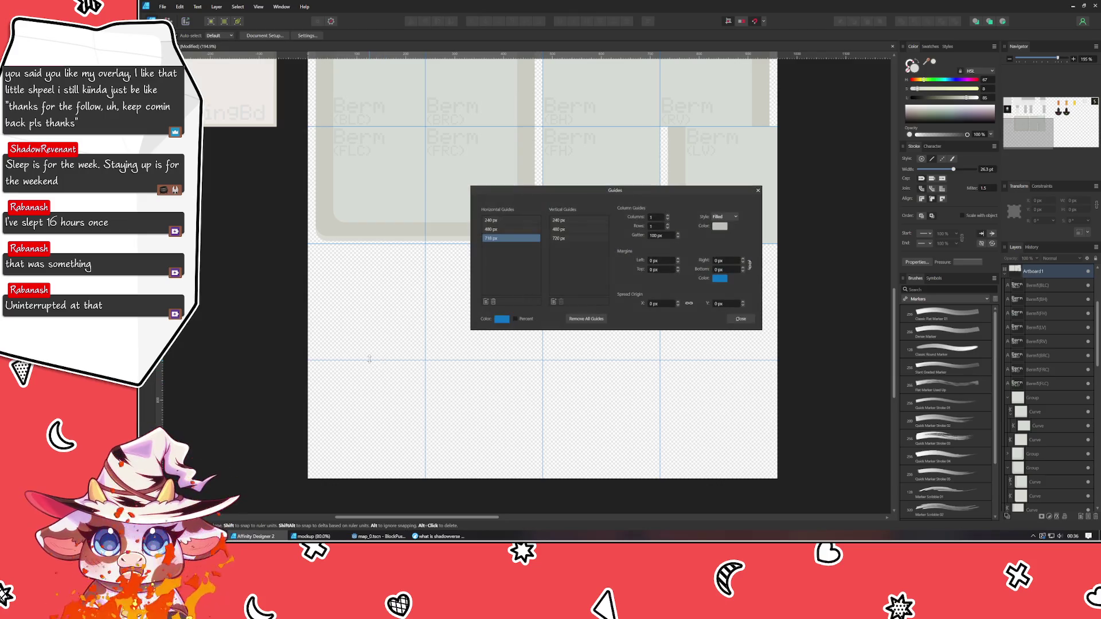
pyautogui.doubleClick(491, 238)
pyautogui.write('720')
pyautogui.press('Return')
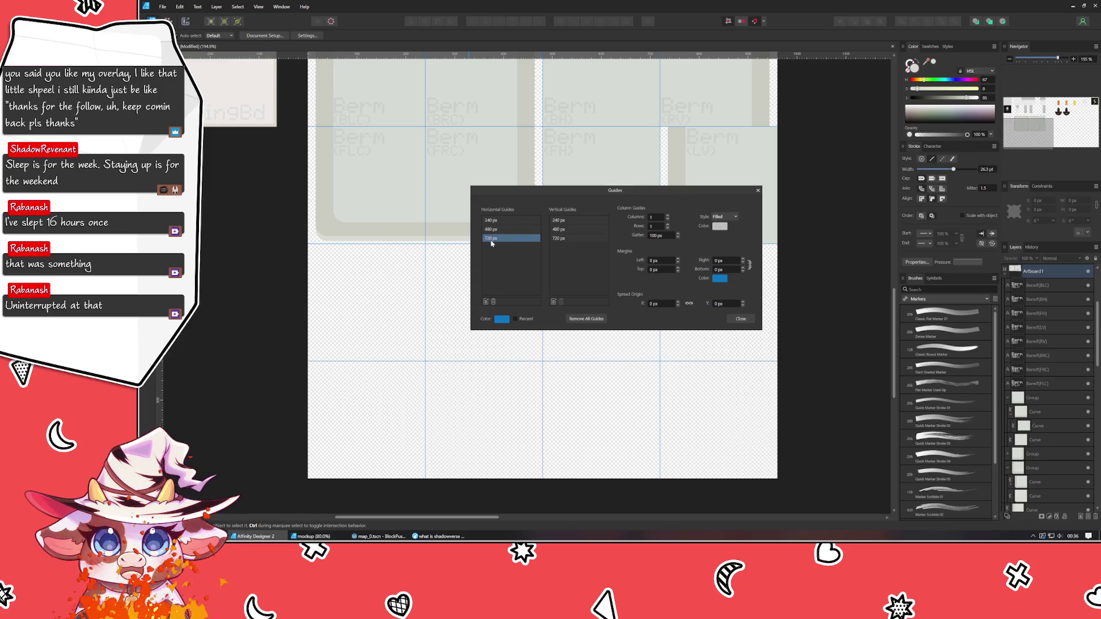
pyautogui.click(741, 319)
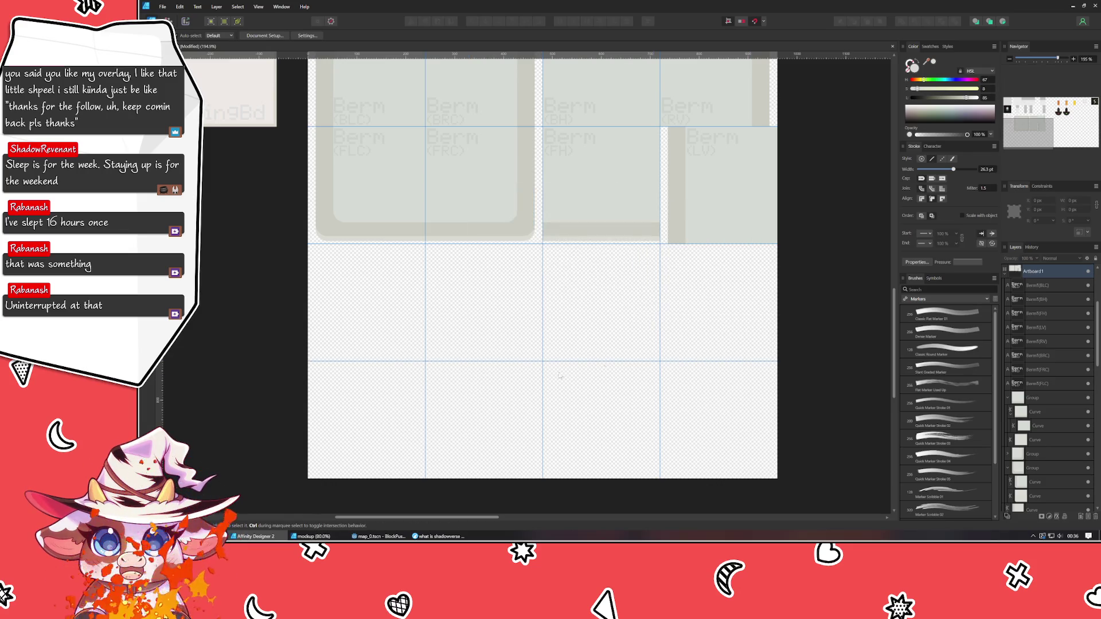
pyautogui.click(347, 224)
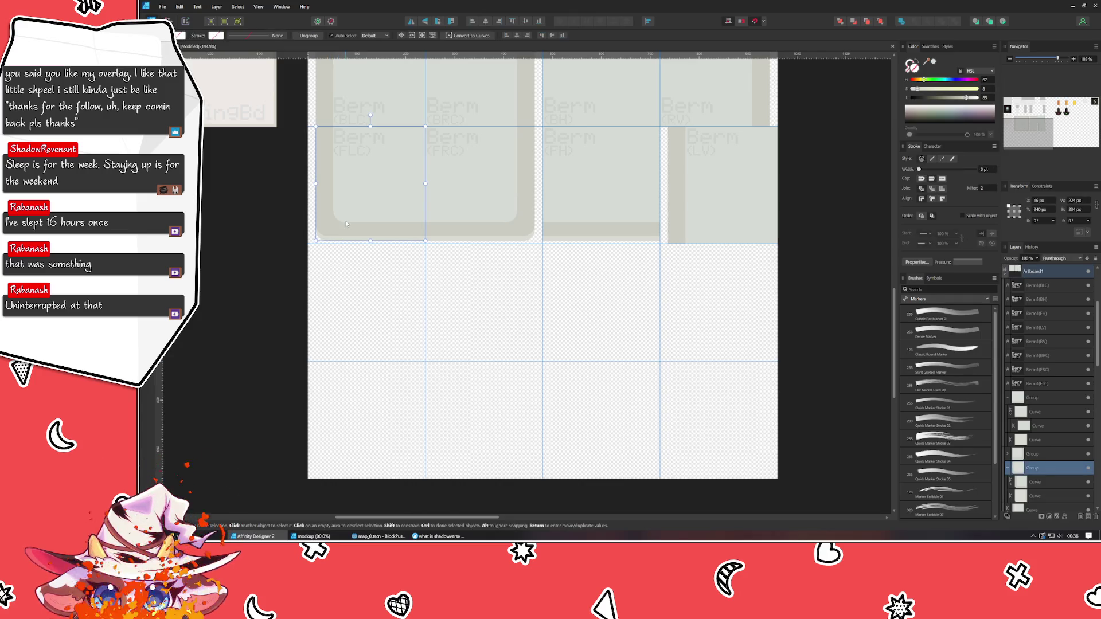
# Clone the corner tile's rounded square one cell down into the new lower row.
pyautogui.scroll(1, 325, 217)
pyautogui.doubleClick(381, 112)
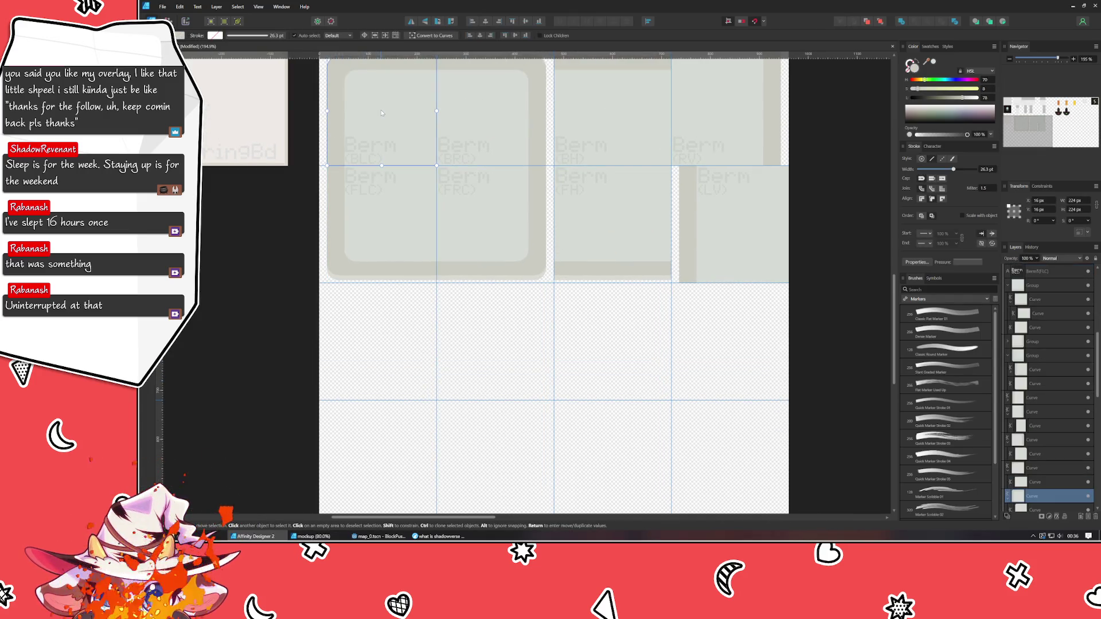
pyautogui.moveTo(381, 113)
pyautogui.mouseDown()
pyautogui.moveTo(410, 375)
pyautogui.moveTo(379, 330)
pyautogui.mouseUp()
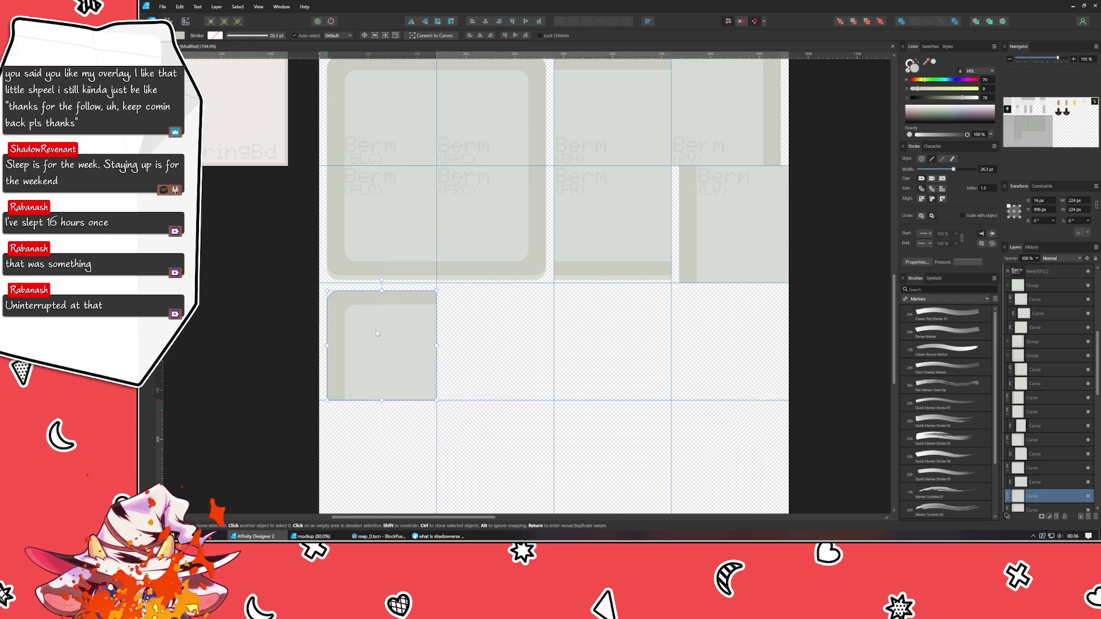
# Stretch the cloned tile until it fills its 240×240 px cell.
pyautogui.scroll(2, 360, 304)
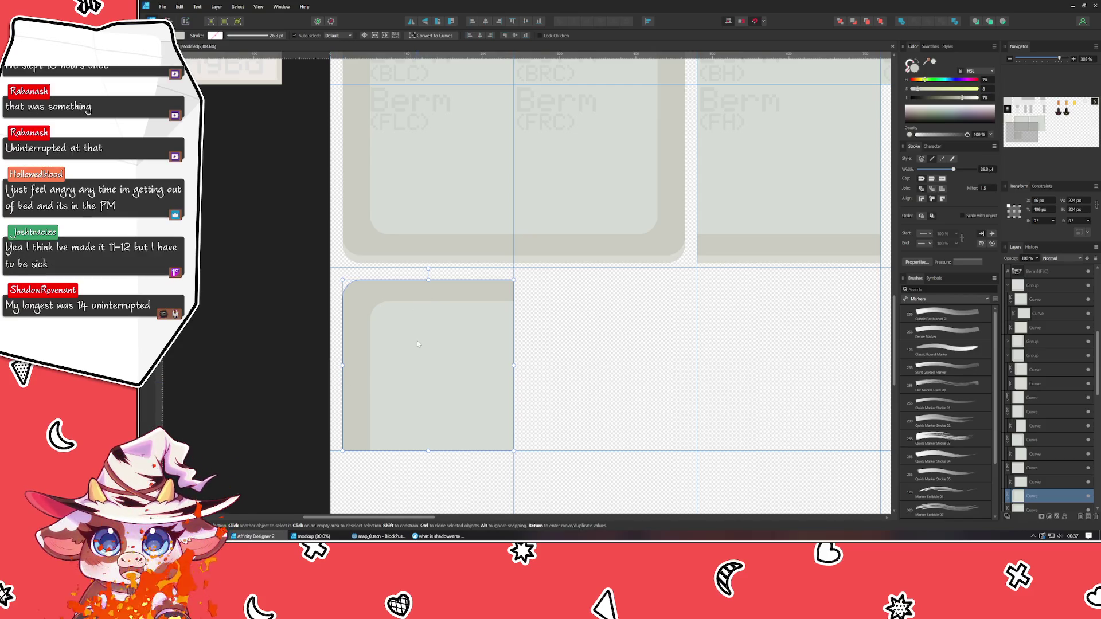
pyautogui.click(278, 377)
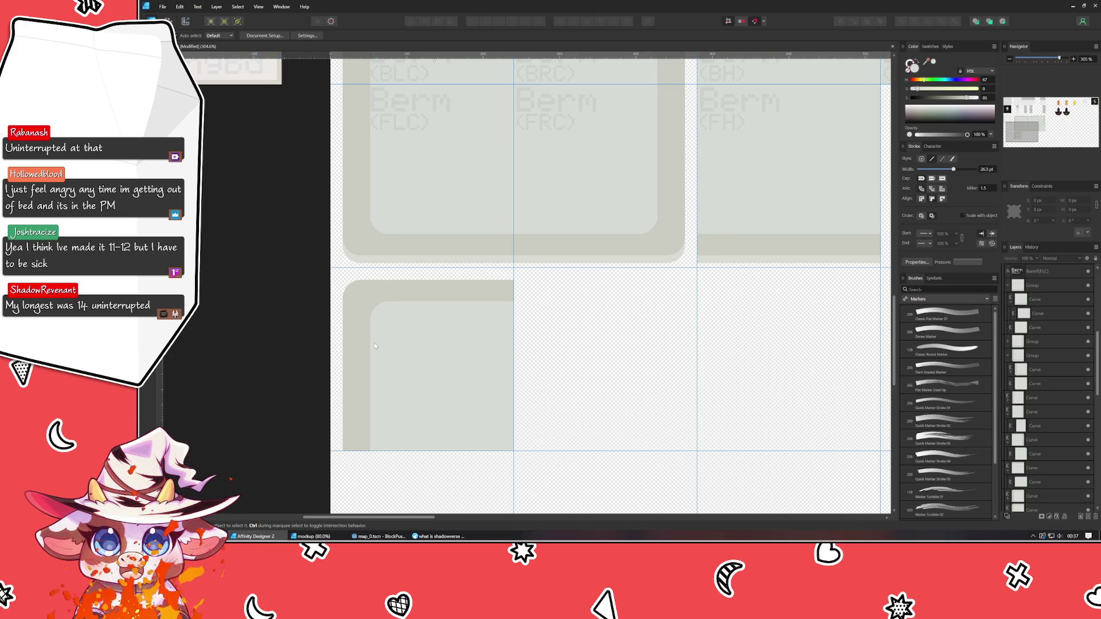
pyautogui.click(403, 344)
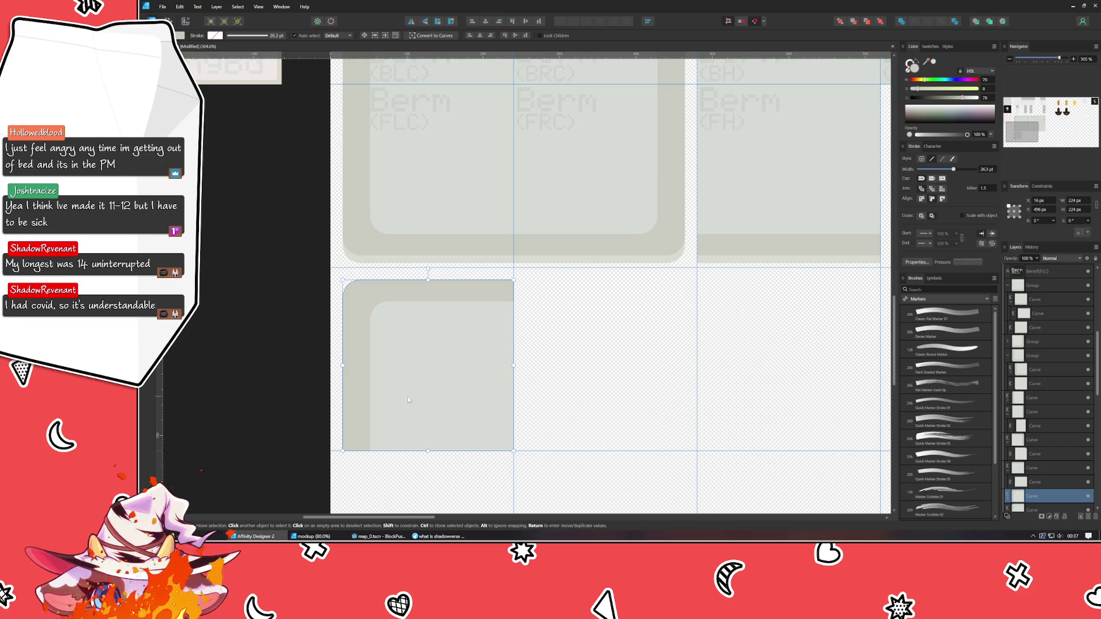
pyautogui.click(307, 352)
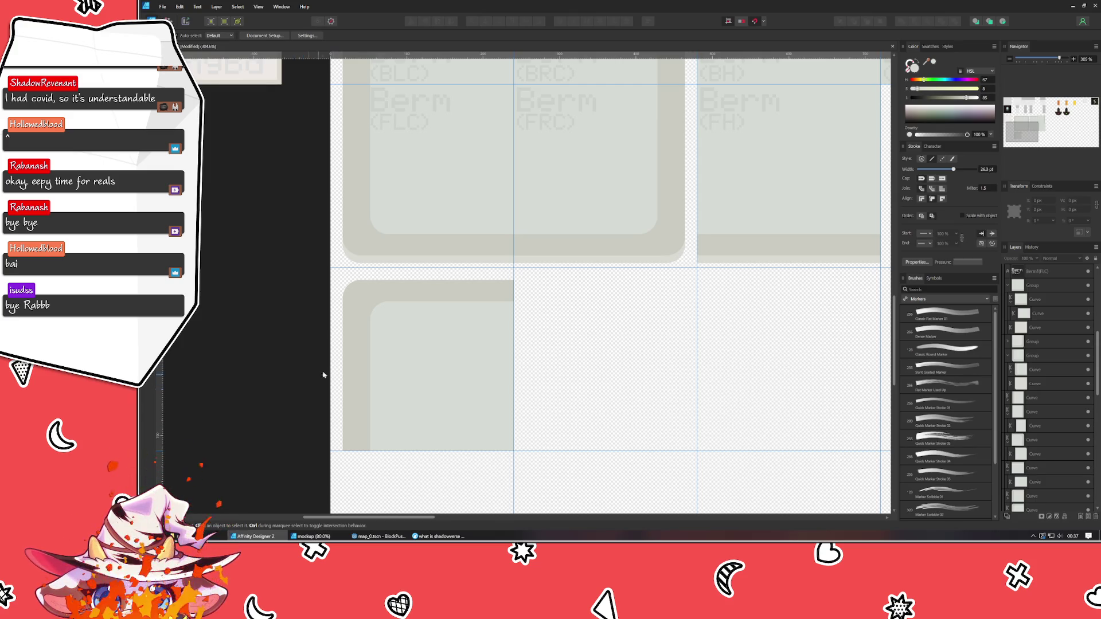
pyautogui.click(350, 337)
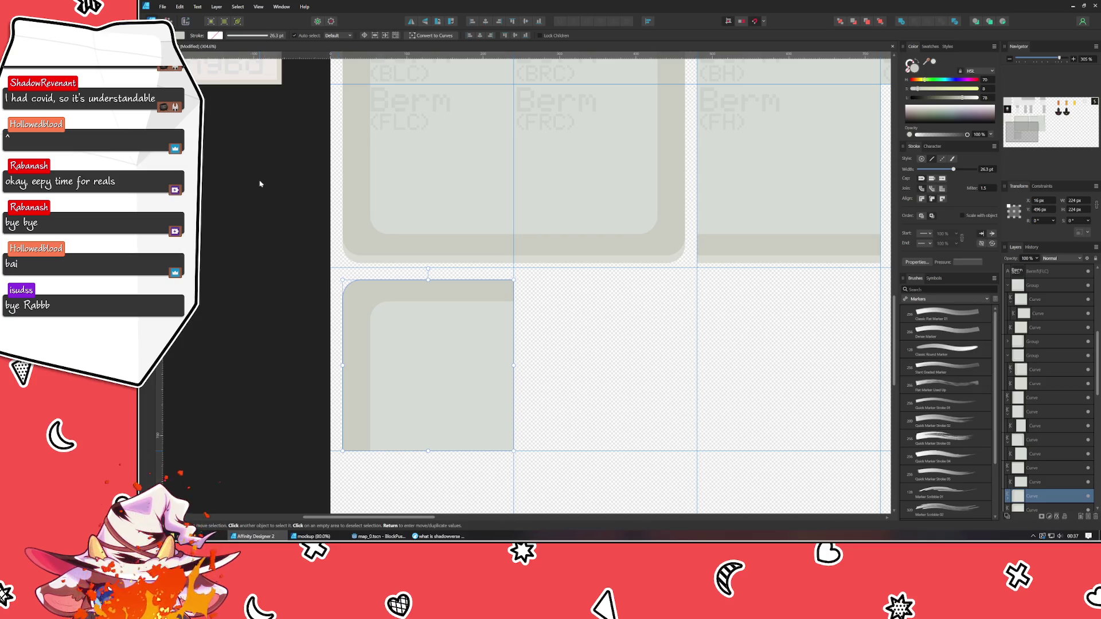
pyautogui.click(306, 295)
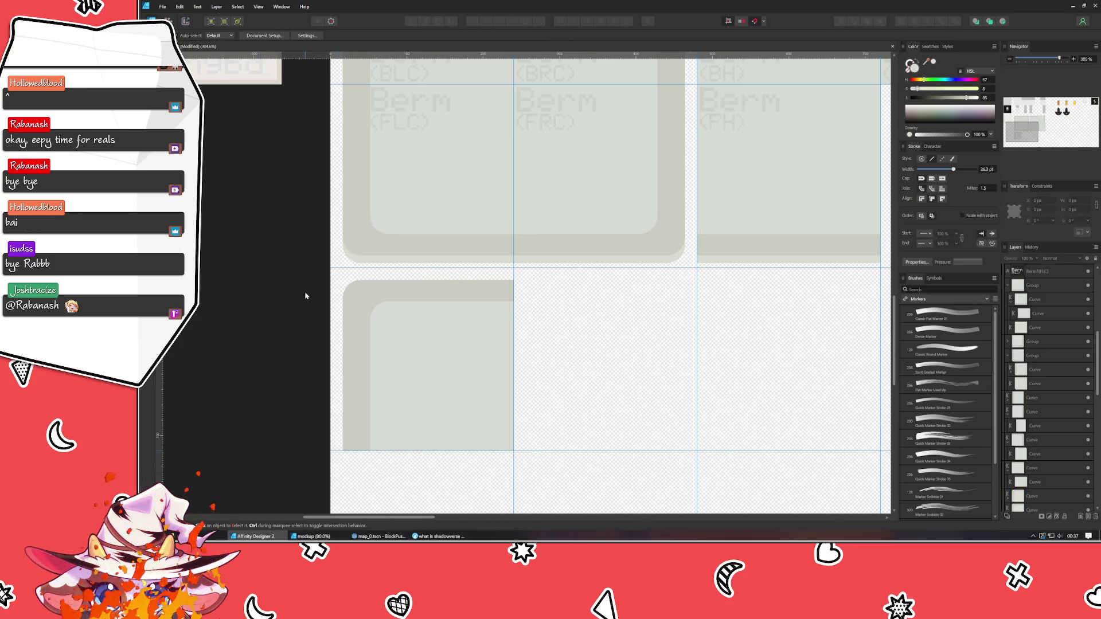
pyautogui.click(380, 332)
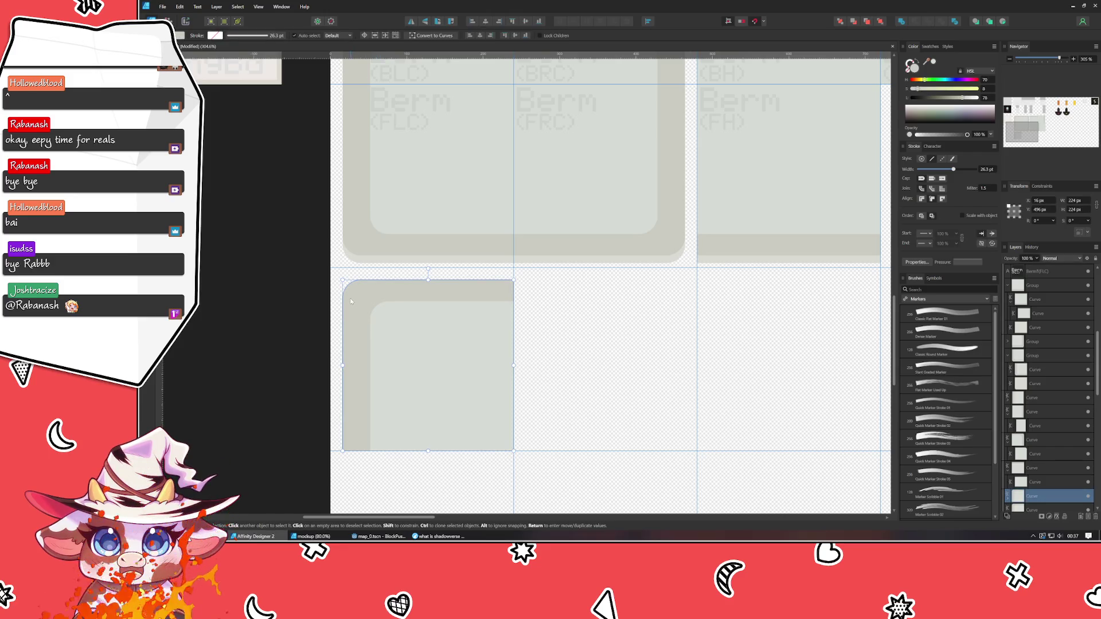
pyautogui.moveTo(342, 279); pyautogui.dragTo(330, 267)
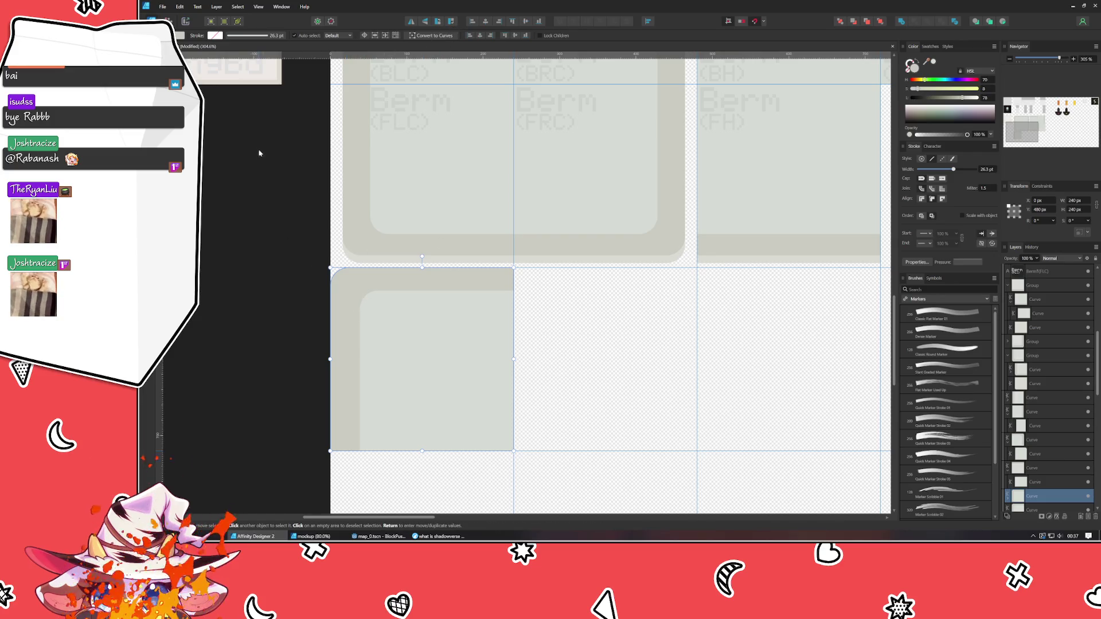
# Round the lower-left tile's top-left corner node to 24 px with the Corner tool.
pyautogui.press('a')
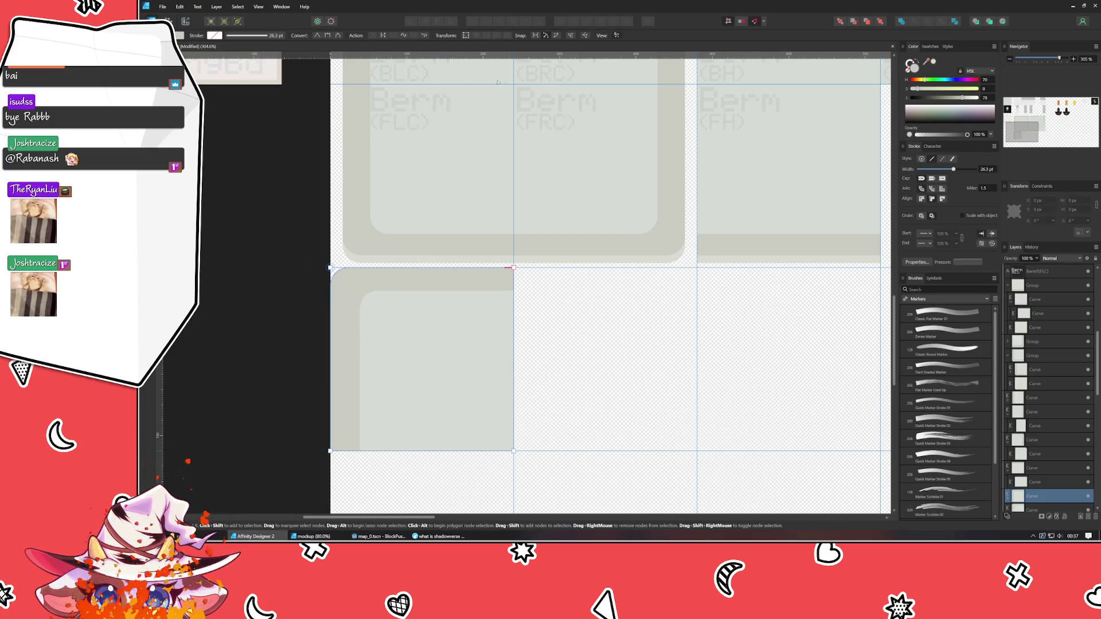
pyautogui.press('v')
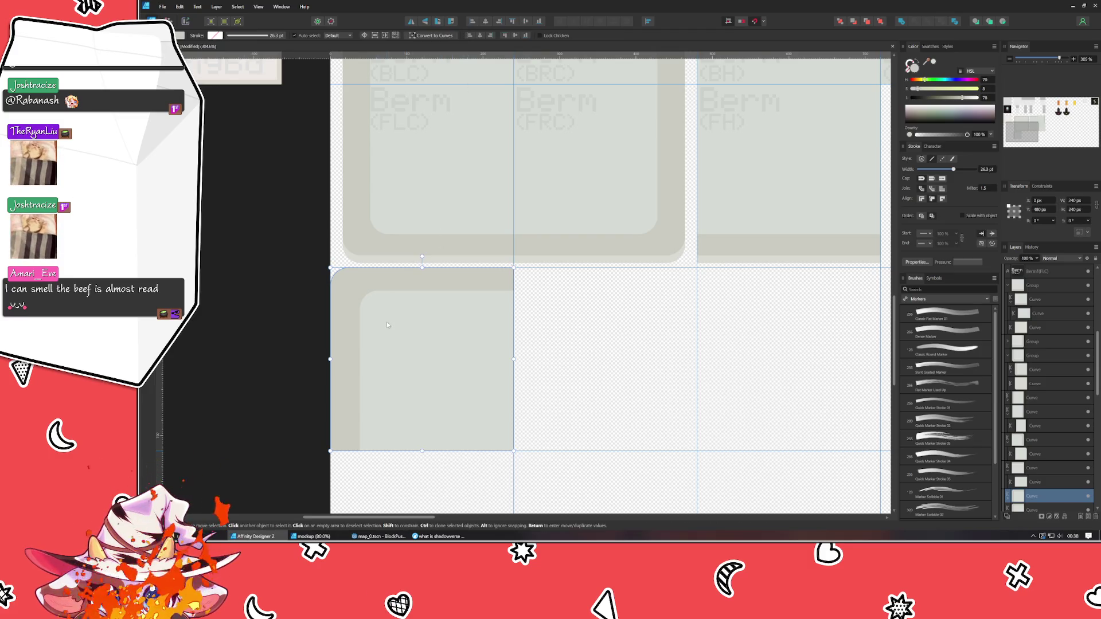
pyautogui.press('a')
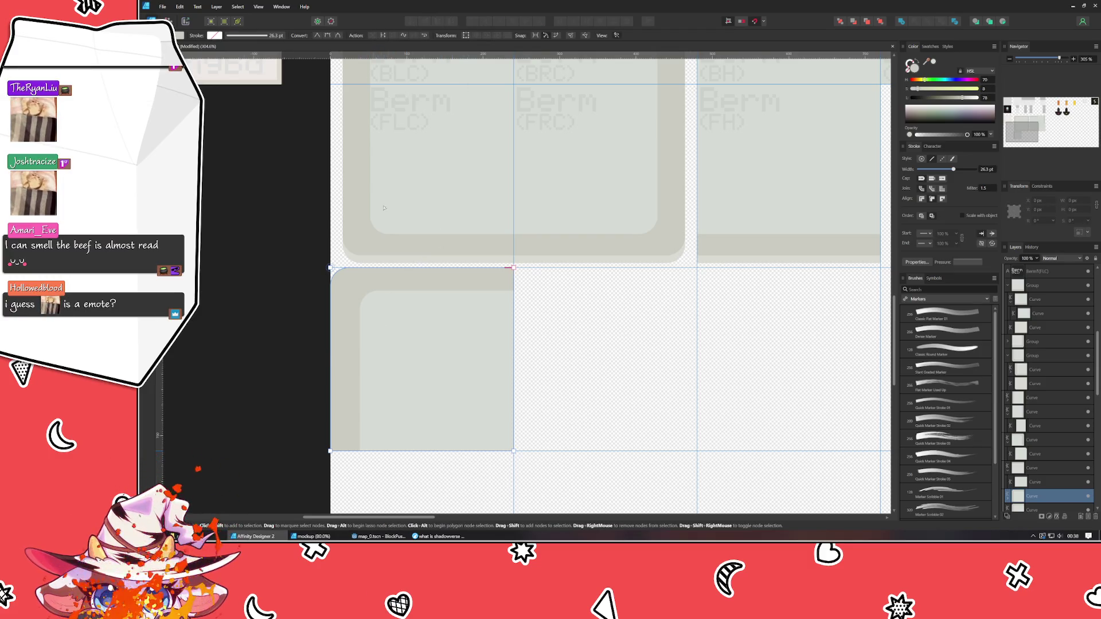
pyautogui.press('c')
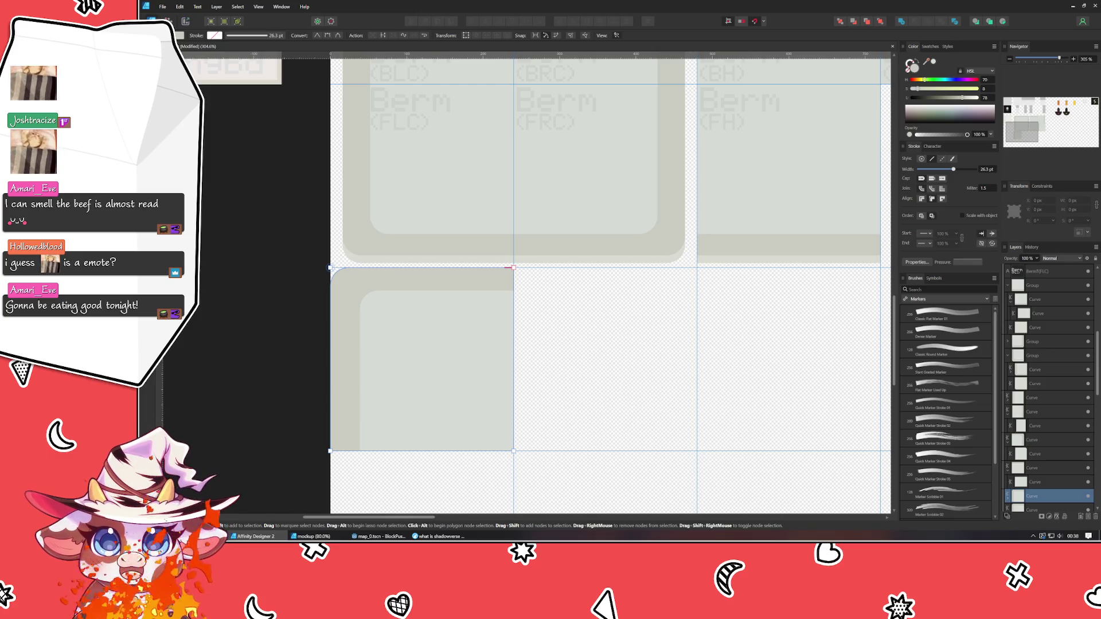
pyautogui.click(329, 267)
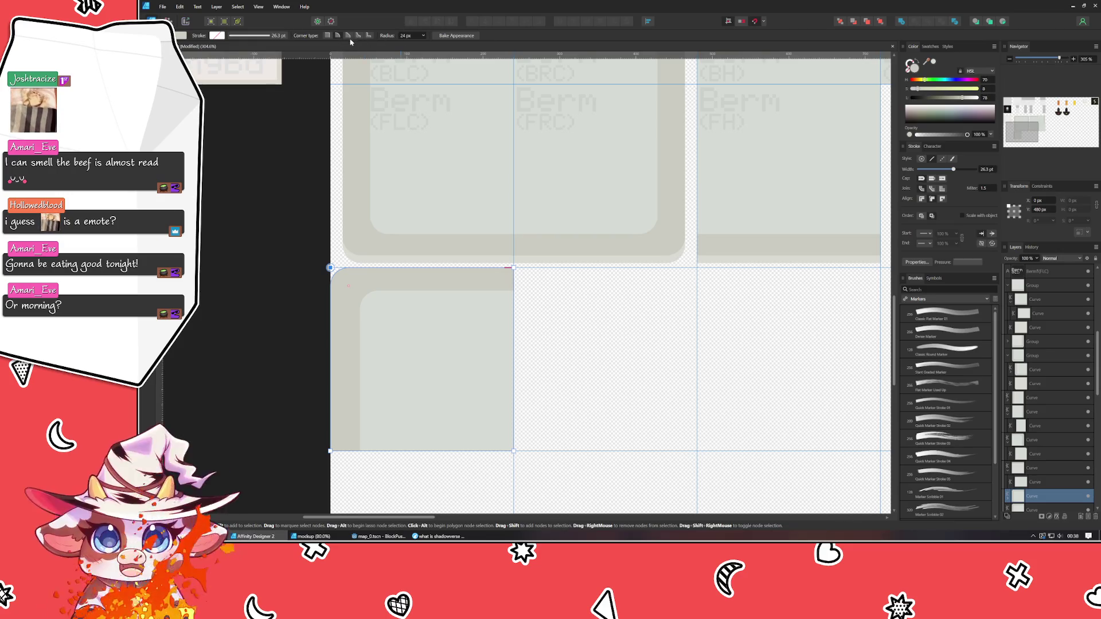
pyautogui.click(357, 37)
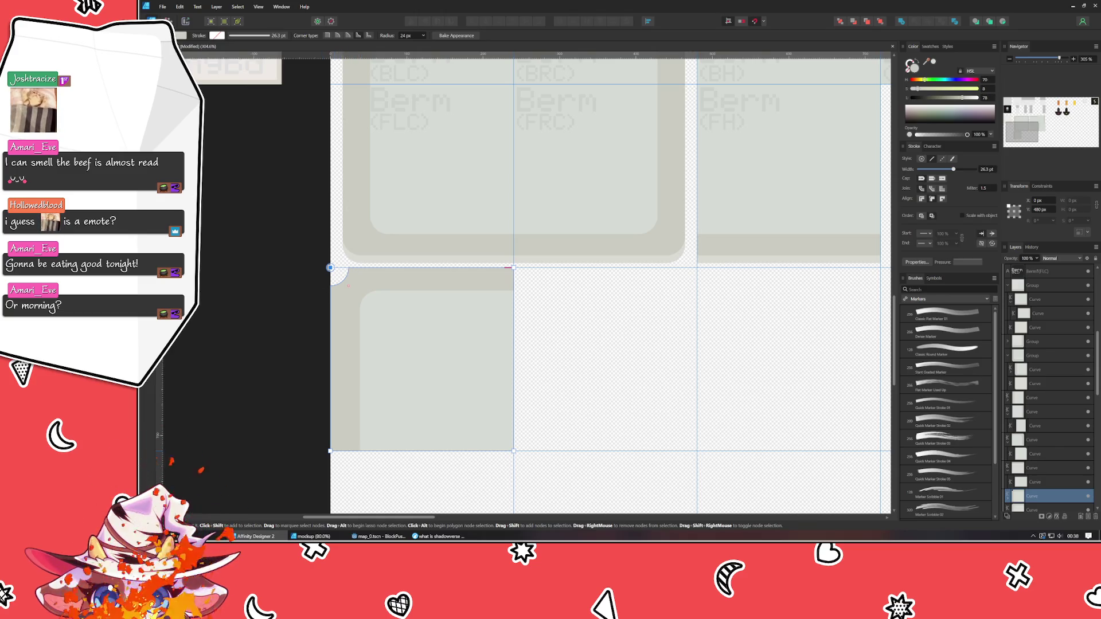
pyautogui.press('v')
pyautogui.click(243, 356)
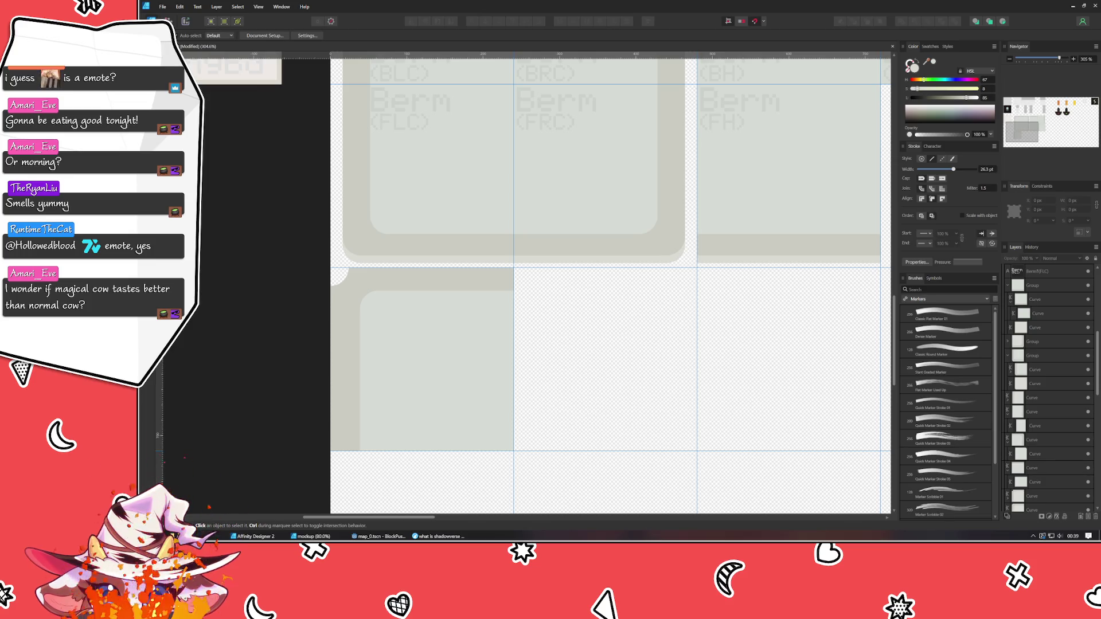
pyautogui.click(351, 279)
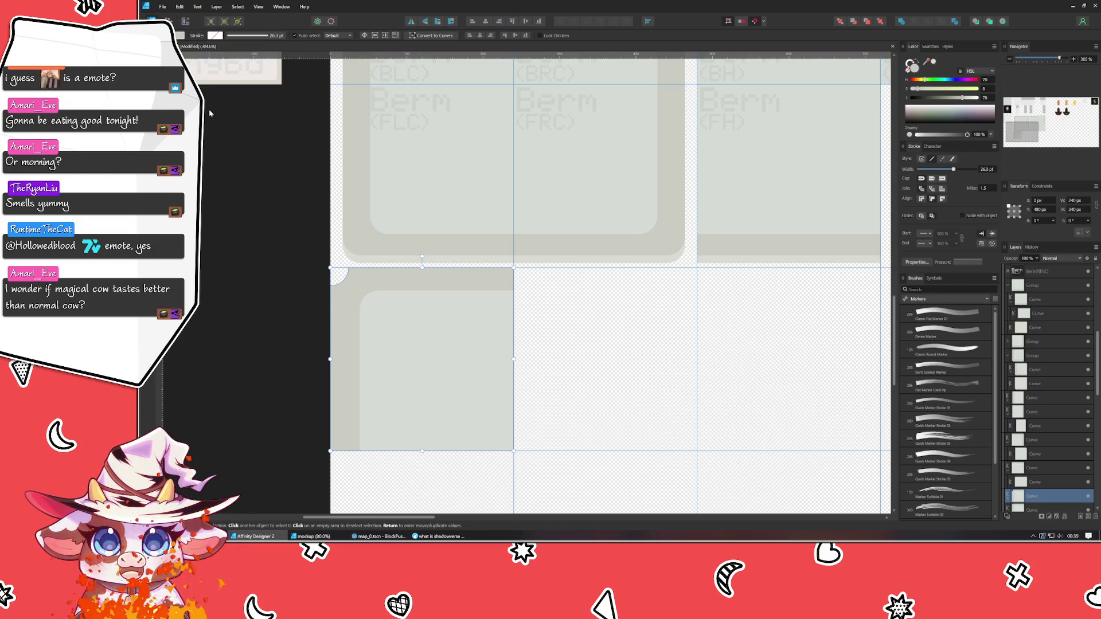
# Drag out the lower-left tile's top-left corner radius to roughly 31 px.
pyautogui.scroll(-1, 237, 288)
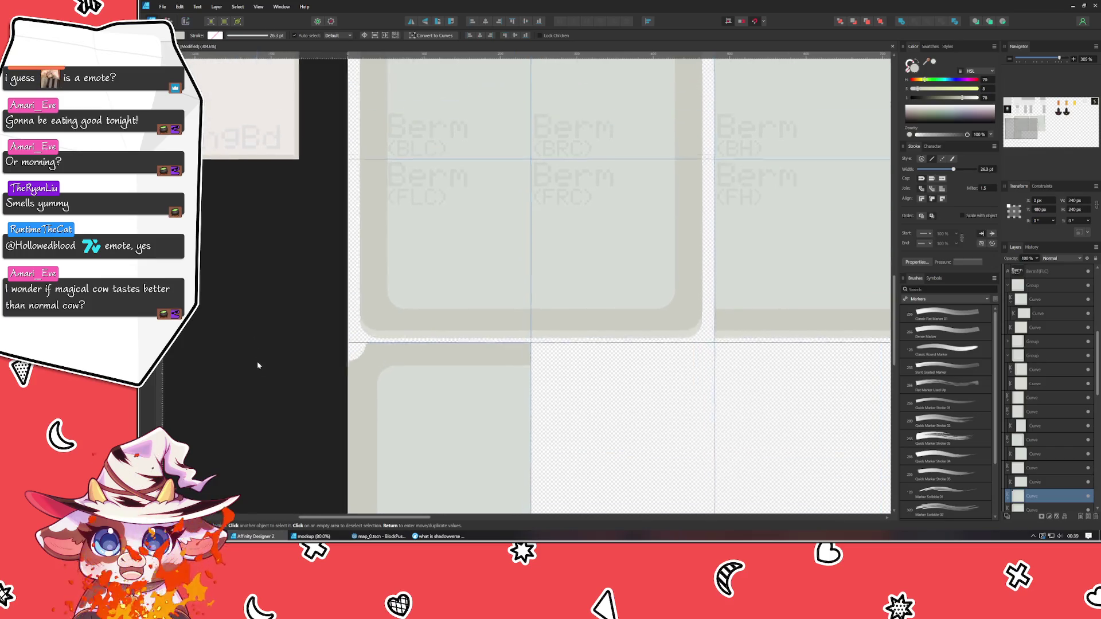
pyautogui.scroll(3, 258, 363)
pyautogui.scroll(-3, 263, 447)
pyautogui.scroll(1, 359, 330)
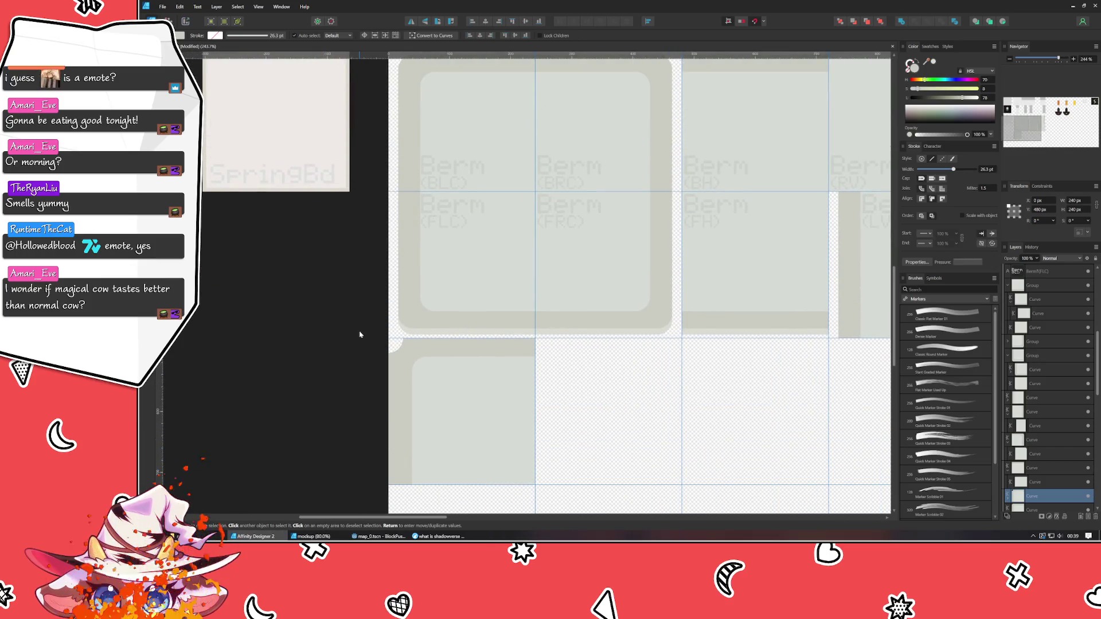
pyautogui.scroll(2, 395, 404)
pyautogui.scroll(-1, 390, 382)
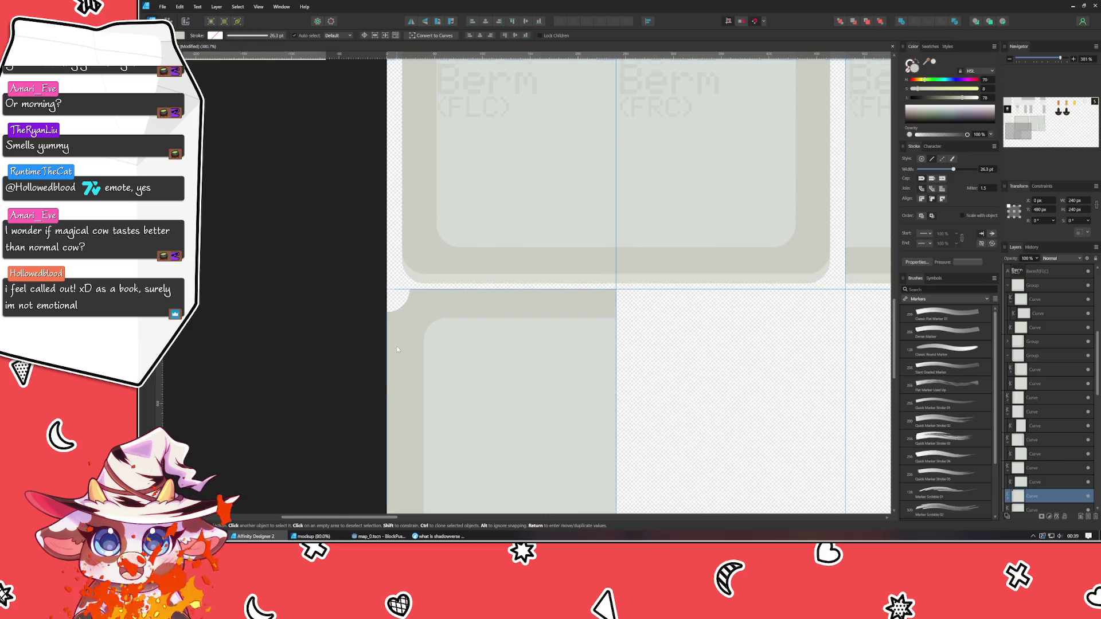
pyautogui.click(397, 346)
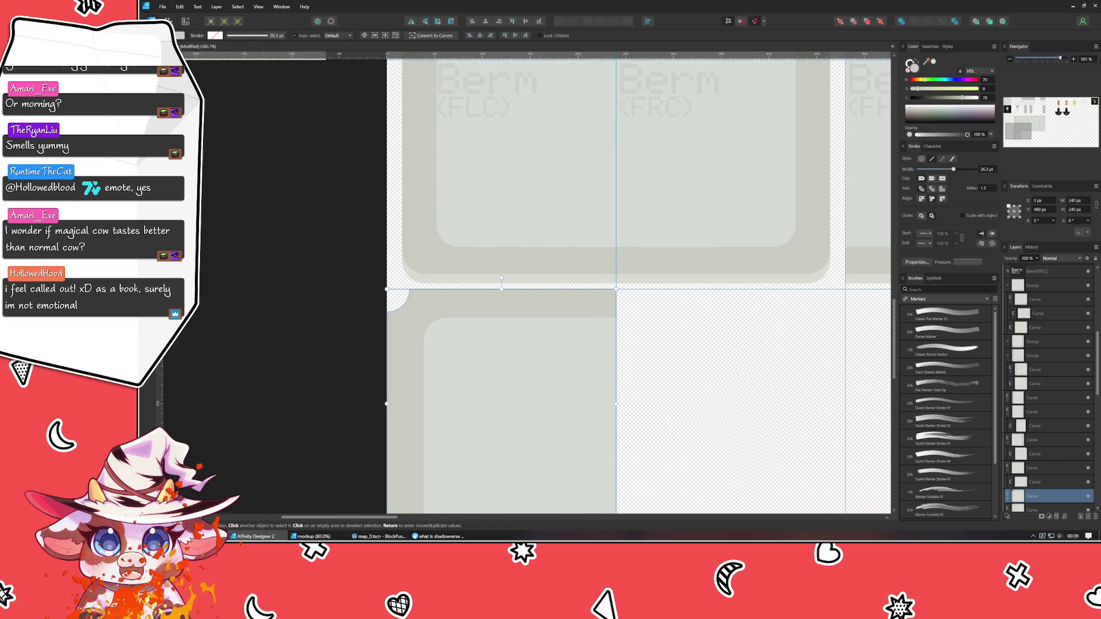
pyautogui.press('a')
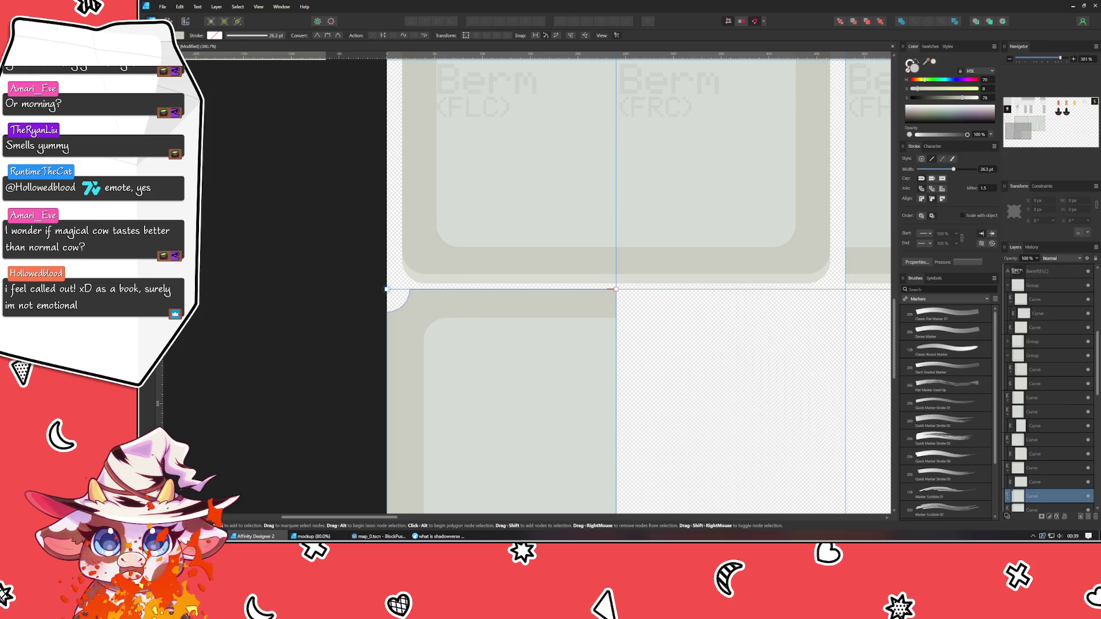
pyautogui.press('c')
pyautogui.moveTo(388, 290); pyautogui.dragTo(421, 332)
pyautogui.moveTo(419, 331); pyautogui.dragTo(417, 332)
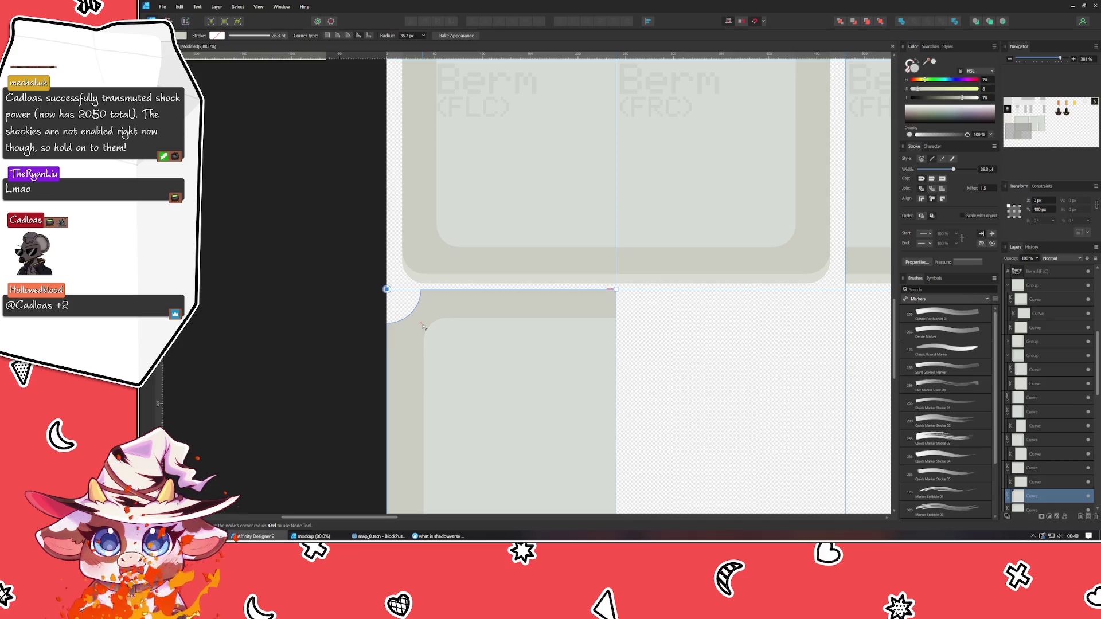
pyautogui.moveTo(423, 326); pyautogui.dragTo(421, 324)
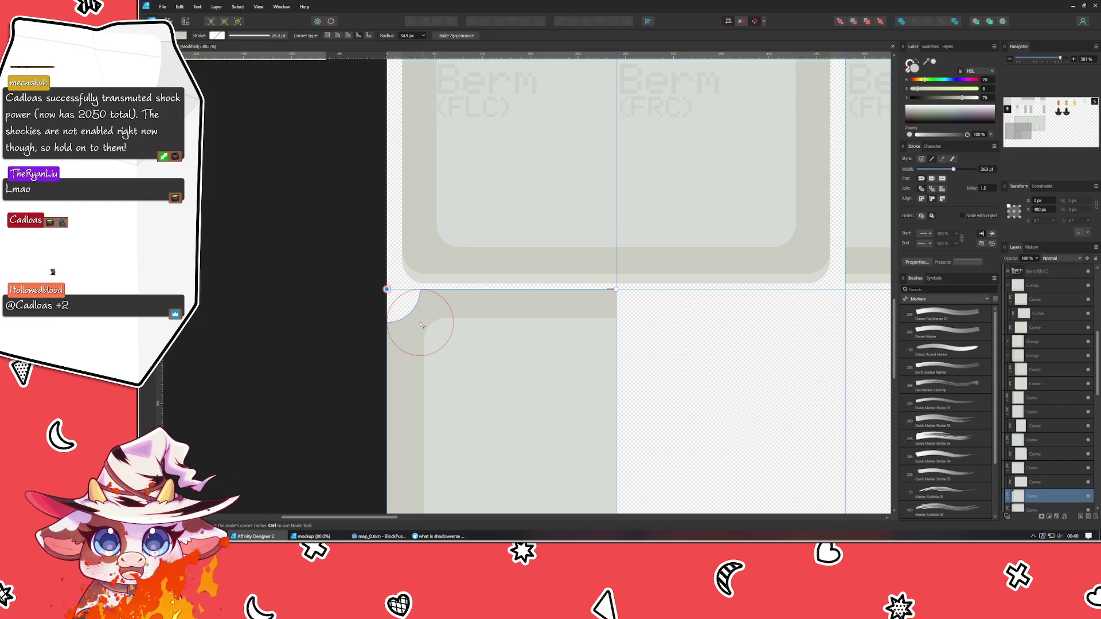
pyautogui.moveTo(421, 325); pyautogui.dragTo(413, 327)
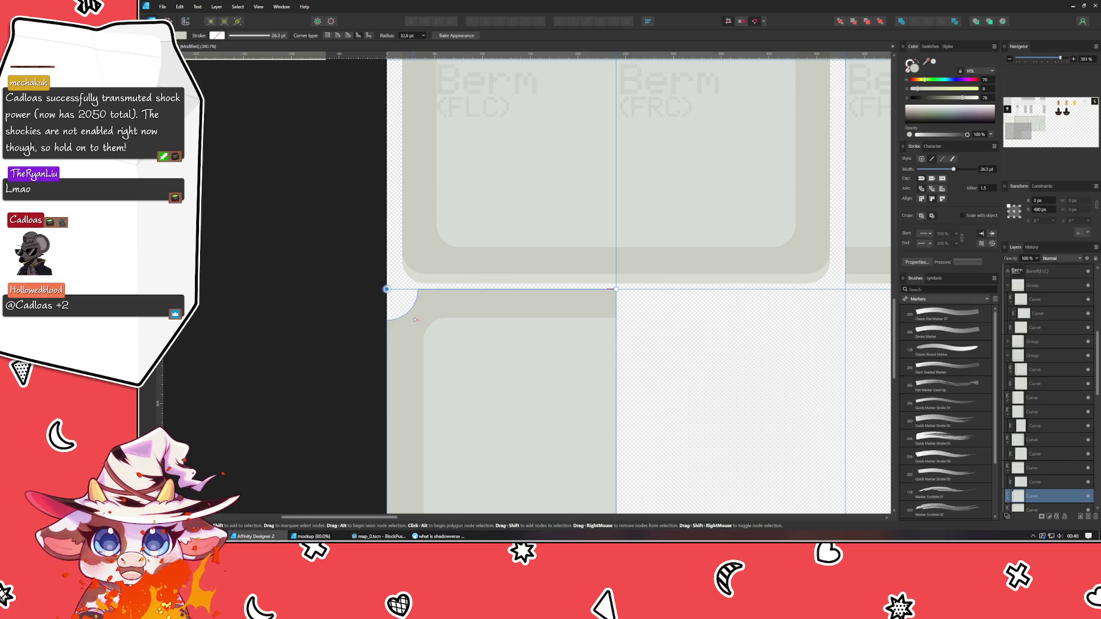
pyautogui.moveTo(415, 319); pyautogui.dragTo(418, 323)
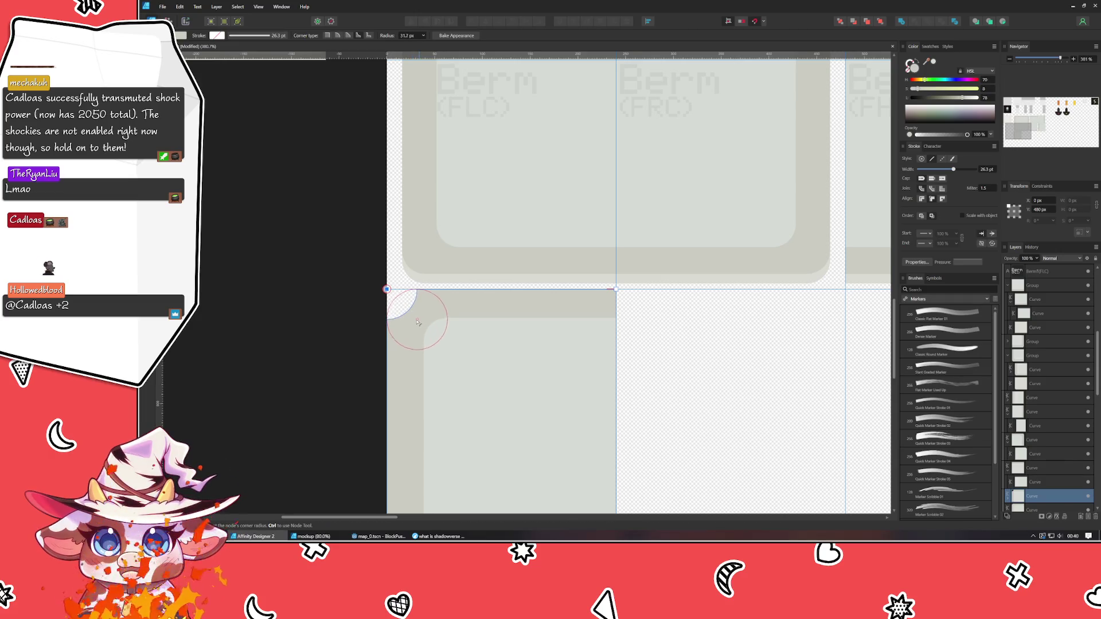
# Enter the corner radius exactly, trying 24 px and settling on 36 px.
pyautogui.click(409, 35)
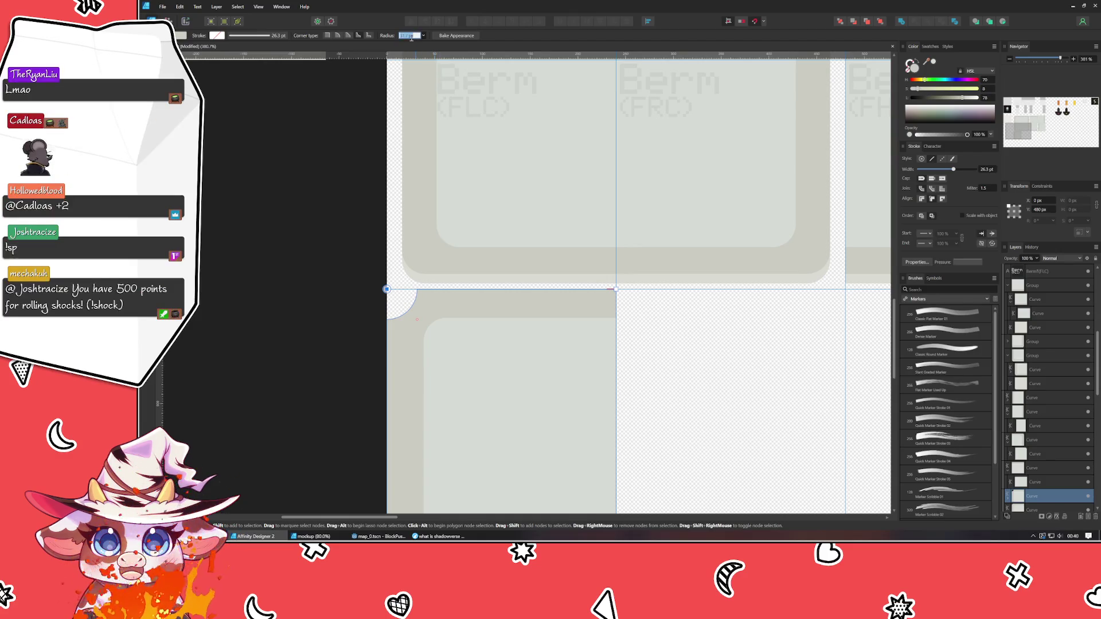
pyautogui.write('24')
pyautogui.press('Return')
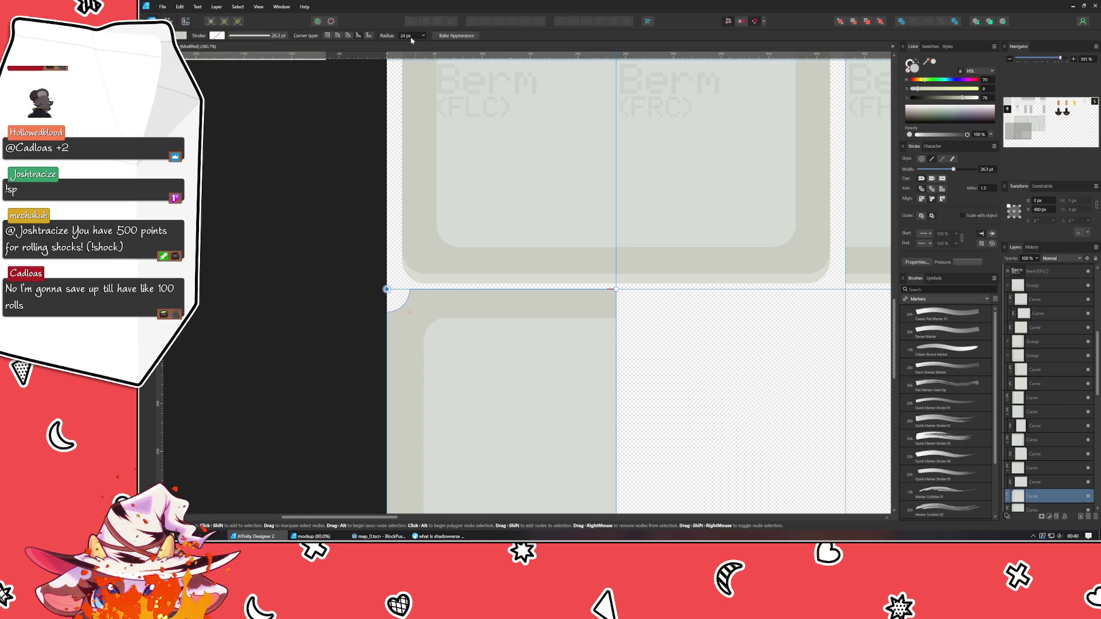
pyautogui.click(411, 36)
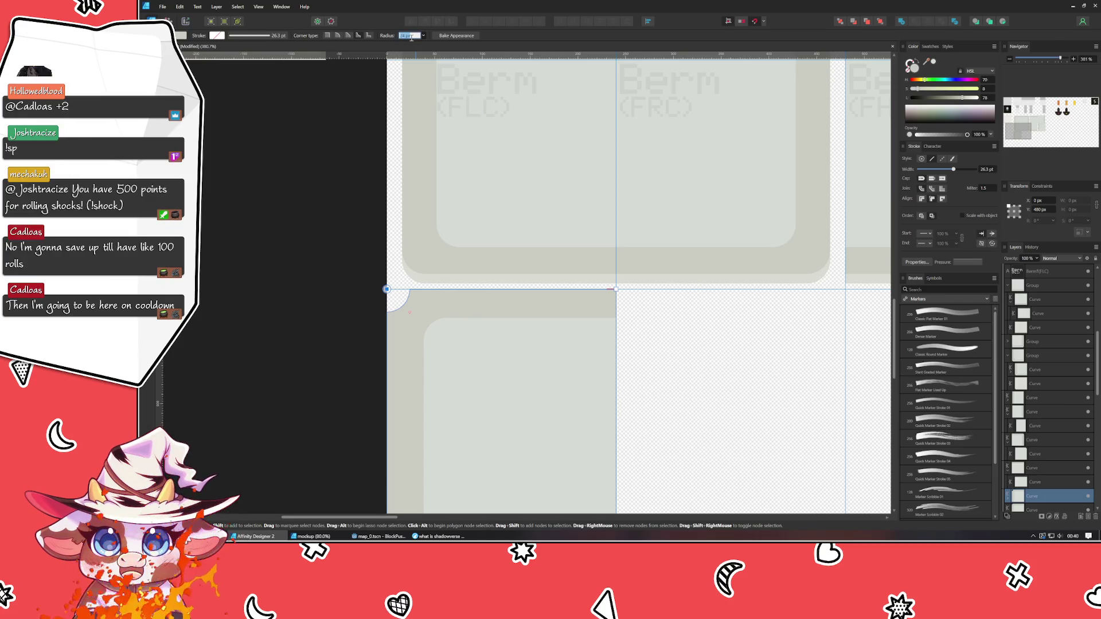
pyautogui.write('36')
pyautogui.press('Return')
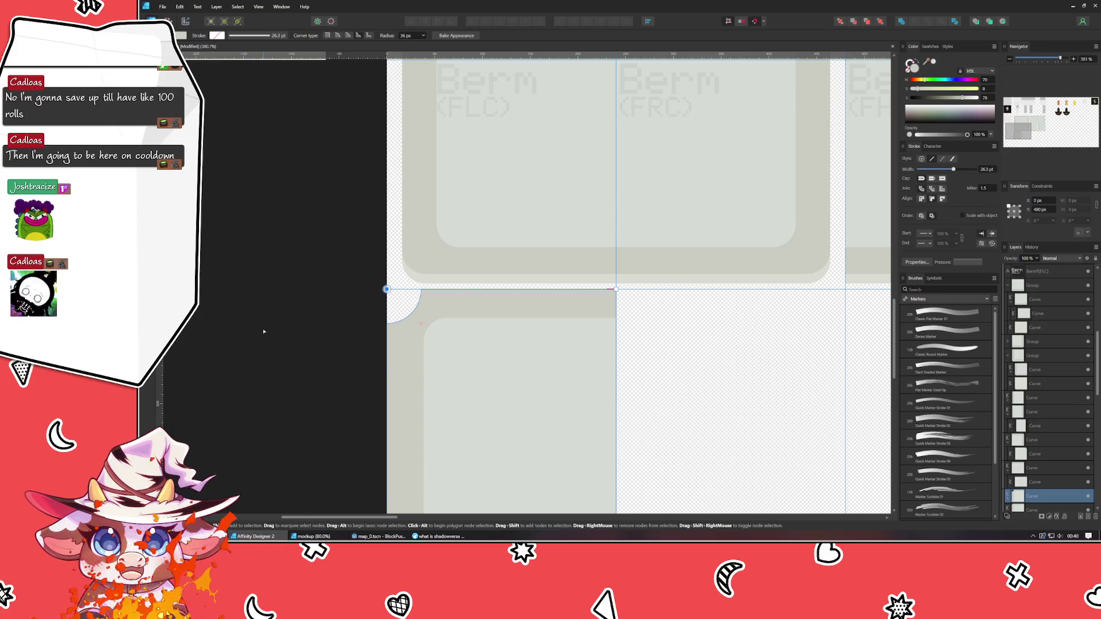
pyautogui.moveTo(438, 536)
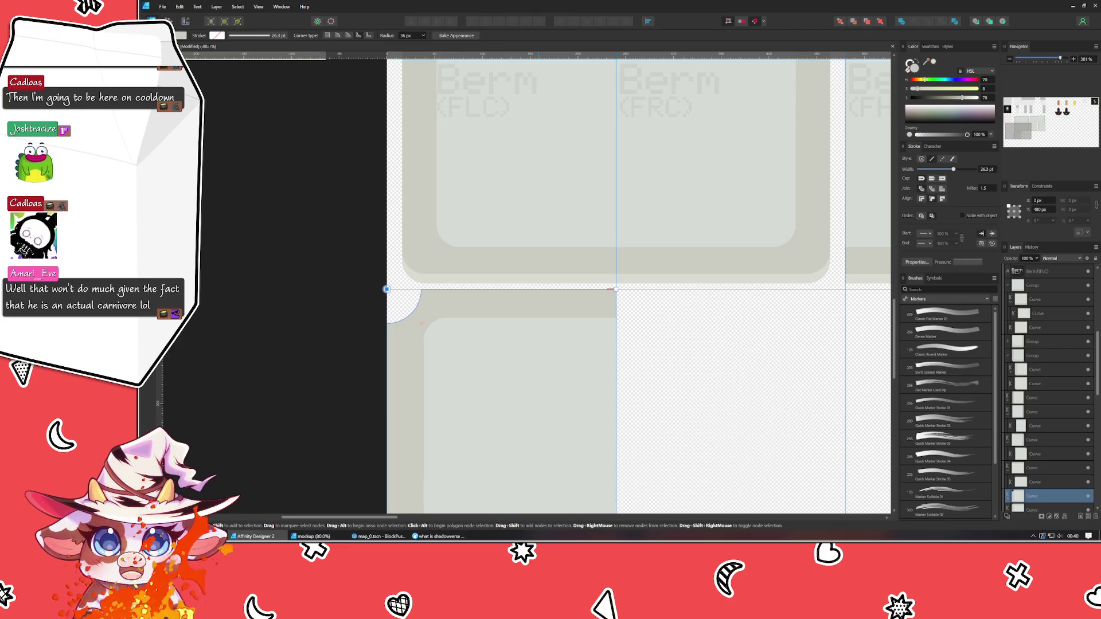
pyautogui.press('v')
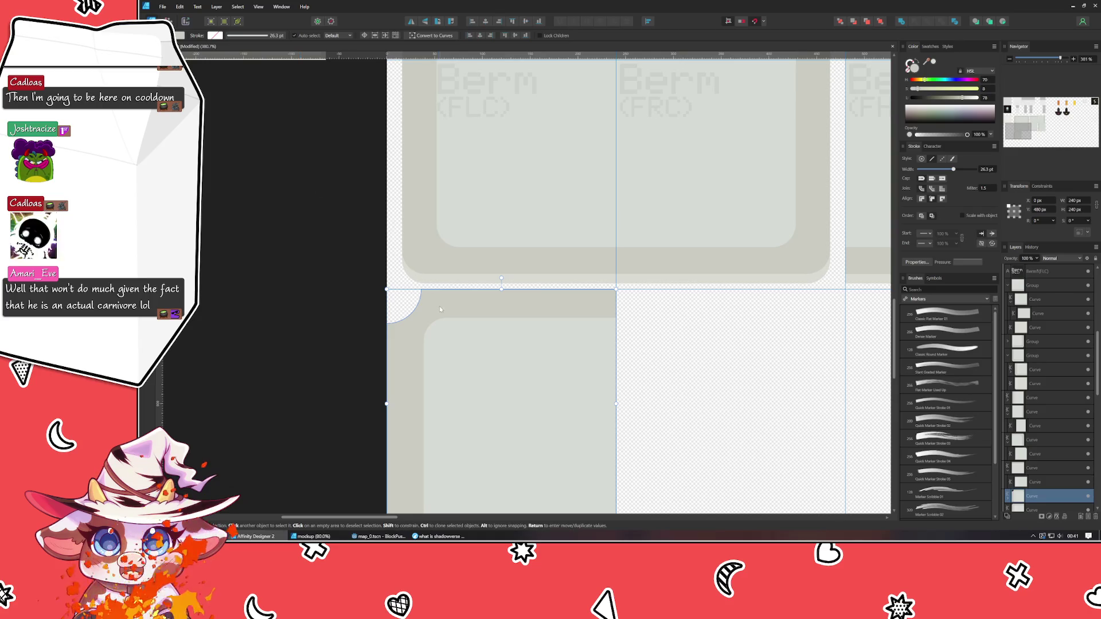
# Convert the tile to curves and round the corner at the top edge to 24 px.
pyautogui.click(427, 36)
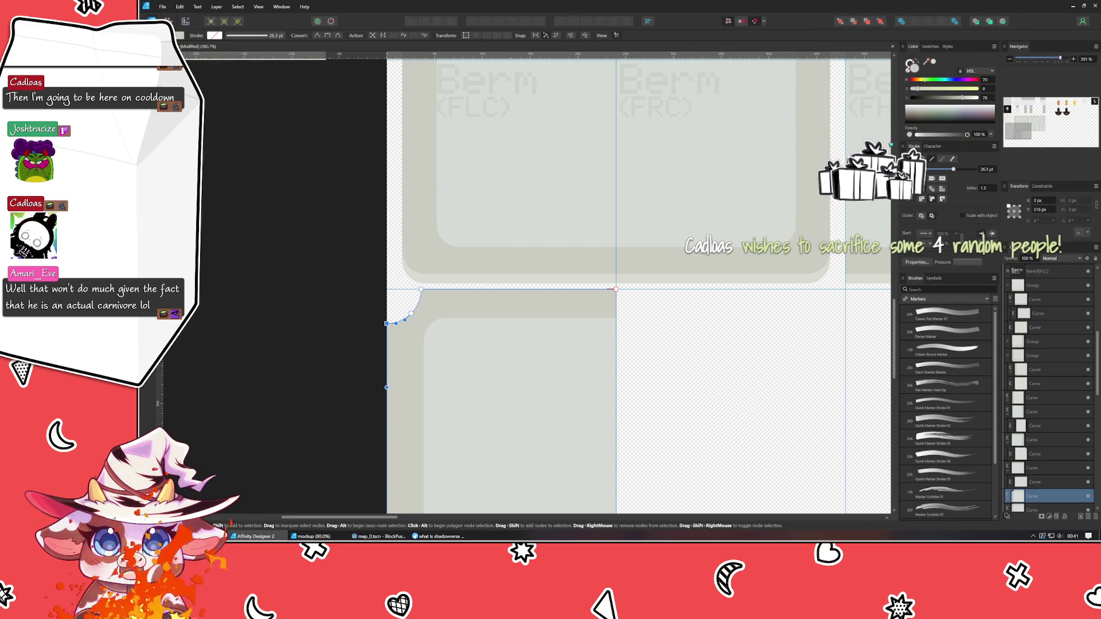
pyautogui.press('c')
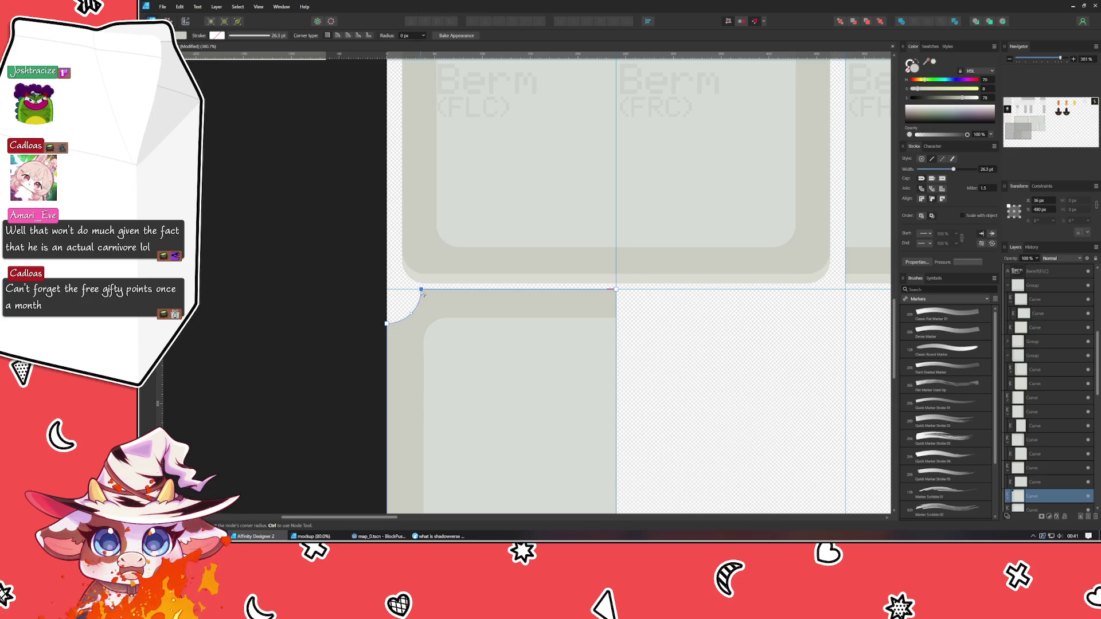
pyautogui.moveTo(424, 293); pyautogui.dragTo(438, 313)
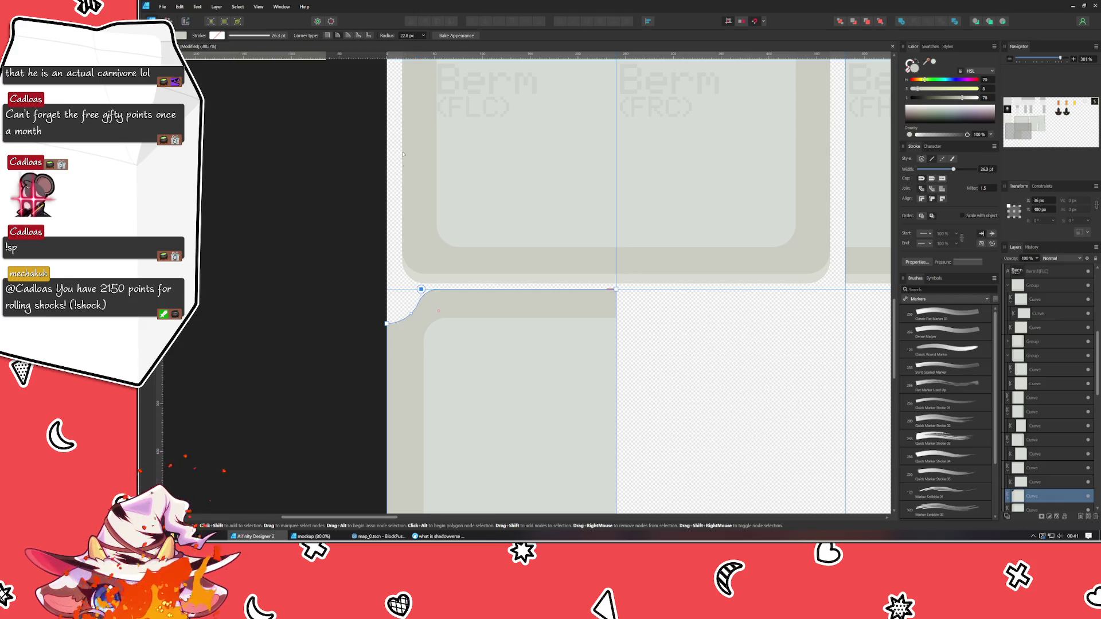
pyautogui.click(404, 35)
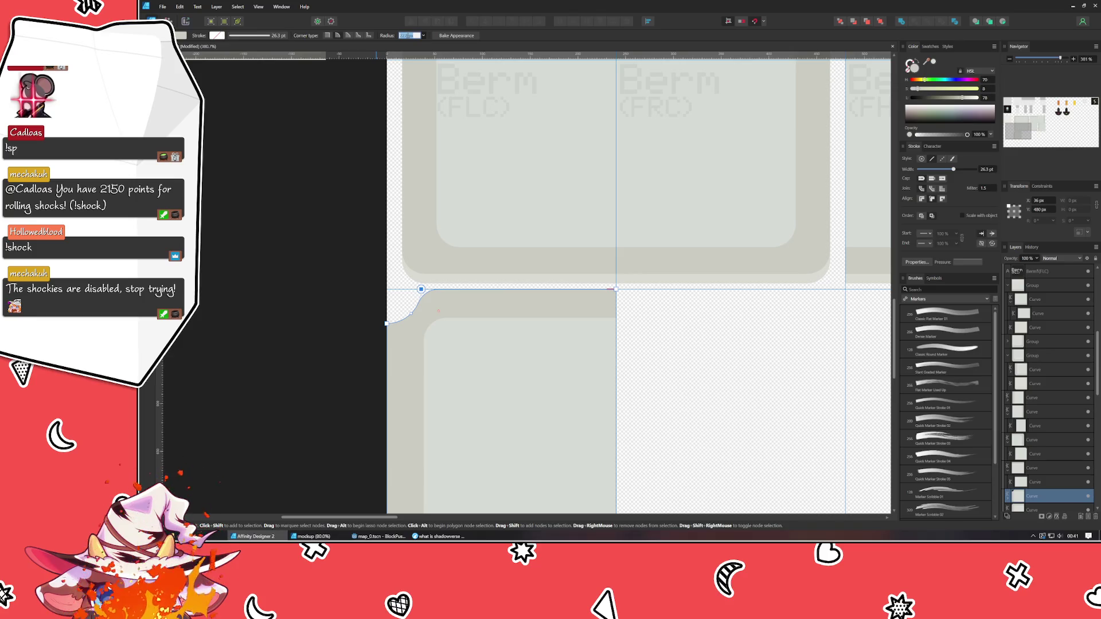
pyautogui.write('24')
pyautogui.press('Return')
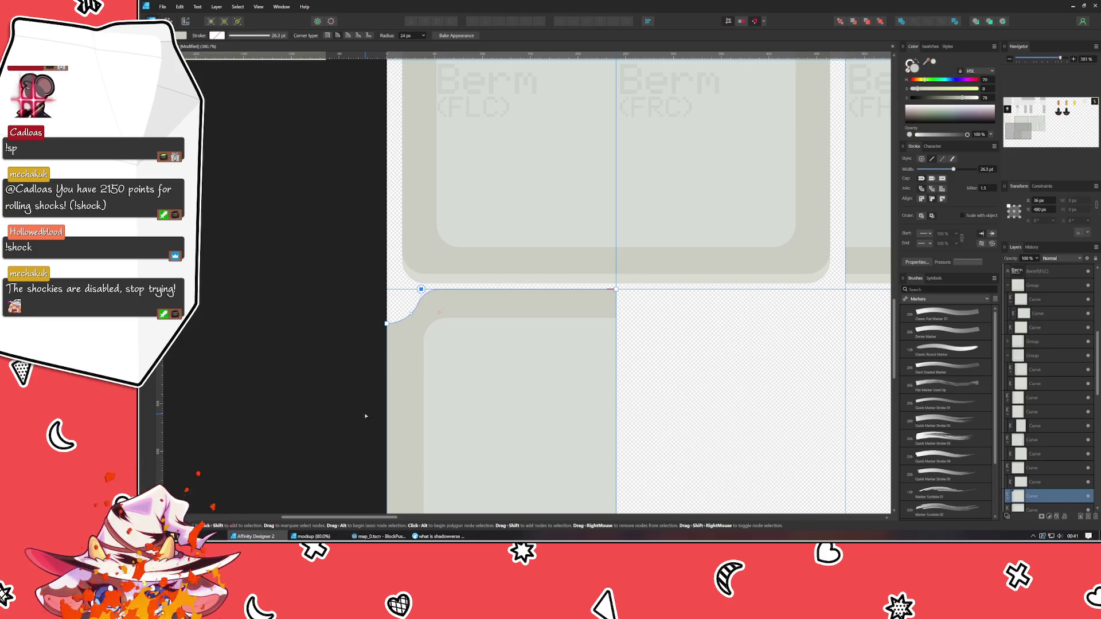
# Give the tile's left notch corner a 24 px radius too.
pyautogui.click(385, 325)
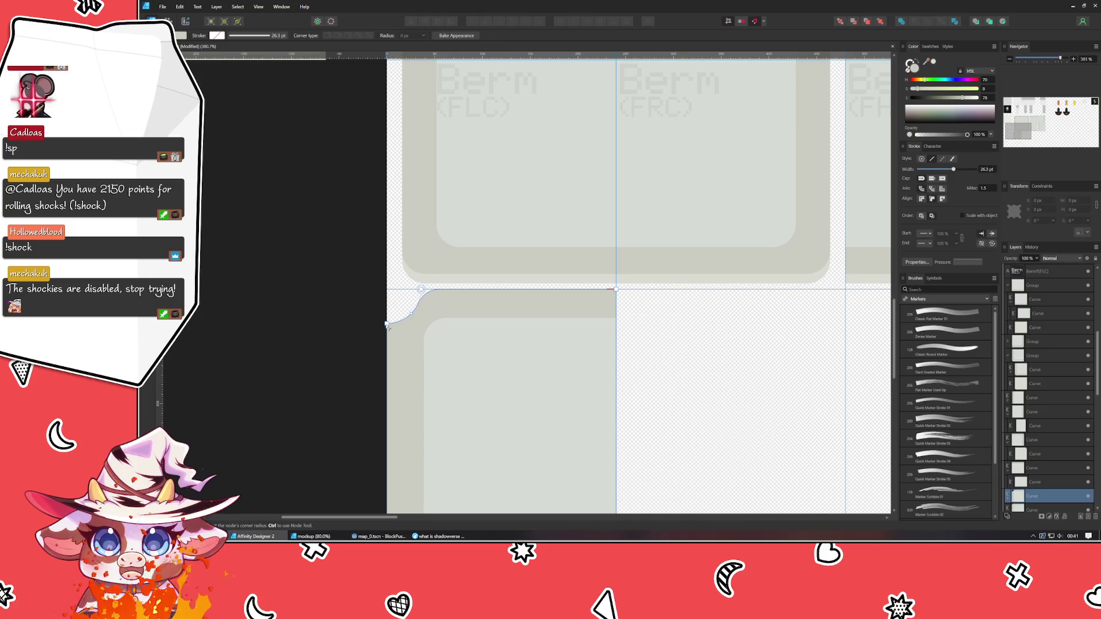
pyautogui.click(387, 324)
pyautogui.click(408, 35)
pyautogui.write('24')
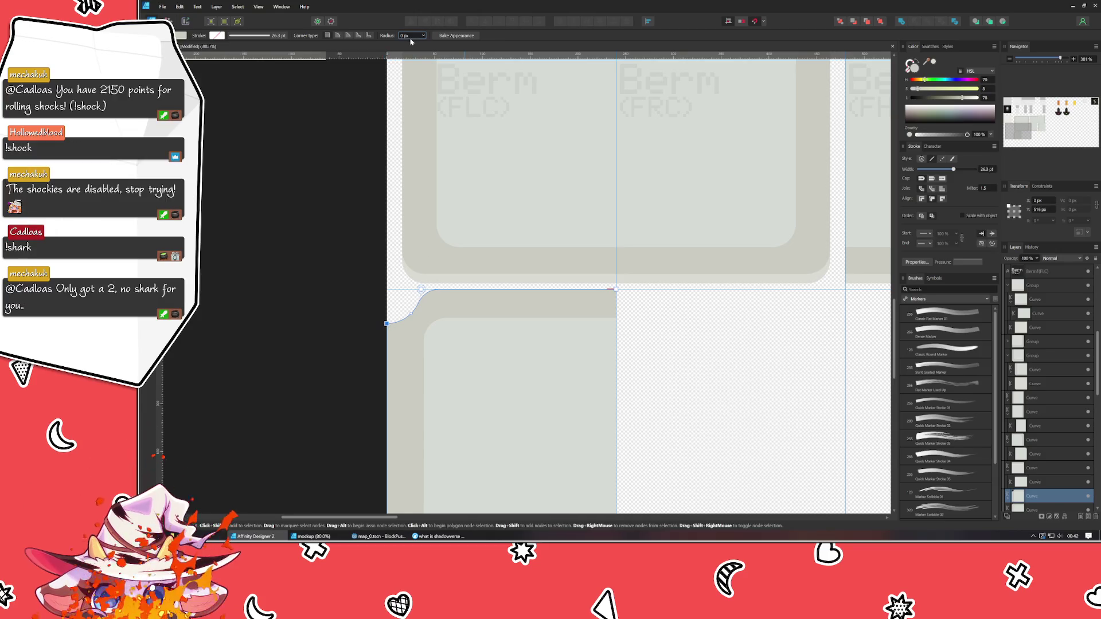
pyautogui.press('Return')
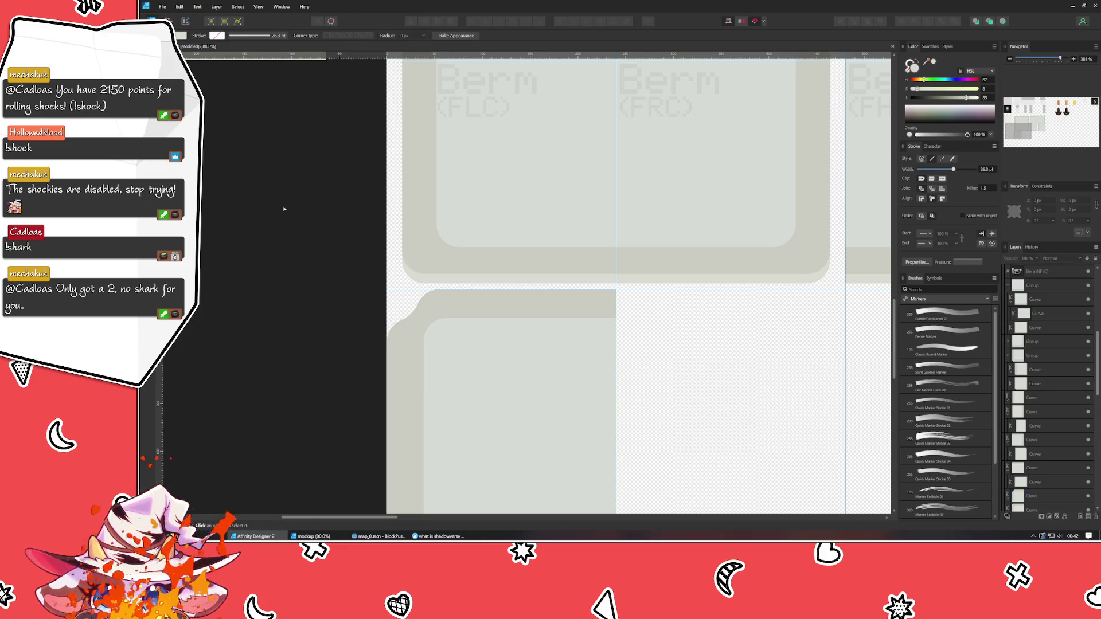
# Set the upper and lower notch nodes of the top-left corner each to 12 px radius.
pyautogui.click(438, 308)
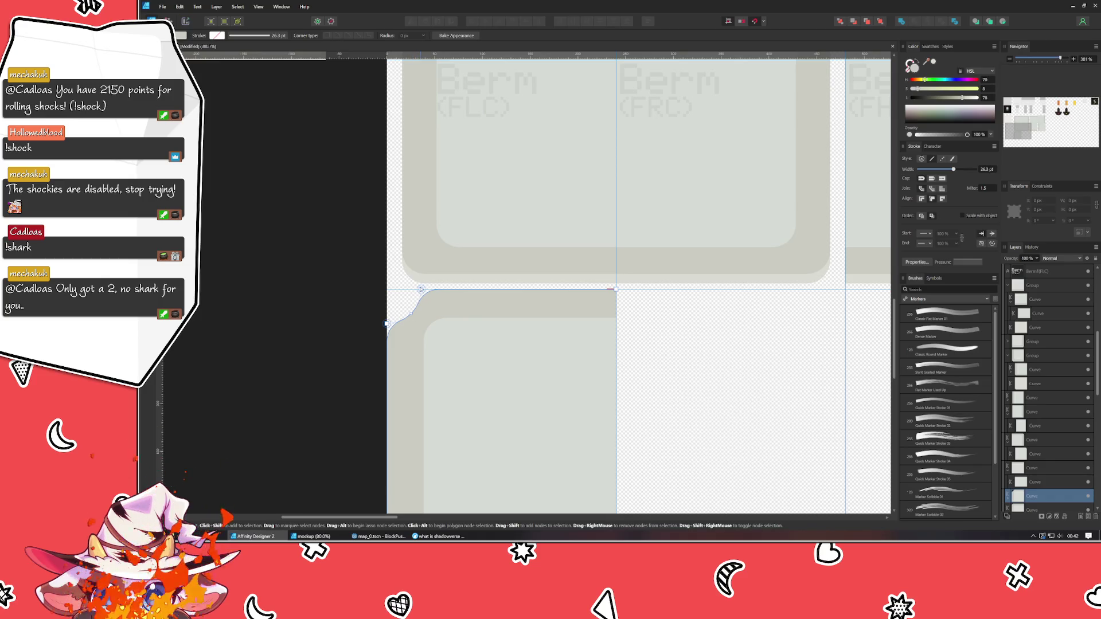
pyautogui.press('Escape')
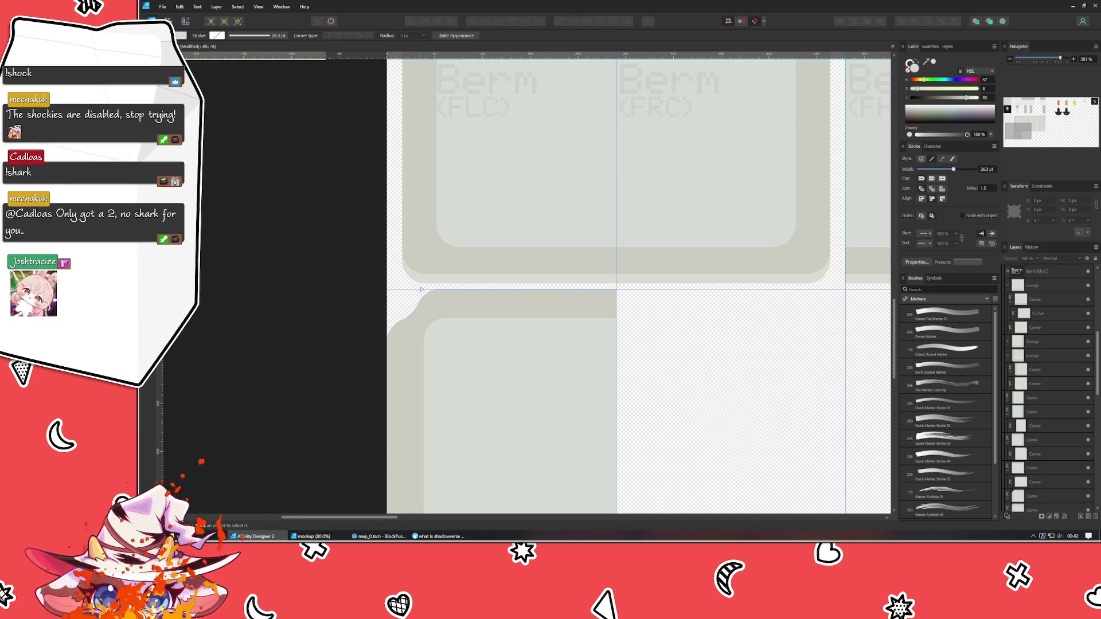
pyautogui.click(421, 289)
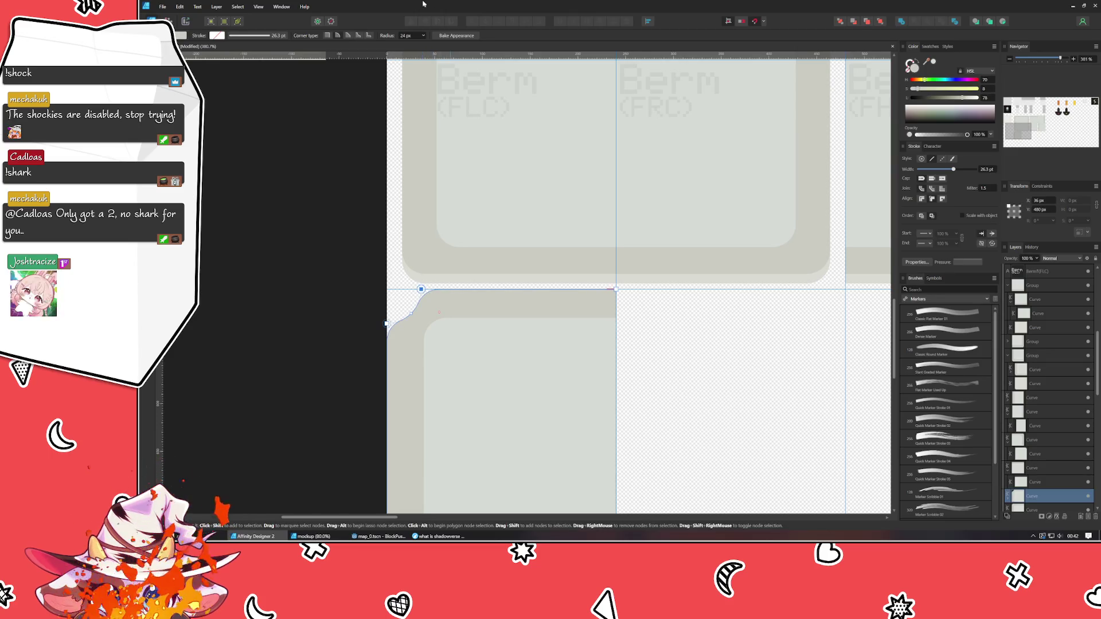
pyautogui.click(408, 36)
pyautogui.write('12')
pyautogui.press('Return')
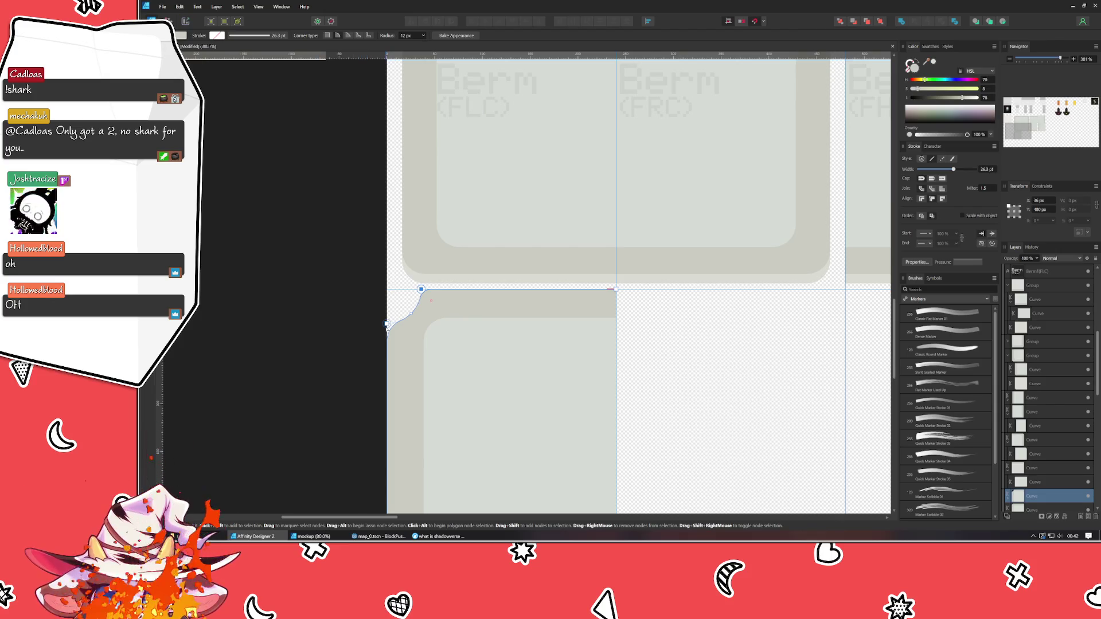
pyautogui.click(403, 359)
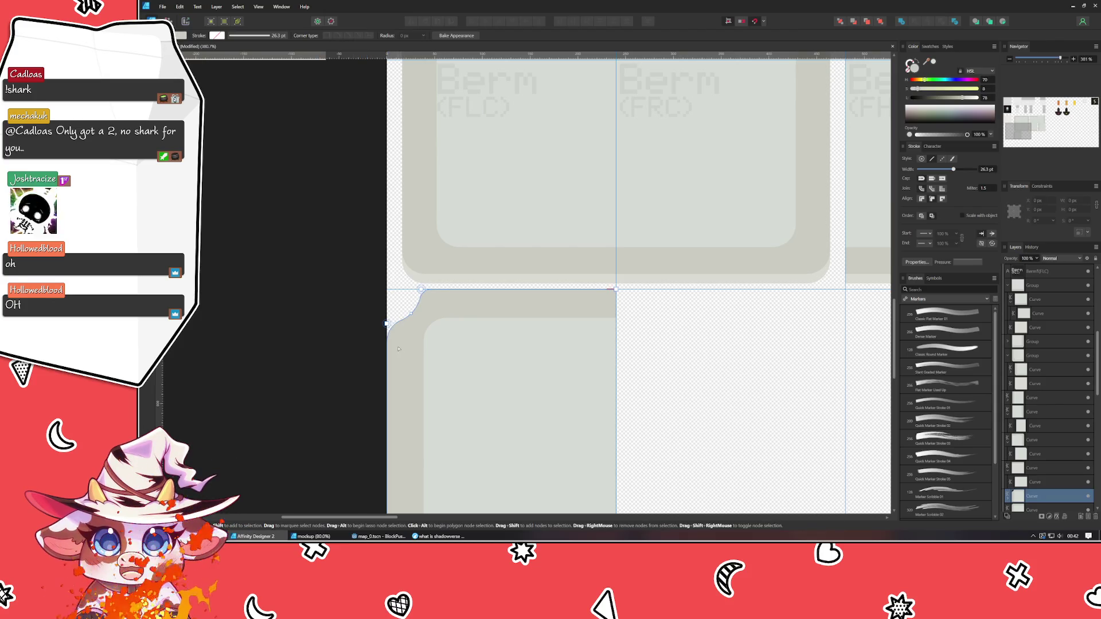
pyautogui.click(387, 323)
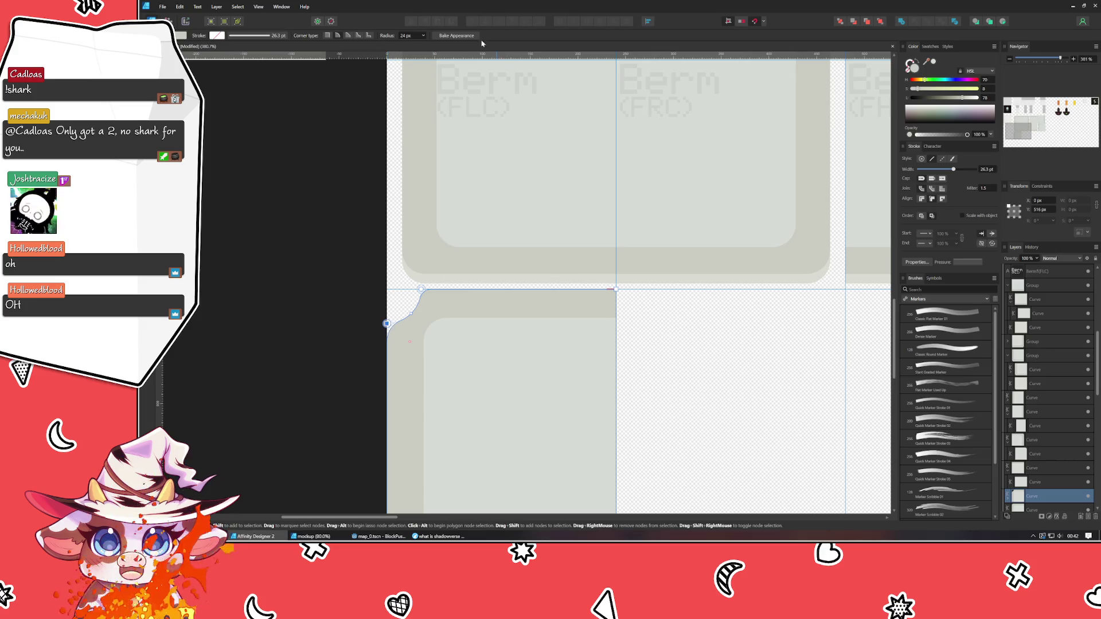
pyautogui.click(414, 36)
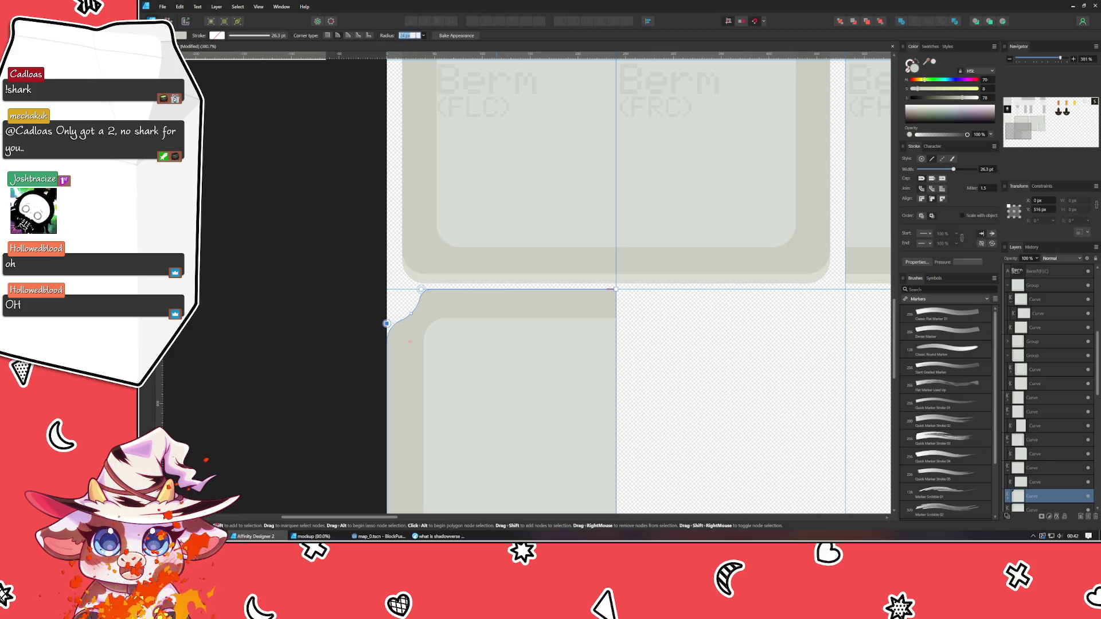
pyautogui.write('12')
pyautogui.press('Return')
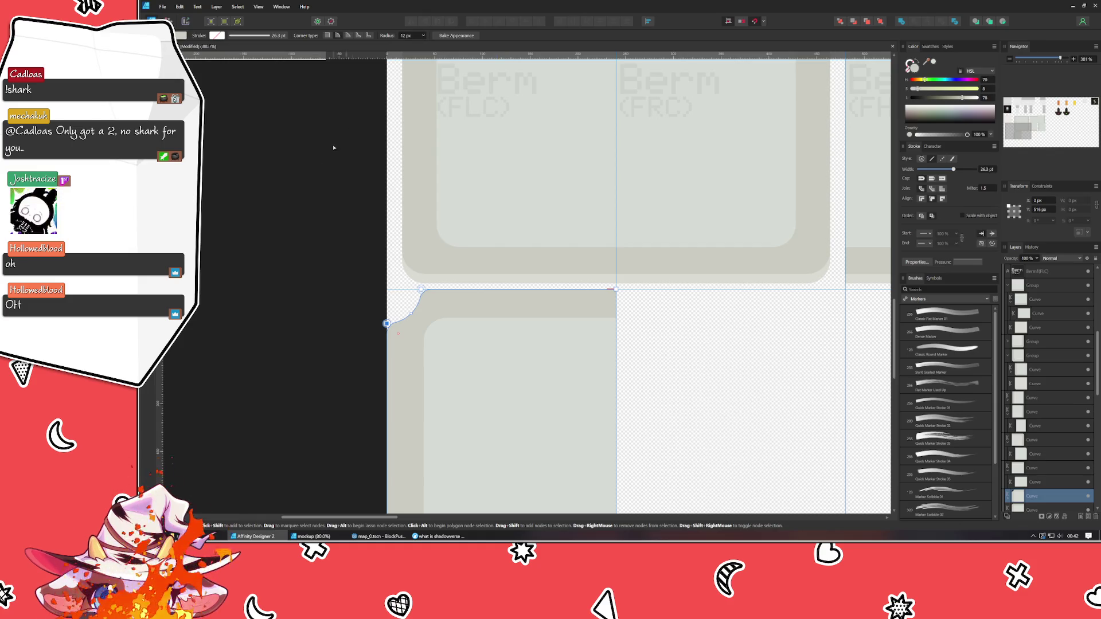
pyautogui.click(293, 266)
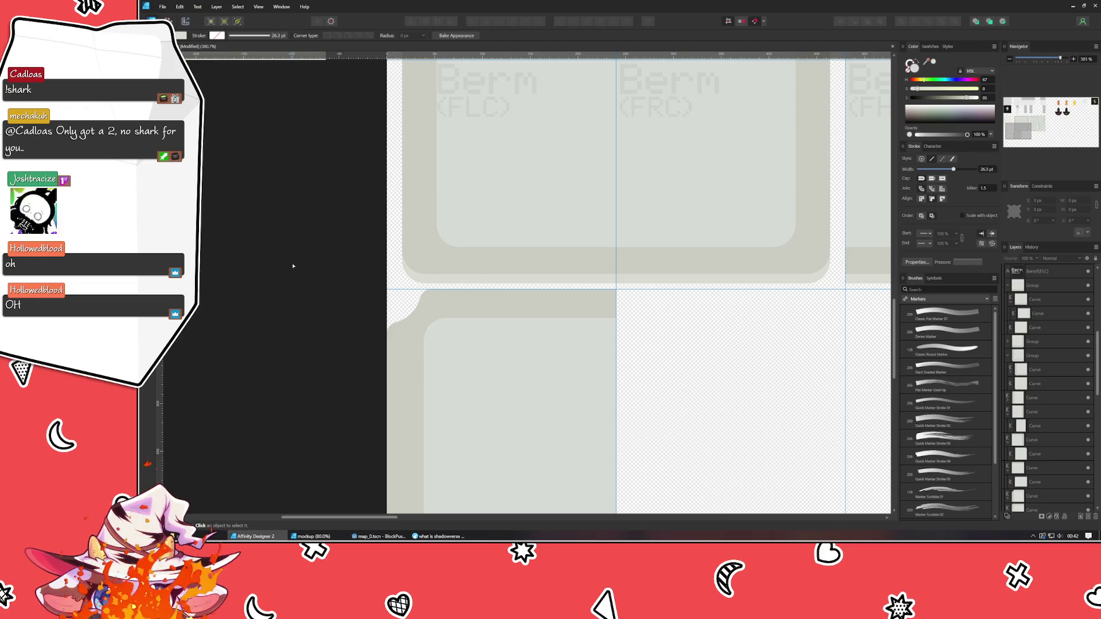
# Using the Move tool, click into the lower-left tile to select its inner light rounded rectangle.
pyautogui.press('v')
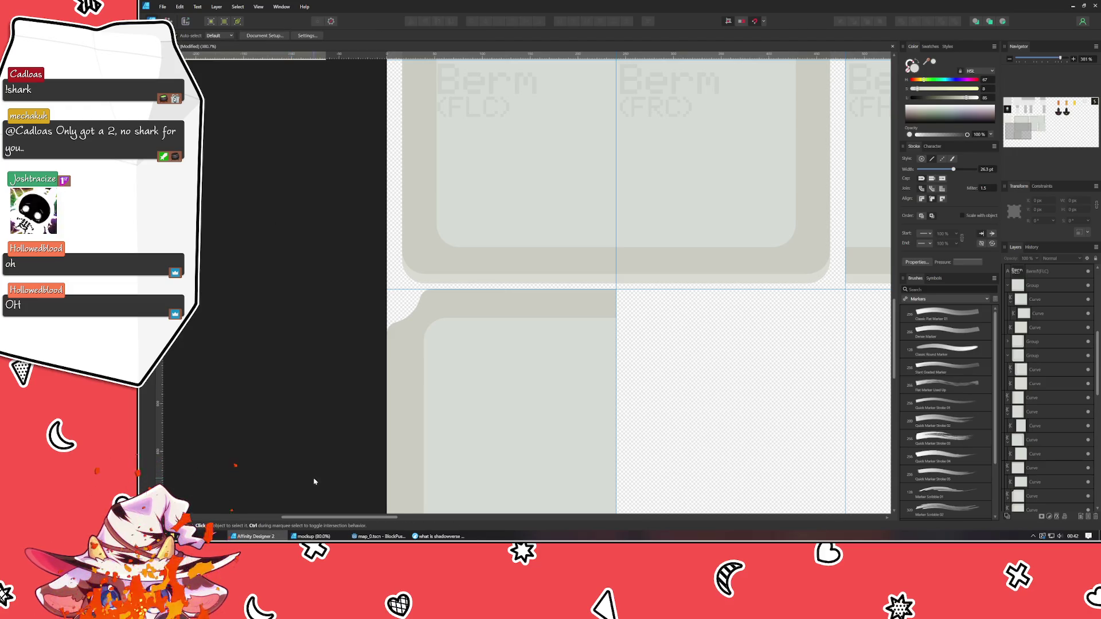
pyautogui.scroll(-2, 263, 401)
pyautogui.scroll(2, 214, 273)
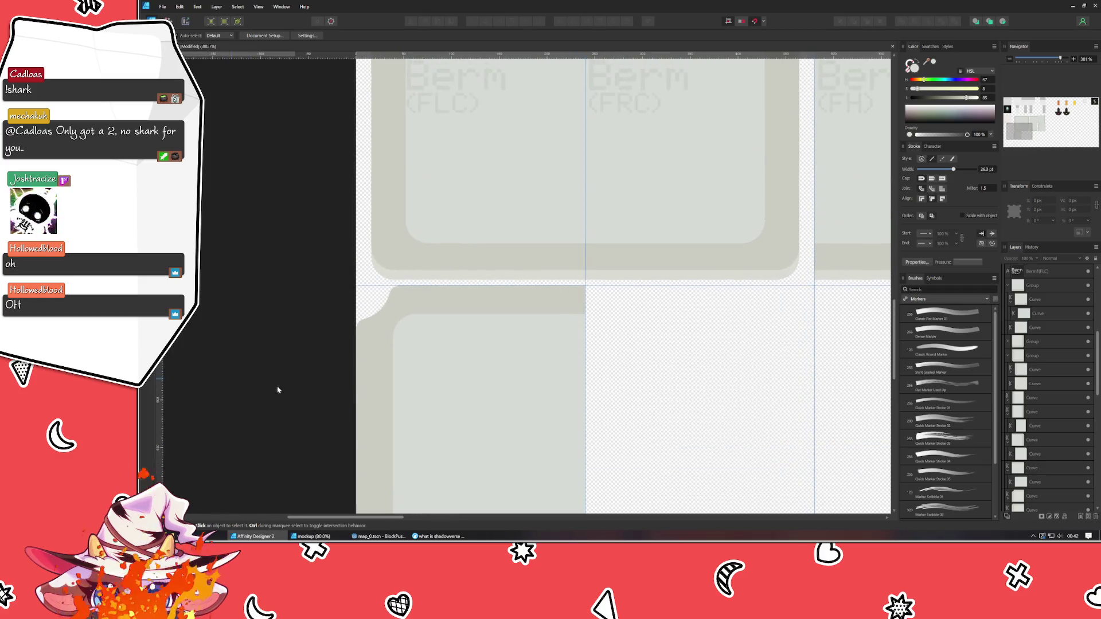
pyautogui.click(483, 375)
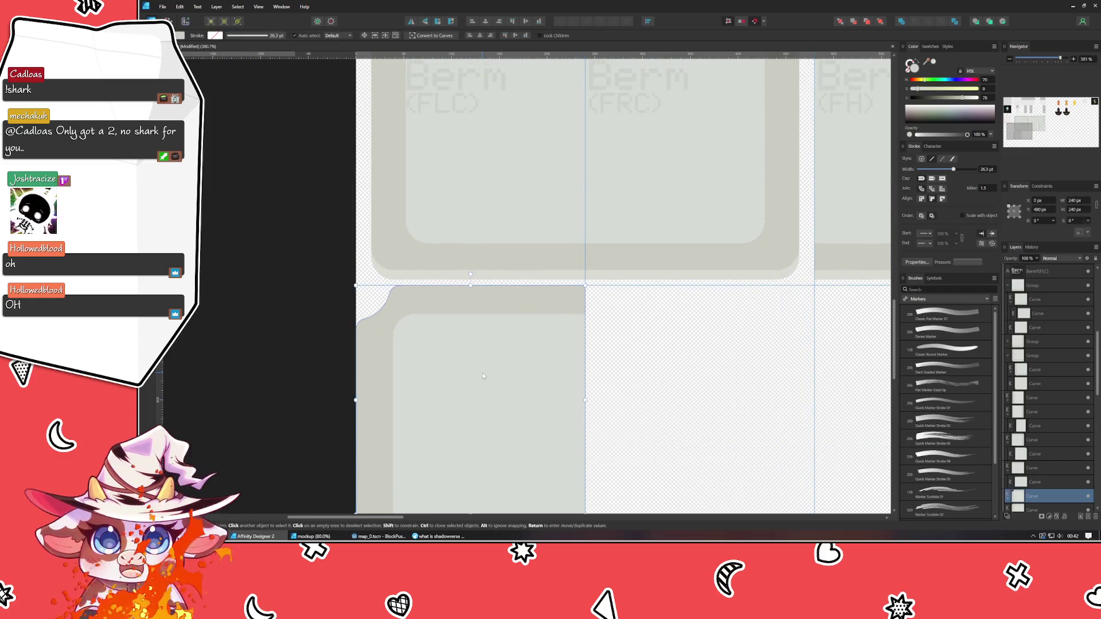
pyautogui.click(412, 348)
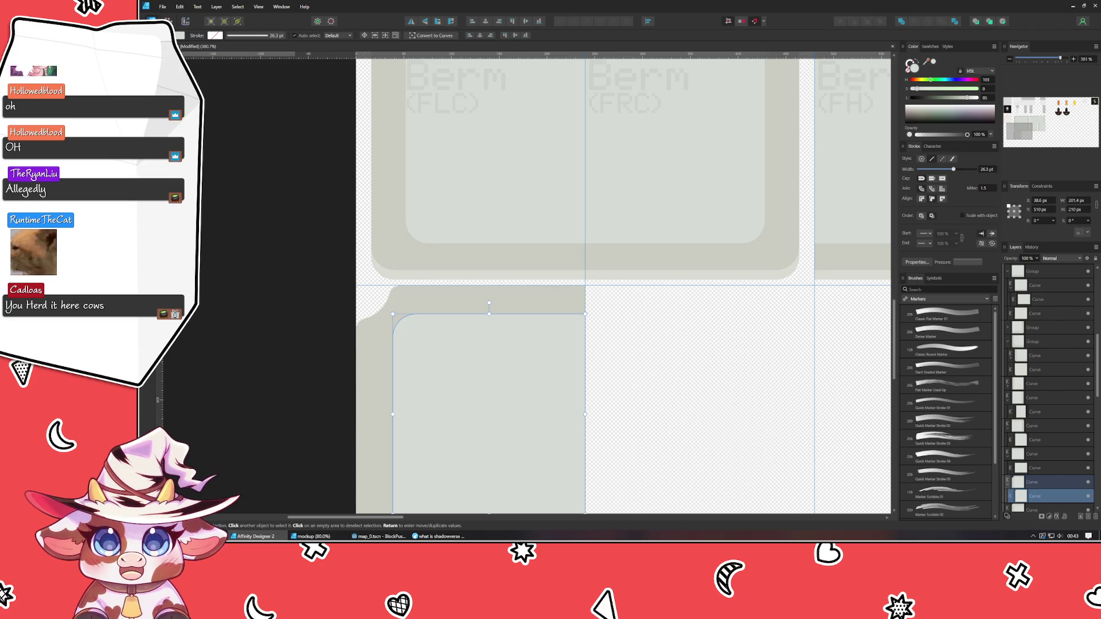
# Make the inner shape's top-left corner concave with a 24 px radius and bake it into nodes.
pyautogui.press('a')
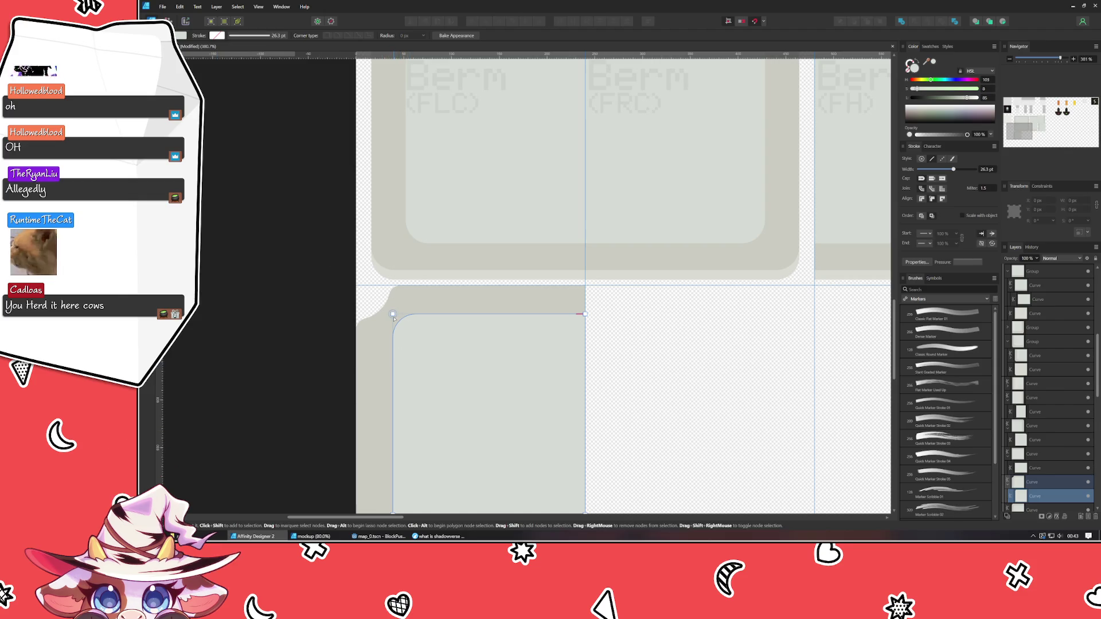
pyautogui.click(392, 314)
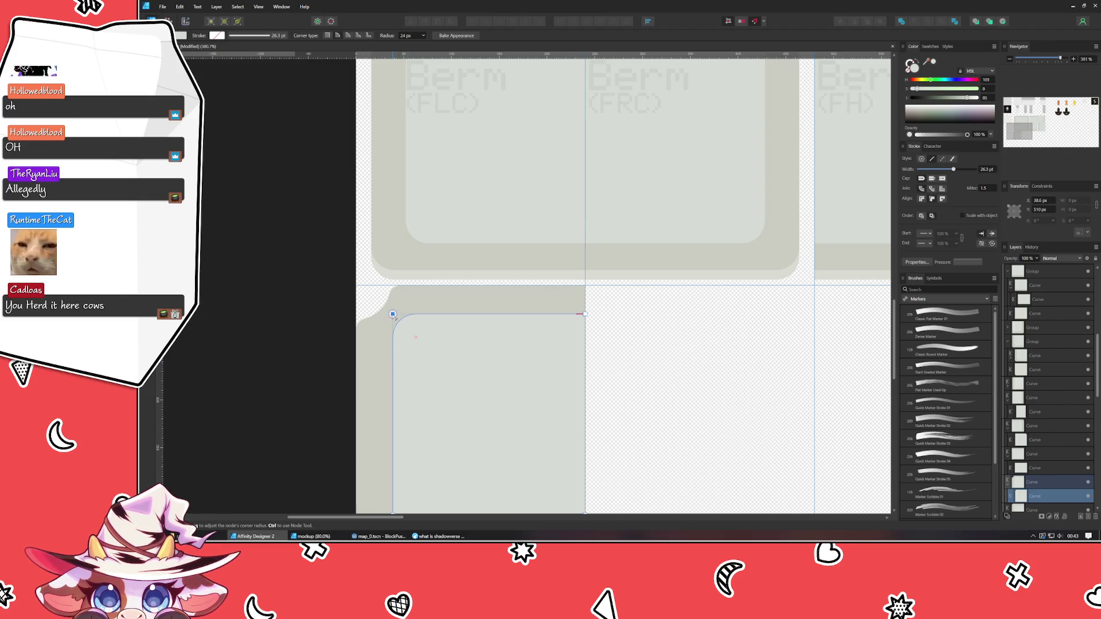
pyautogui.click(357, 36)
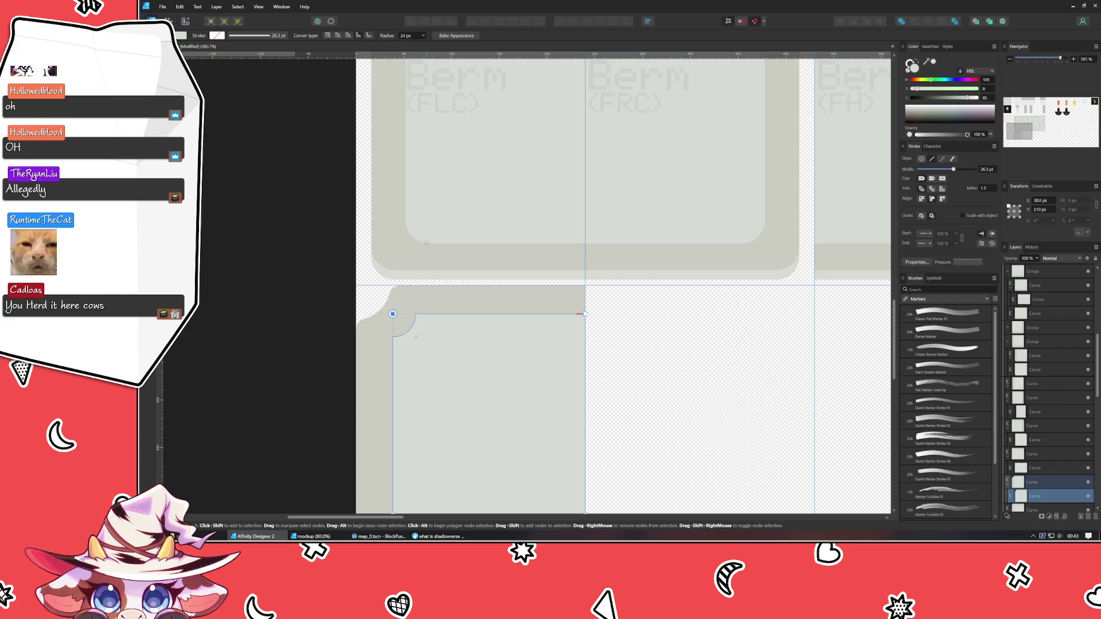
pyautogui.click(411, 36)
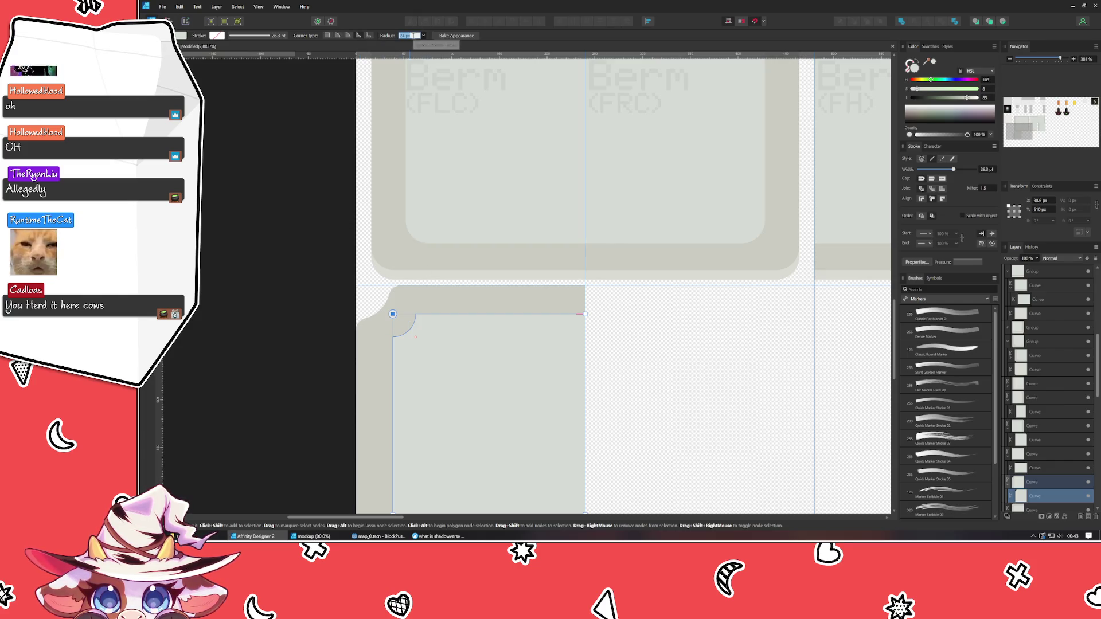
pyautogui.write('36')
pyautogui.press('Return')
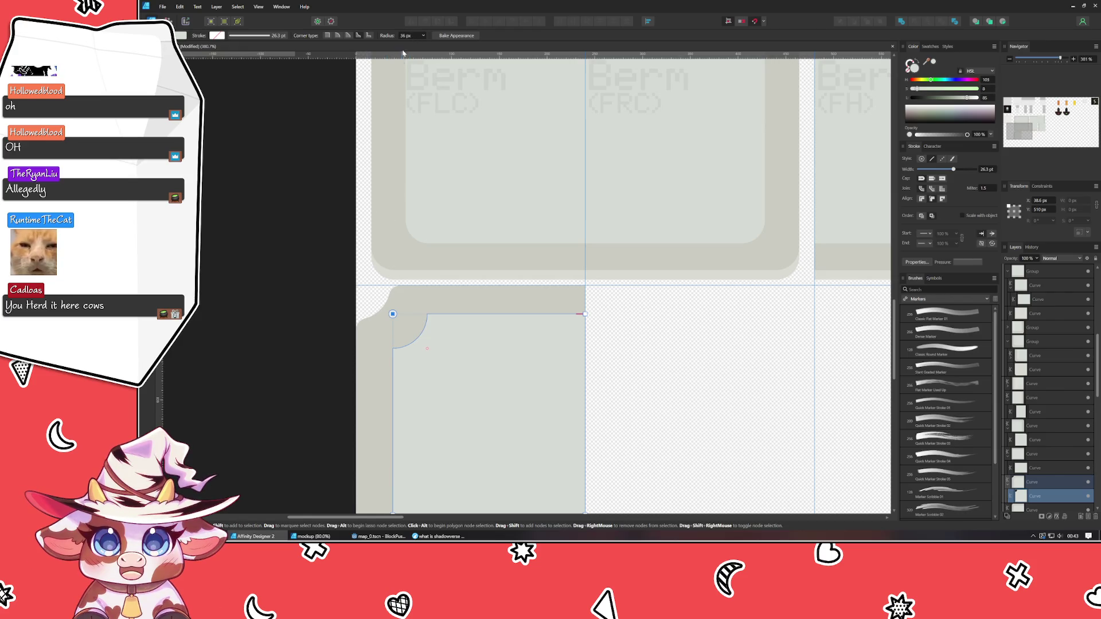
pyautogui.click(409, 36)
pyautogui.write('24')
pyautogui.press('Return')
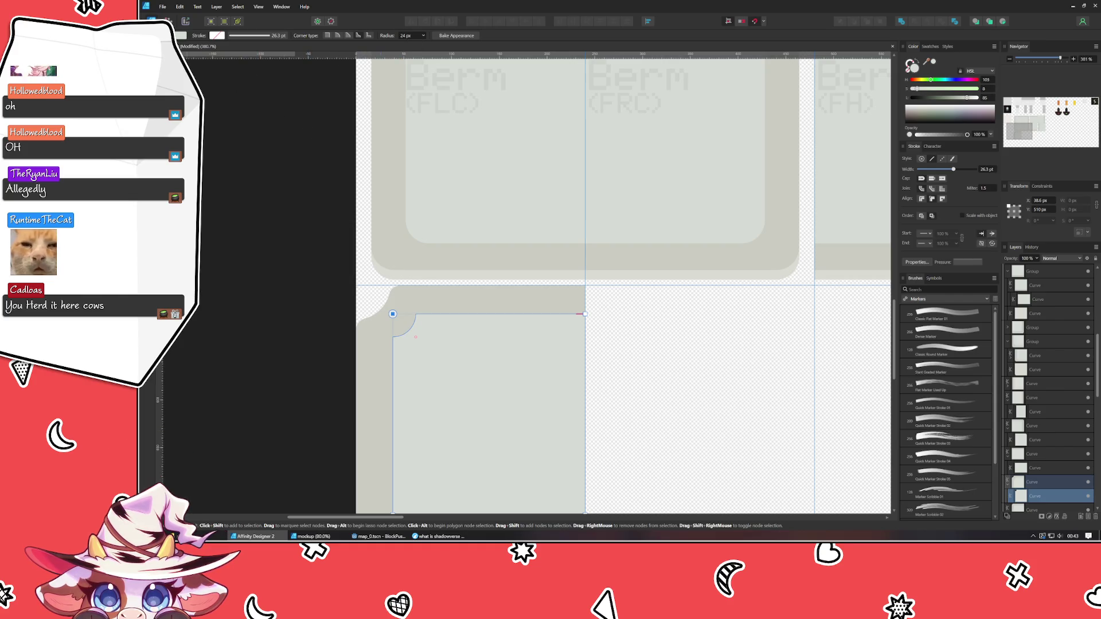
pyautogui.press('a')
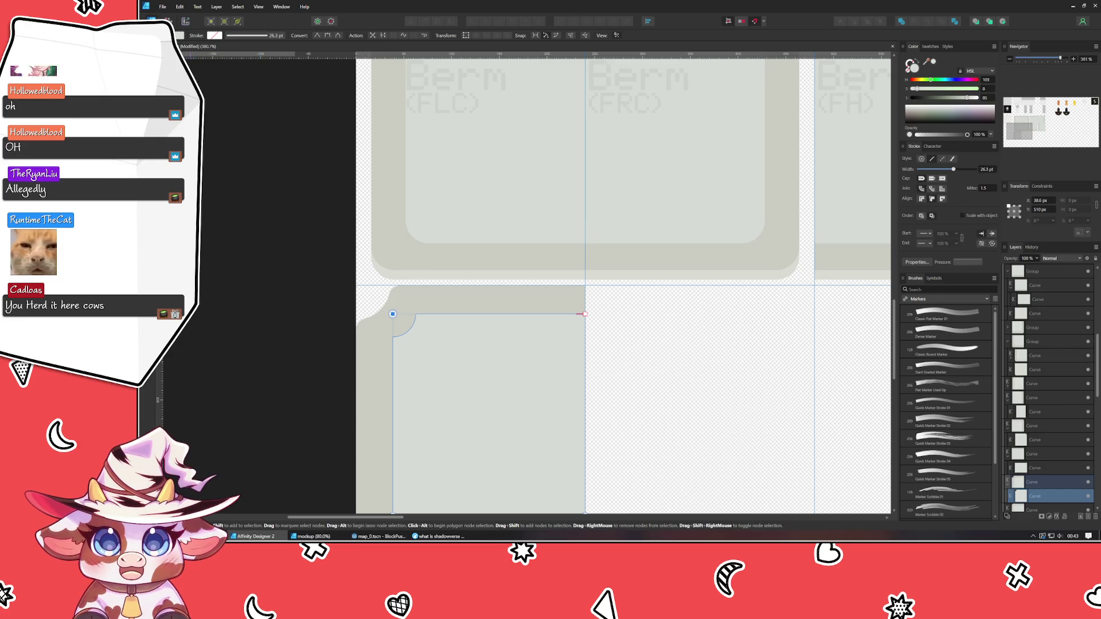
pyautogui.press('c')
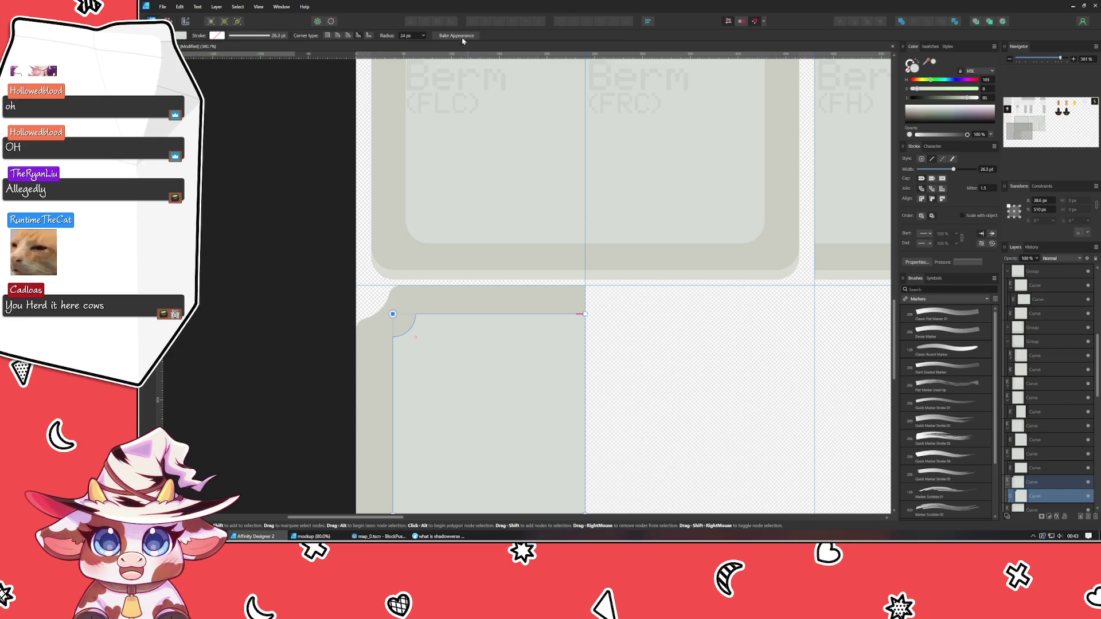
pyautogui.click(446, 37)
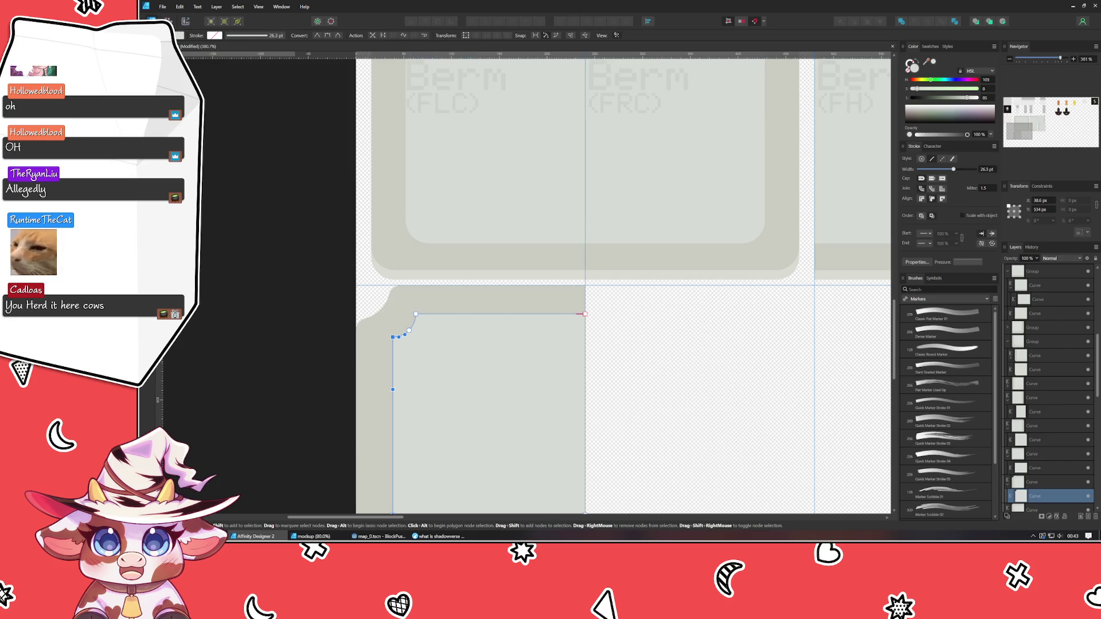
# Round both new notch nodes of the inner shape to 12 px.
pyautogui.press('c')
pyautogui.click(416, 315)
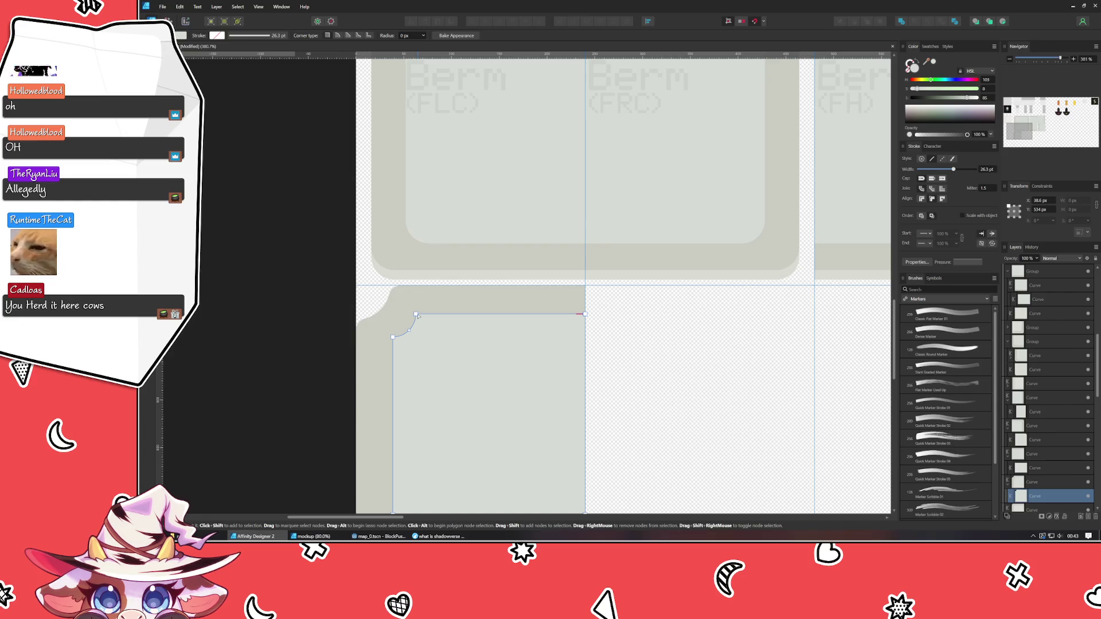
pyautogui.click(408, 36)
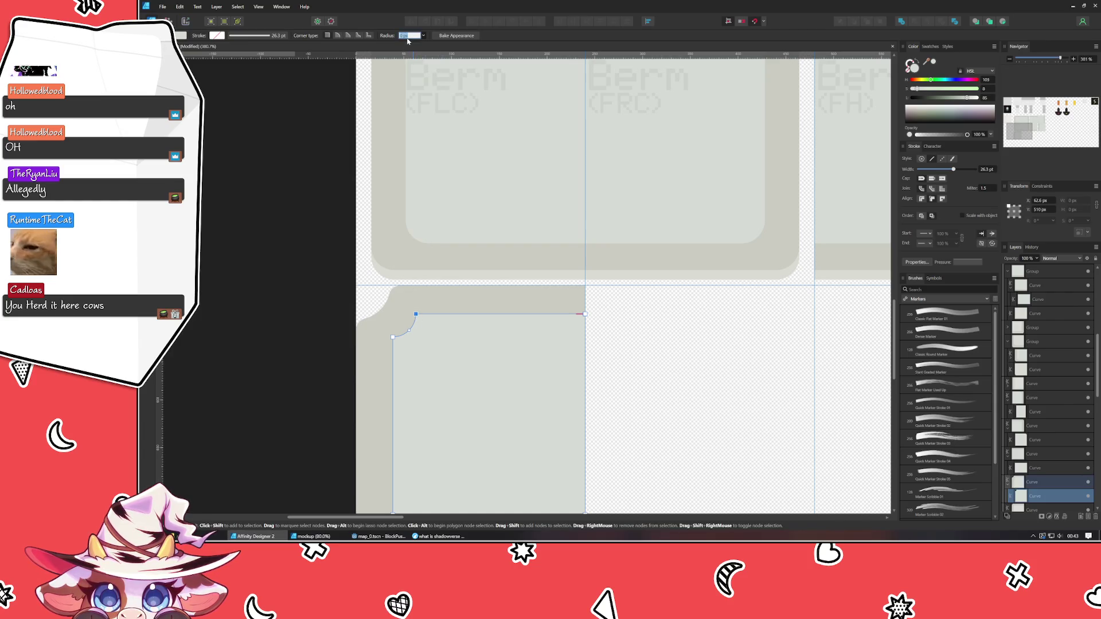
pyautogui.write('12')
pyautogui.press('Return')
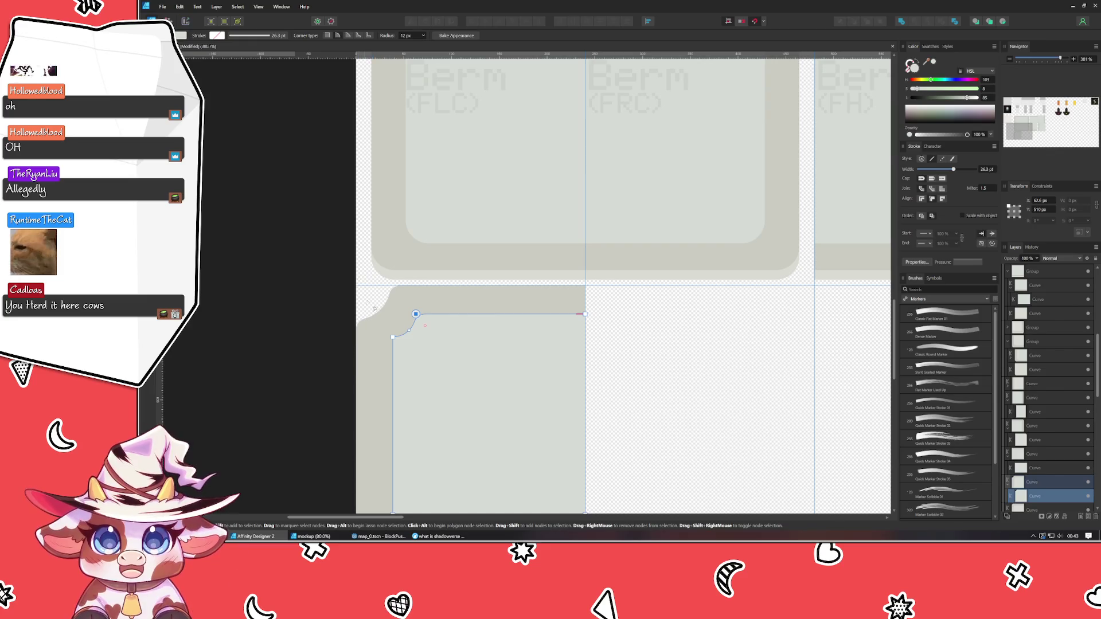
pyautogui.click(394, 339)
pyautogui.click(394, 337)
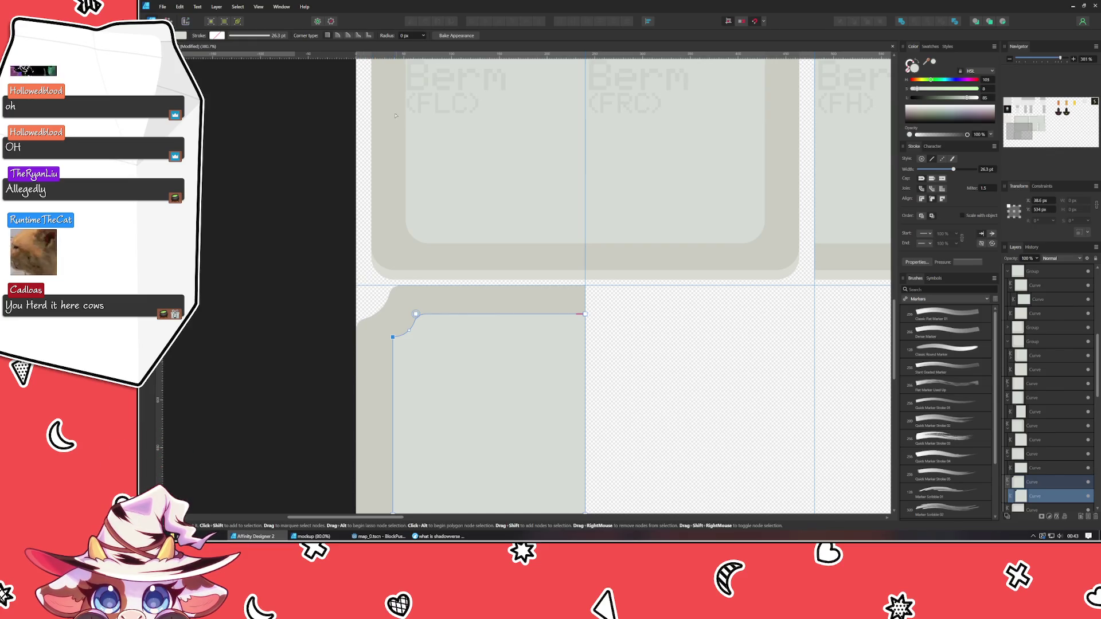
pyautogui.click(408, 37)
pyautogui.write('12')
pyautogui.press('Return')
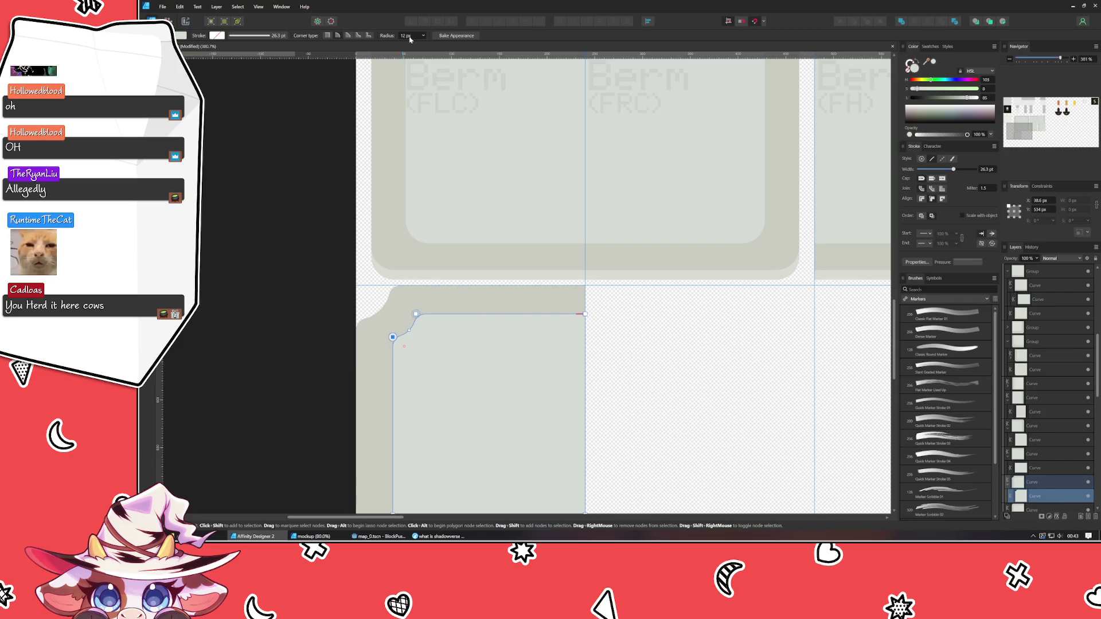
pyautogui.click(263, 263)
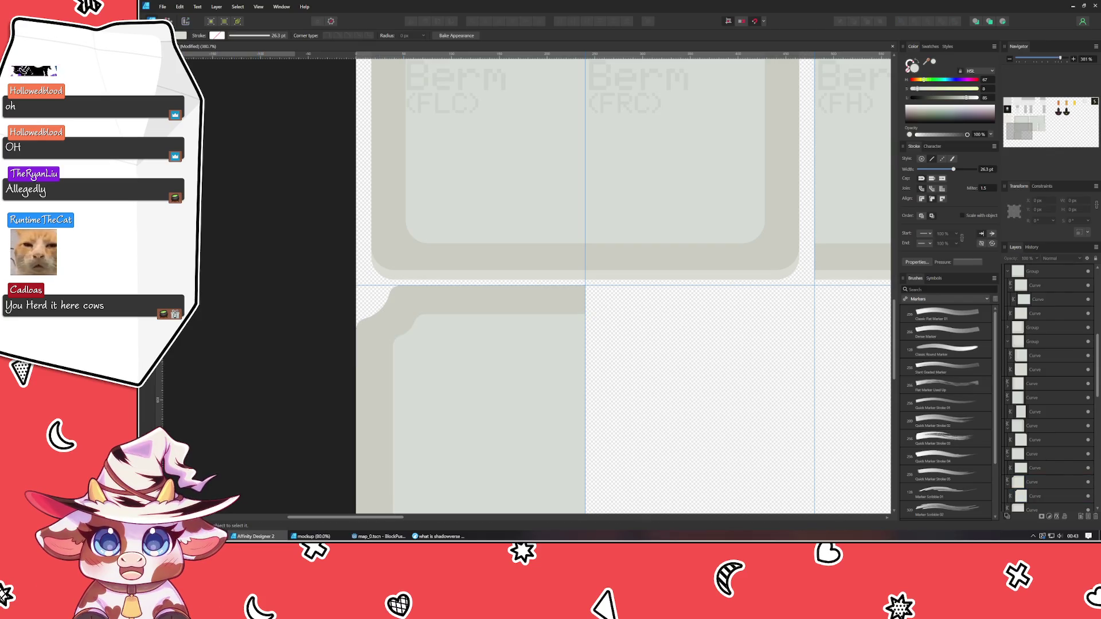
# Place the finished inner-corner tile in the artboard's bottom-left cell.
pyautogui.press('v')
pyautogui.scroll(-4, 472, 497)
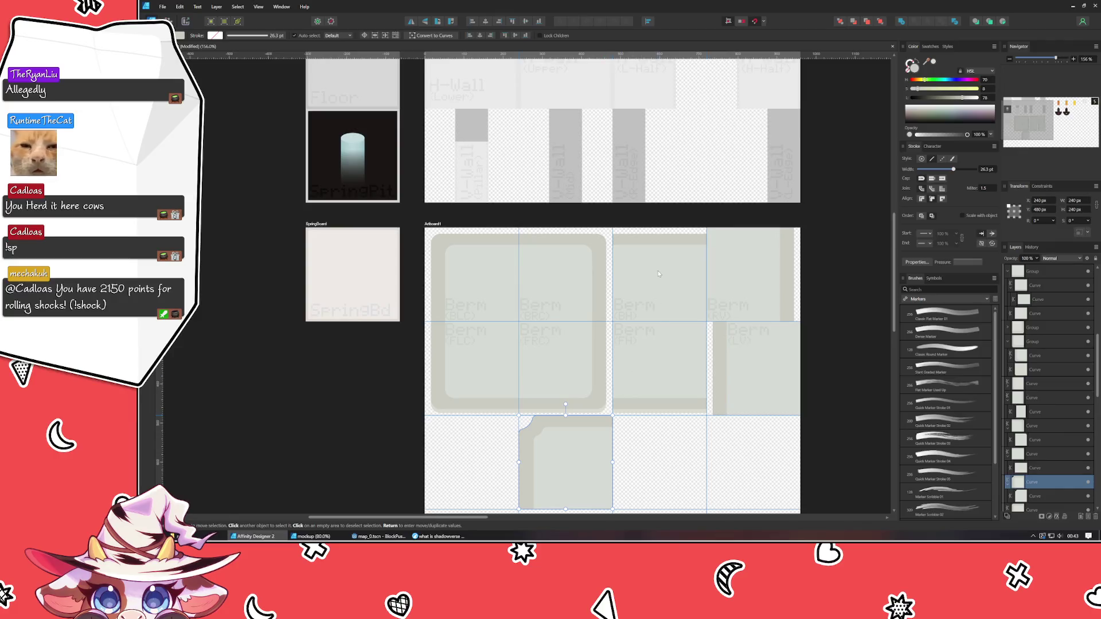
pyautogui.click(640, 306)
pyautogui.moveTo(640, 305); pyautogui.dragTo(468, 480)
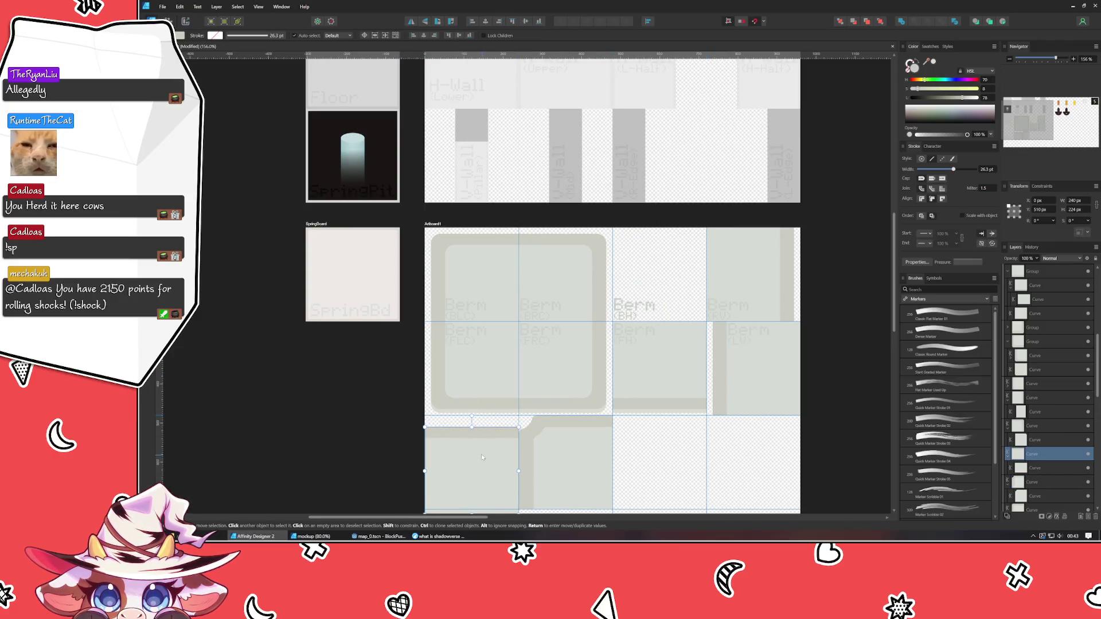
# Move the plain tile up into the lower-left cell and zoom in on the adjacent inner-corner tile.
pyautogui.scroll(2, 469, 448)
pyautogui.scroll(-3, 469, 448)
pyautogui.moveTo(475, 373); pyautogui.dragTo(475, 354)
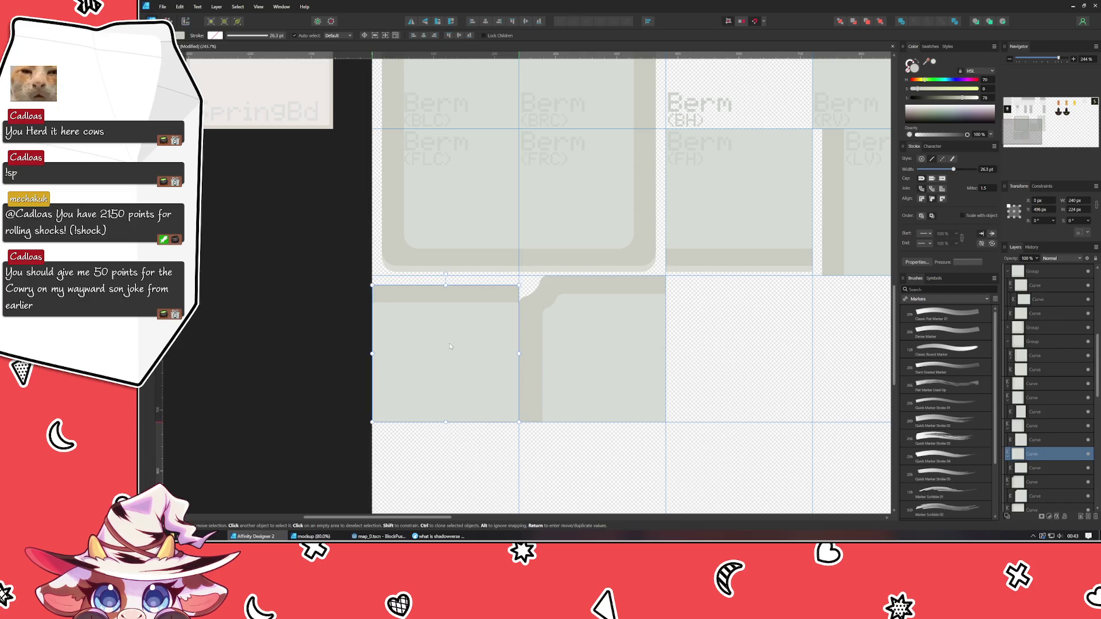
pyautogui.click(552, 349)
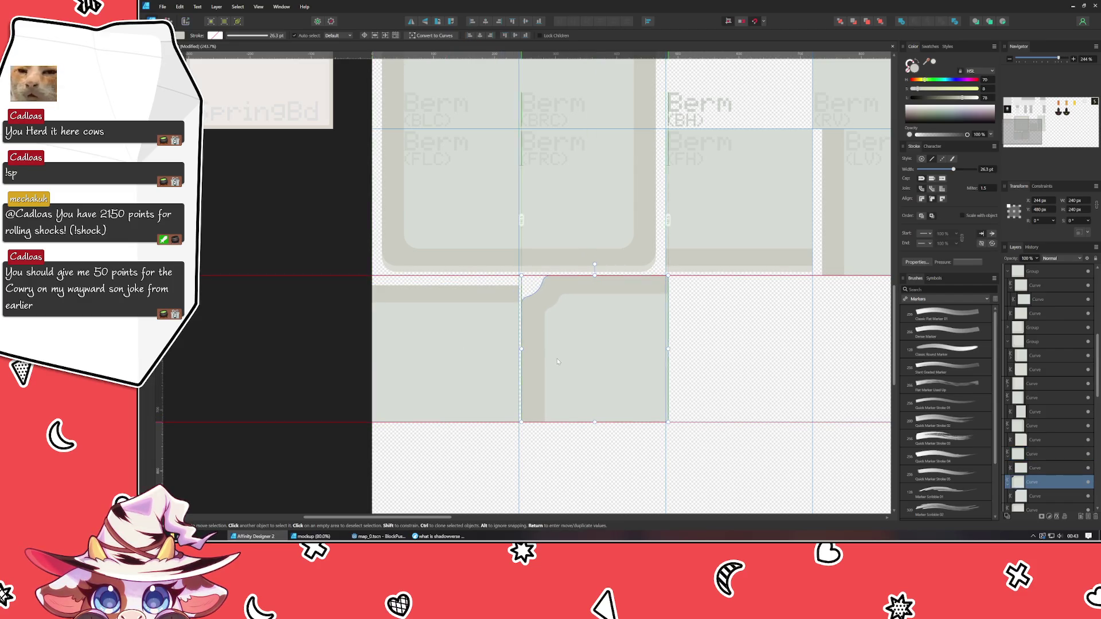
pyautogui.scroll(2, 672, 331)
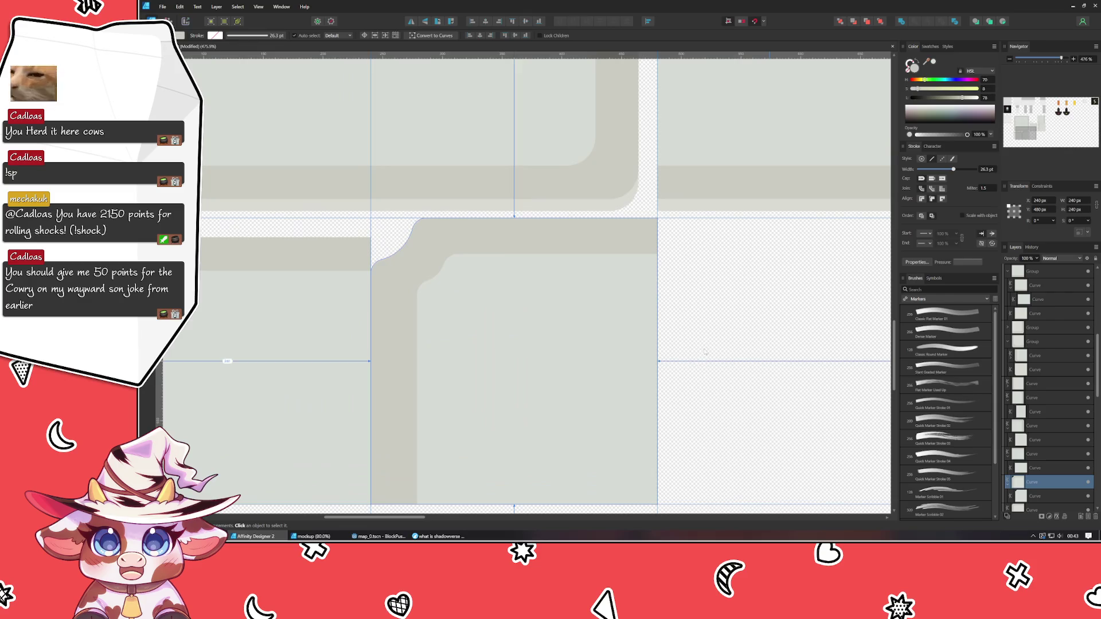
pyautogui.moveTo(784, 363); pyautogui.dragTo(800, 374)
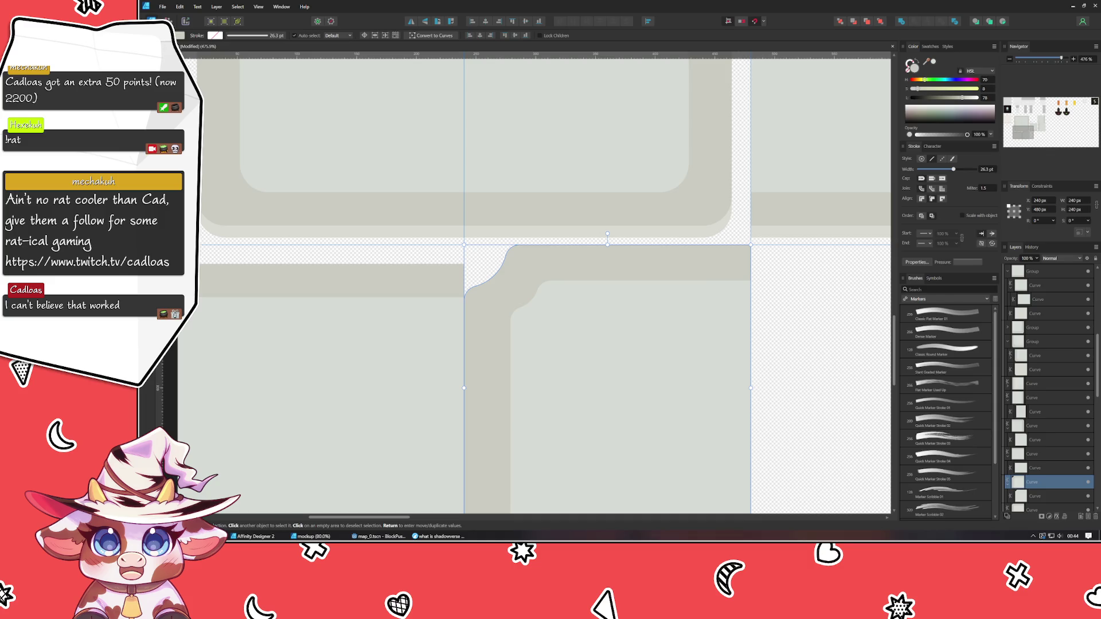
# Select the notched L-shaped berm curve and delete it.
pyautogui.click(556, 253)
pyautogui.click(486, 292)
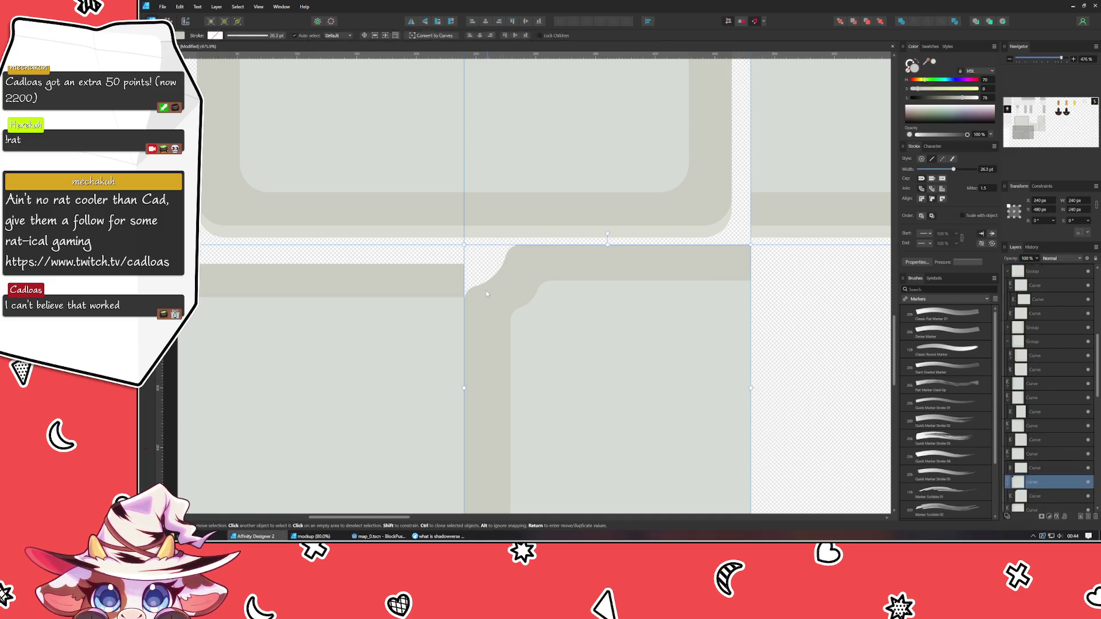
pyautogui.press('a')
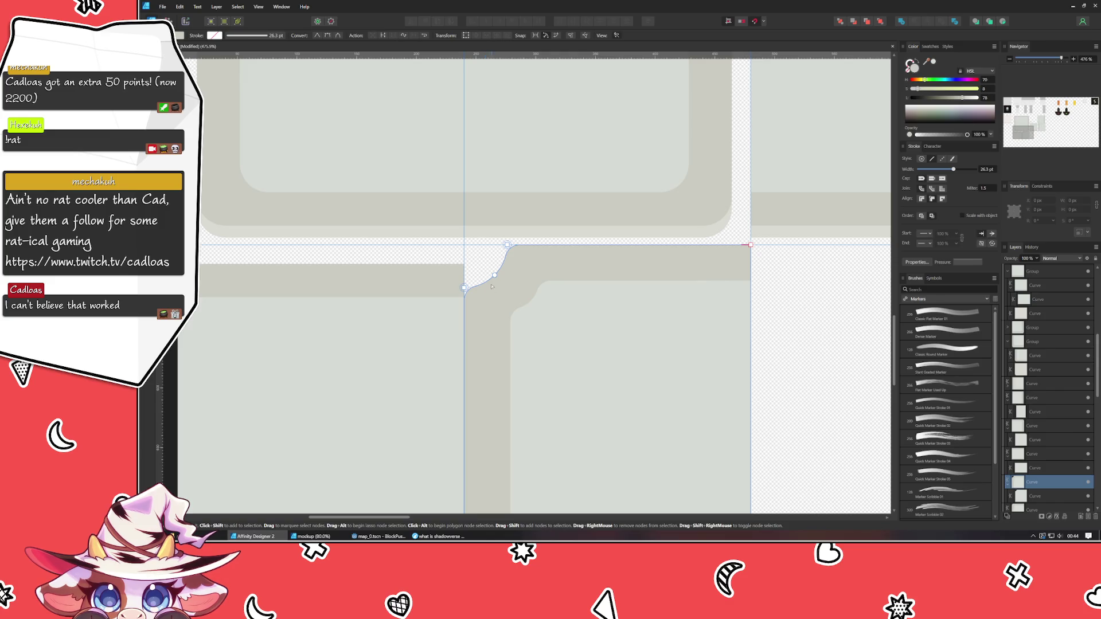
pyautogui.press('Delete')
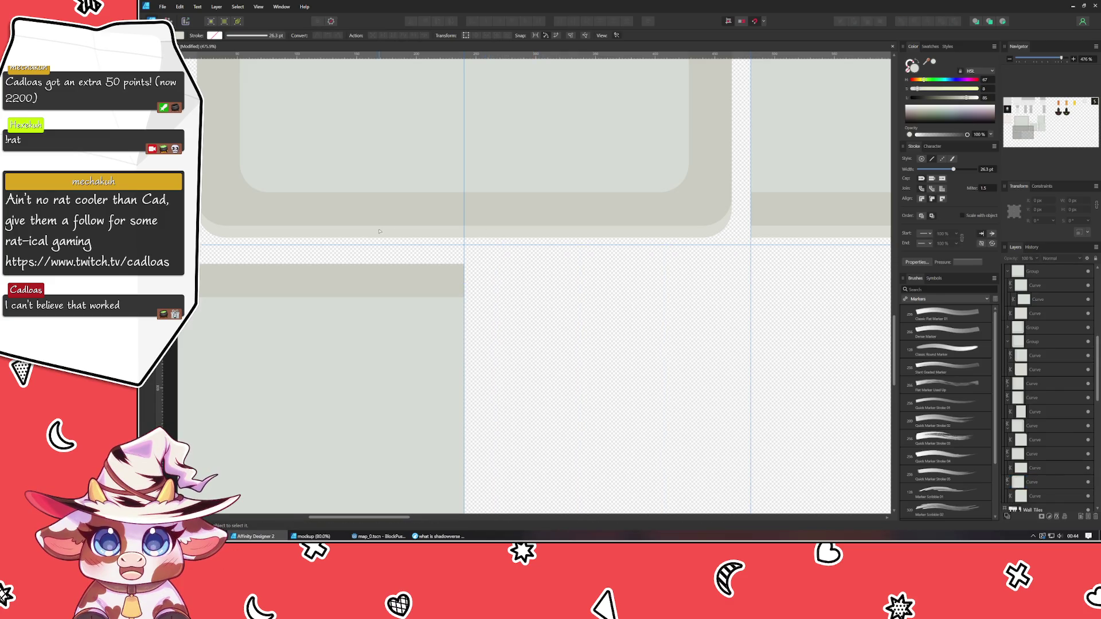
pyautogui.scroll(5, 379, 231)
pyautogui.hotkey('ctrl', 'z')
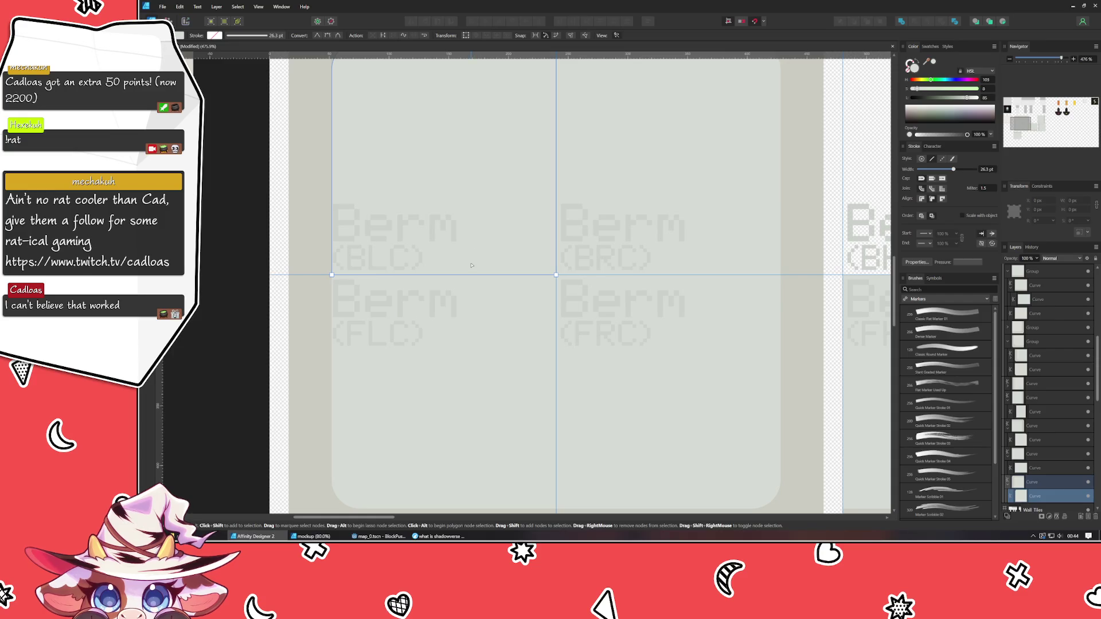
pyautogui.scroll(-2, 472, 265)
# Copy the top-left rounded berm shape and move the copy into the empty lower cell.
pyautogui.press('v')
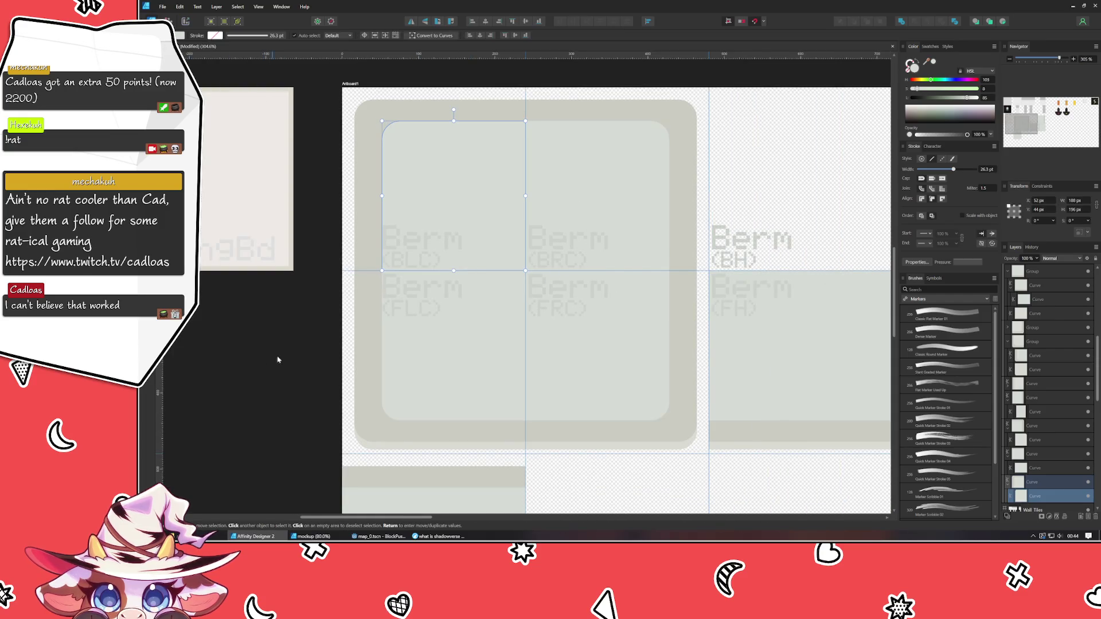
pyautogui.click(328, 193)
pyautogui.hotkey('ctrl', 'v')
pyautogui.scroll(-3, 448, 178)
pyautogui.hscroll(2, 448, 178)
pyautogui.moveTo(638, 314); pyautogui.dragTo(512, 404)
pyautogui.scroll(2, 360, 339)
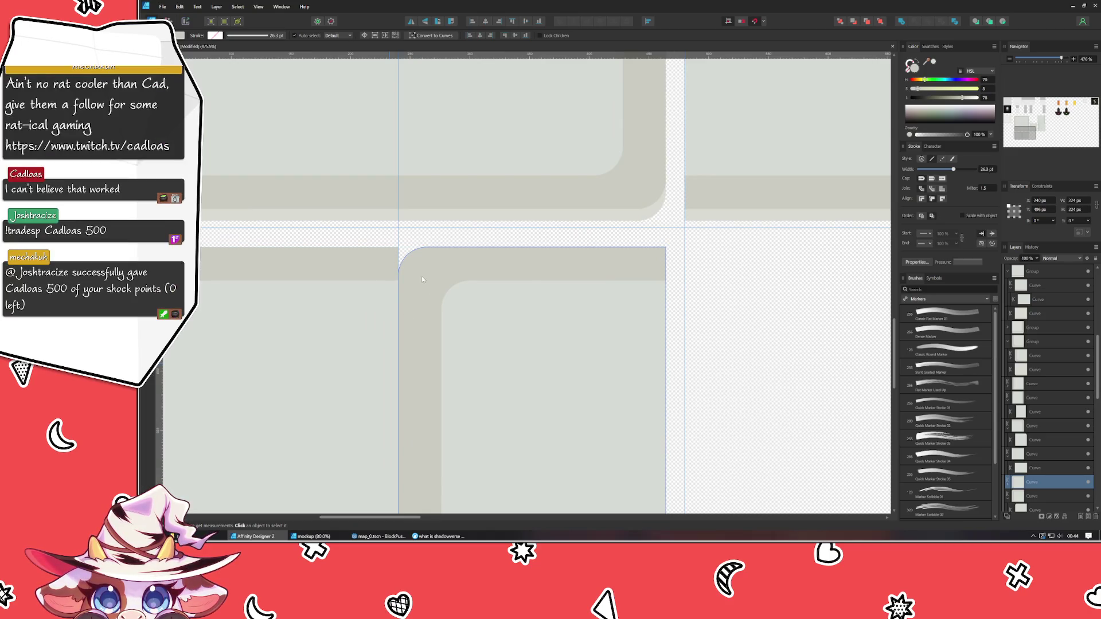
pyautogui.moveTo(512, 346); pyautogui.dragTo(533, 350)
# Stretch the new corner tile to fill its 240 × 240 px cell at X 240, Y 480.
pyautogui.click(841, 300)
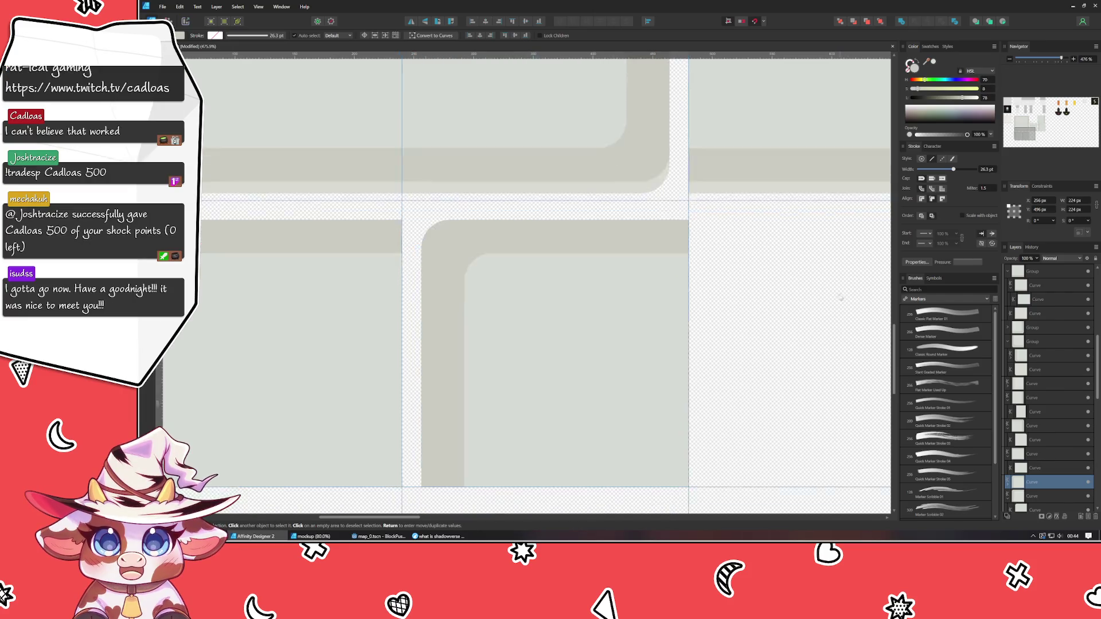
pyautogui.scroll(2, 841, 300)
pyautogui.click(475, 349)
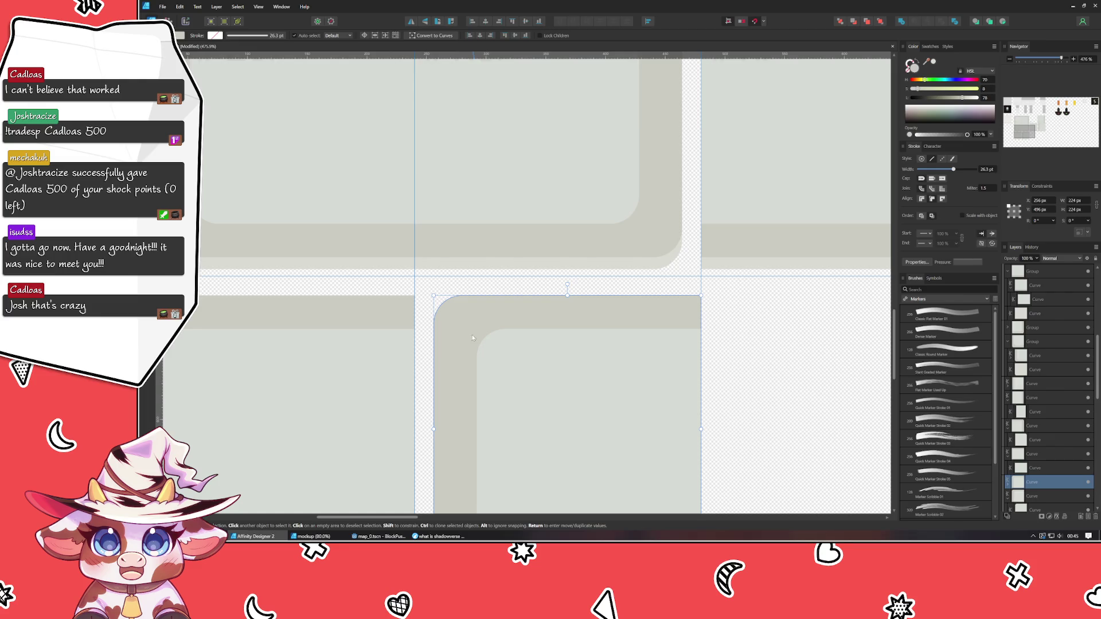
pyautogui.moveTo(433, 295); pyautogui.dragTo(414, 277)
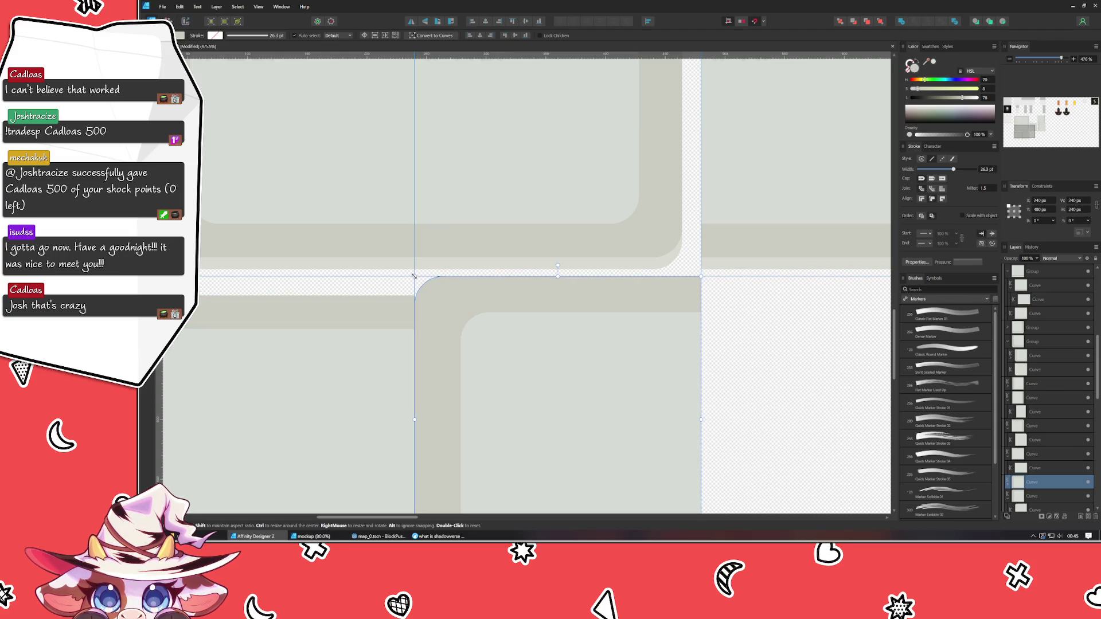
pyautogui.click(708, 371)
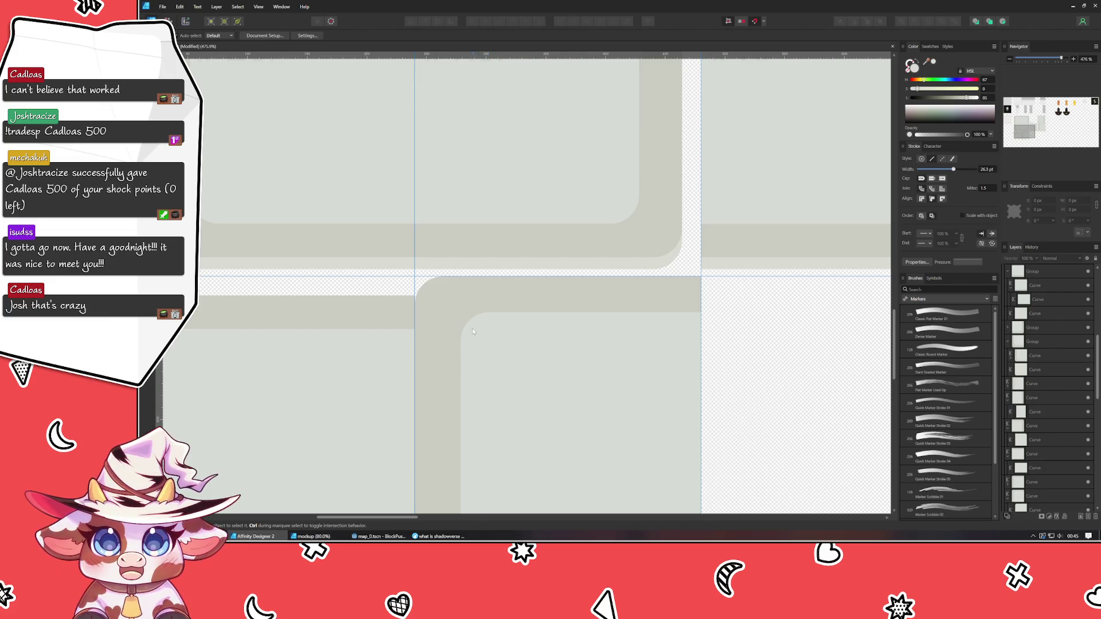
pyautogui.click(441, 315)
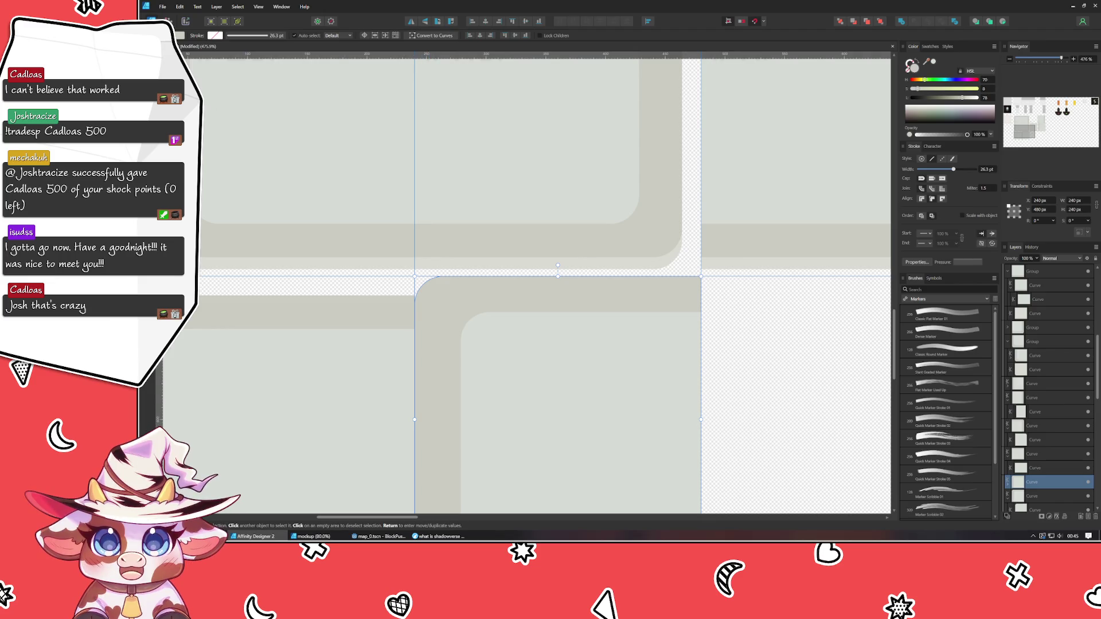
# Make the tile's top-left node a concave corner with a 16 px radius.
pyautogui.click(430, 36)
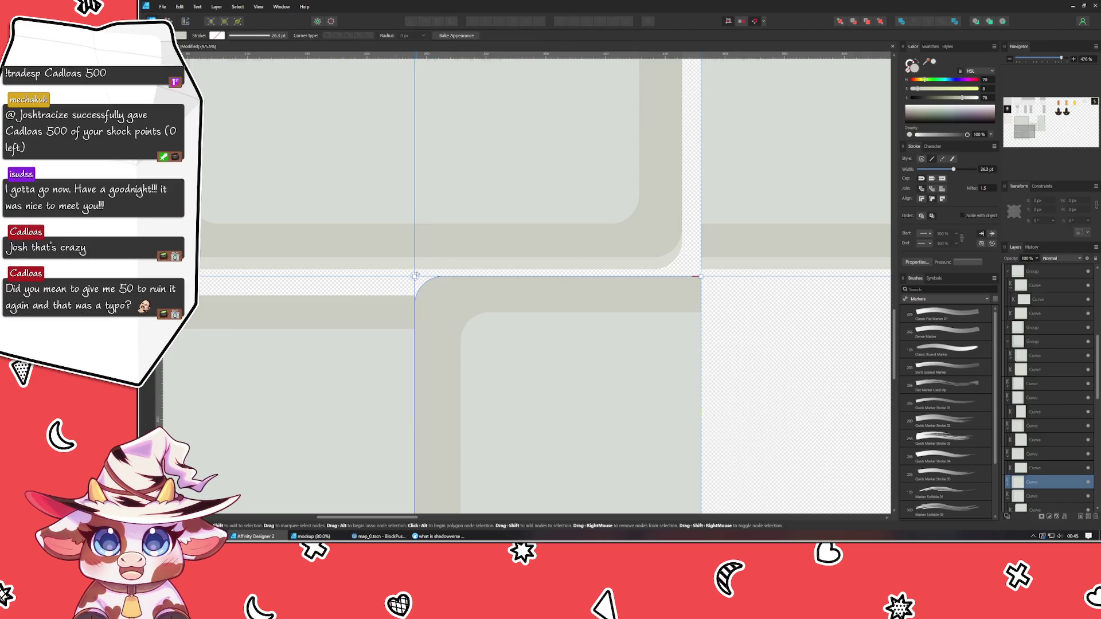
pyautogui.click(415, 277)
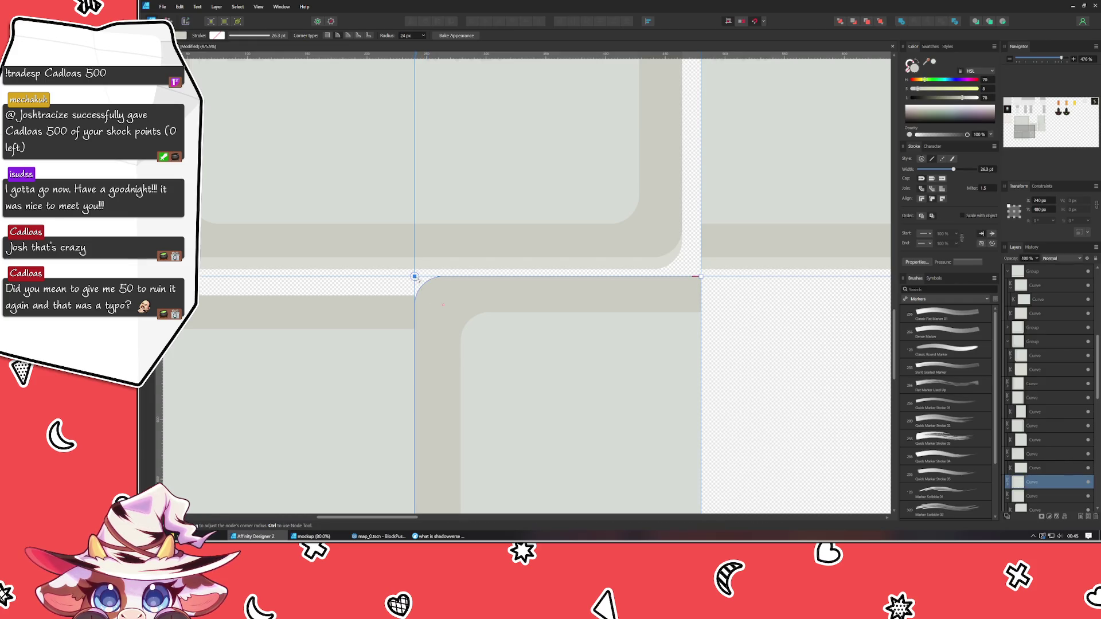
pyautogui.click(357, 37)
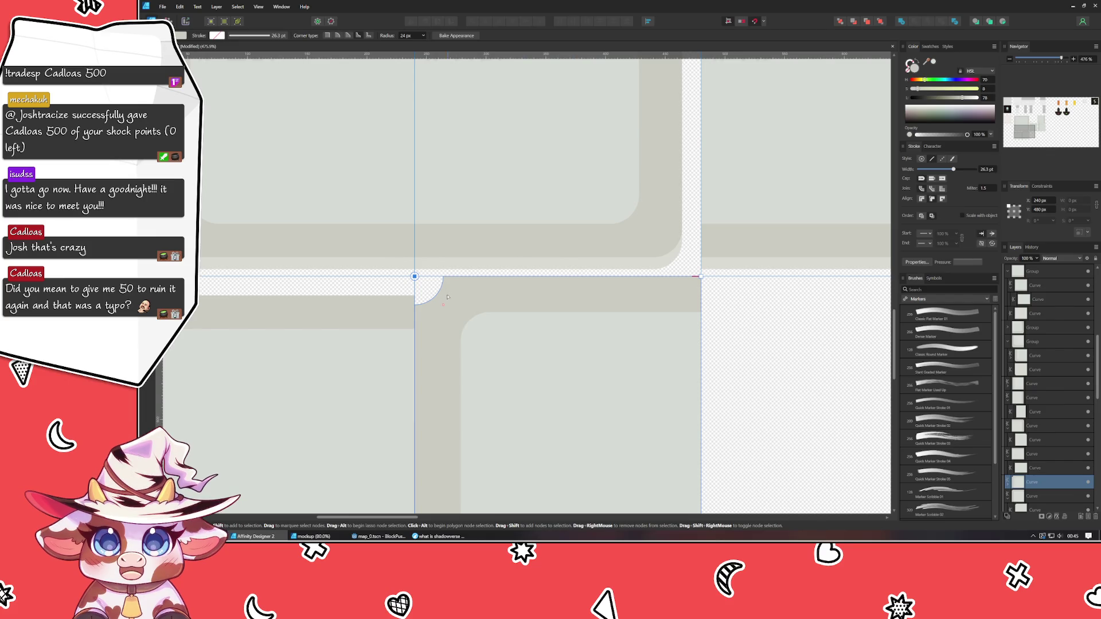
pyautogui.moveTo(442, 308); pyautogui.dragTo(439, 300)
pyautogui.scroll(5, 429, 302)
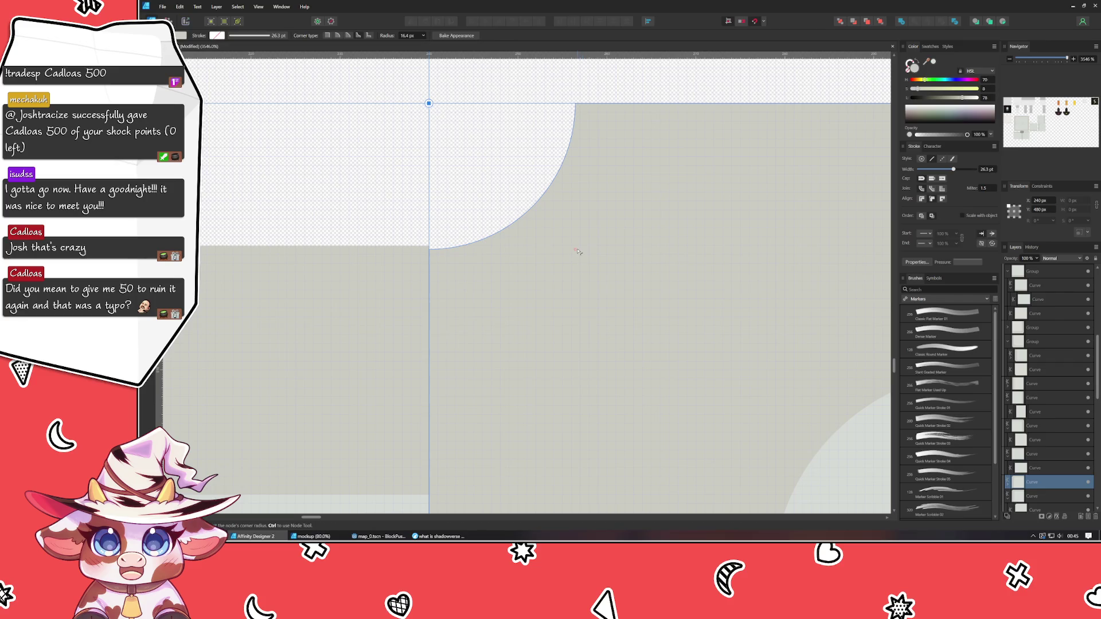
pyautogui.moveTo(575, 252); pyautogui.dragTo(572, 249)
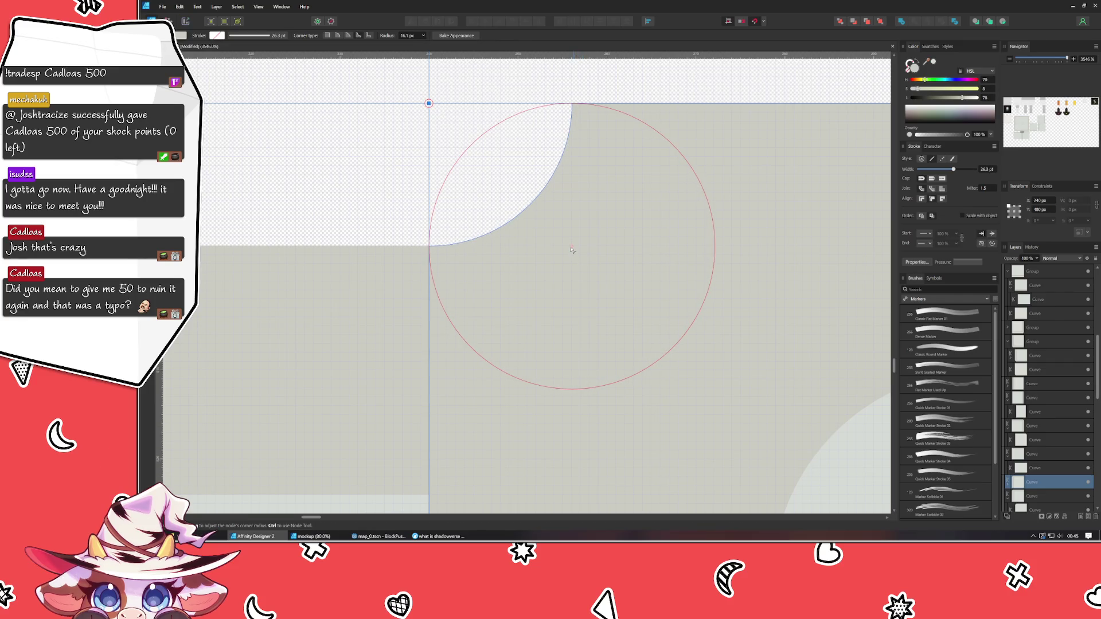
pyautogui.click(408, 36)
pyautogui.write('16')
pyautogui.press('Return')
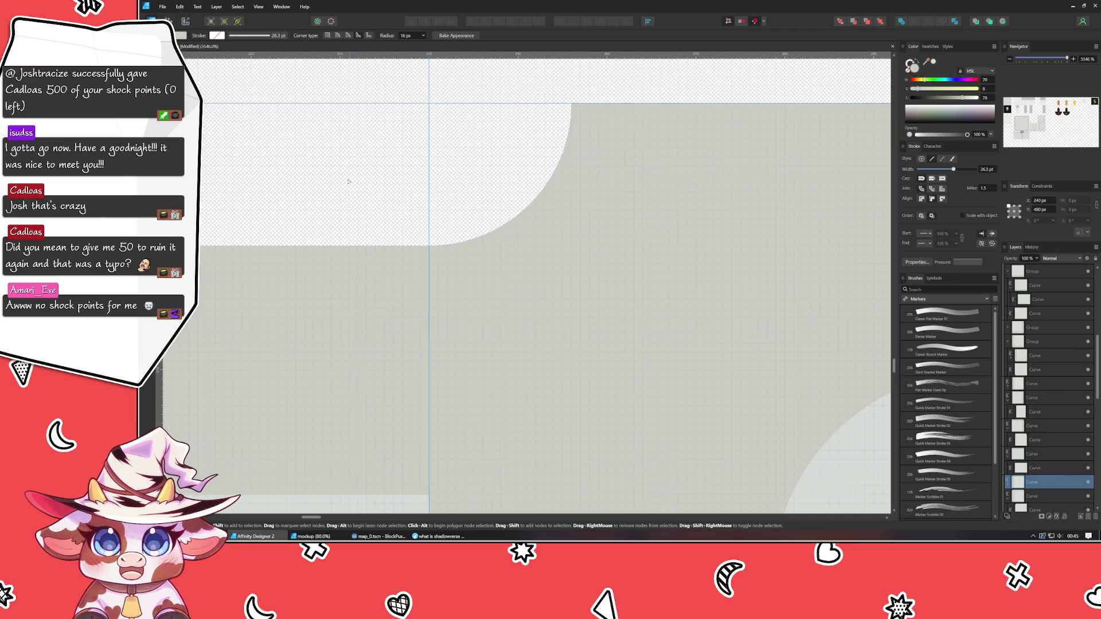
pyautogui.scroll(-10, 344, 177)
pyautogui.moveTo(335, 195); pyautogui.dragTo(403, 219)
# Stretch the inner light panel left and up to the guides, making it 240 px.
pyautogui.press('v')
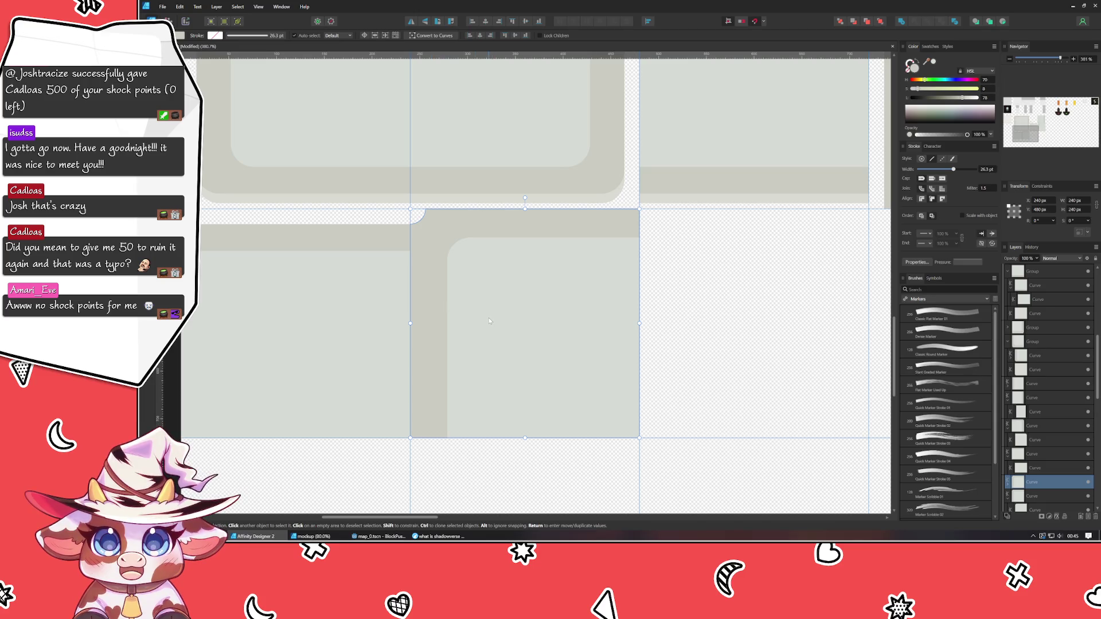
pyautogui.click(478, 293)
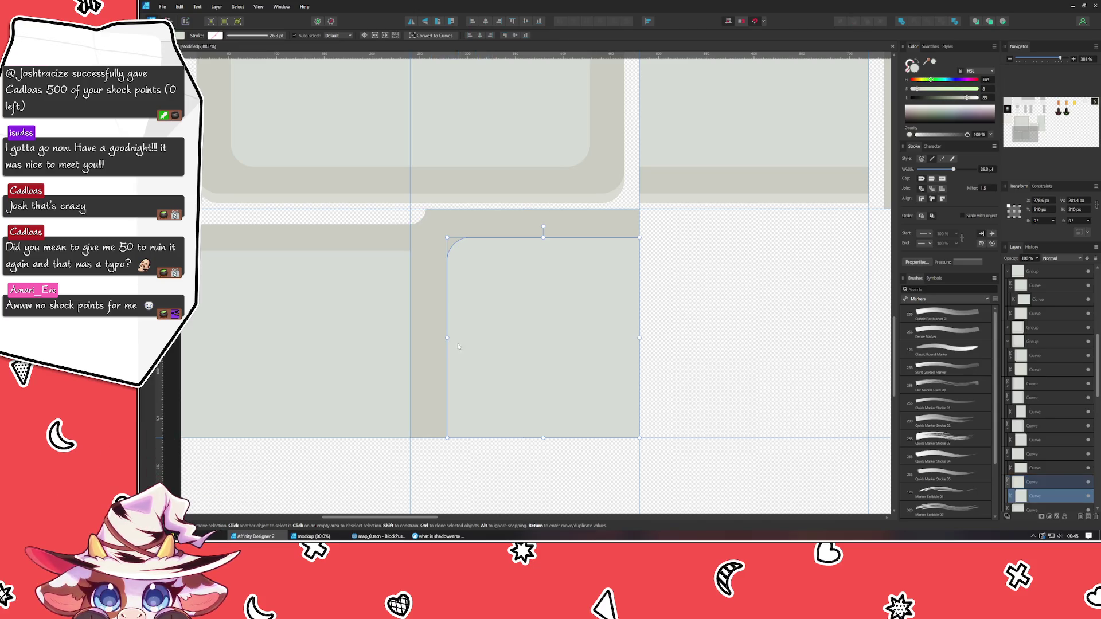
pyautogui.moveTo(446, 339)
pyautogui.mouseDown()
pyautogui.moveTo(439, 329)
pyautogui.moveTo(410, 339)
pyautogui.mouseUp()
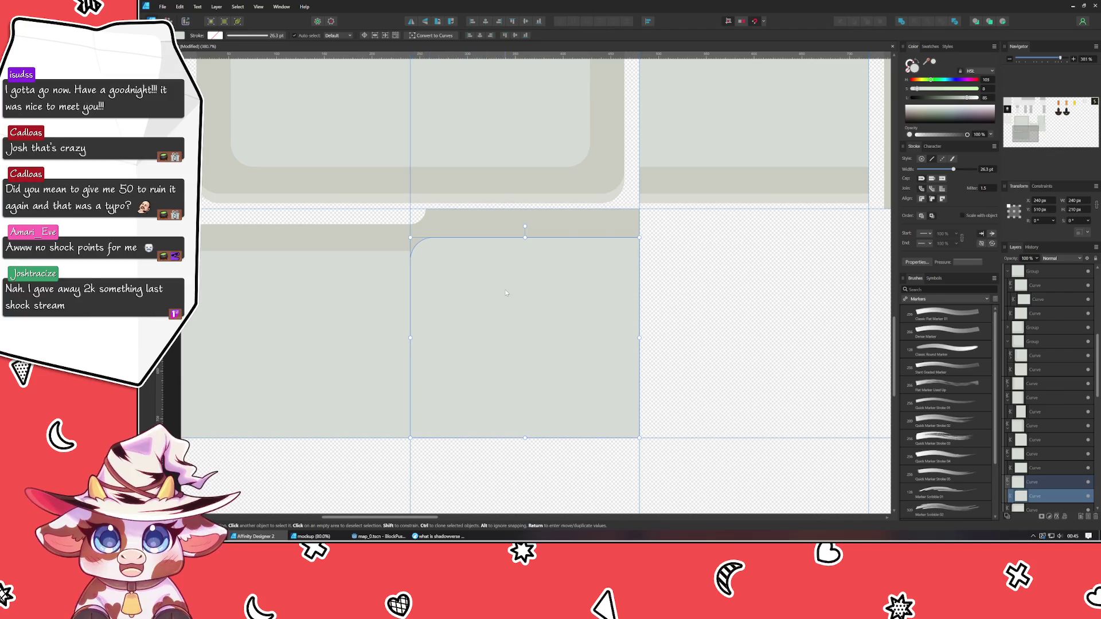
pyautogui.moveTo(525, 237); pyautogui.dragTo(525, 208)
pyautogui.scroll(3, 417, 199)
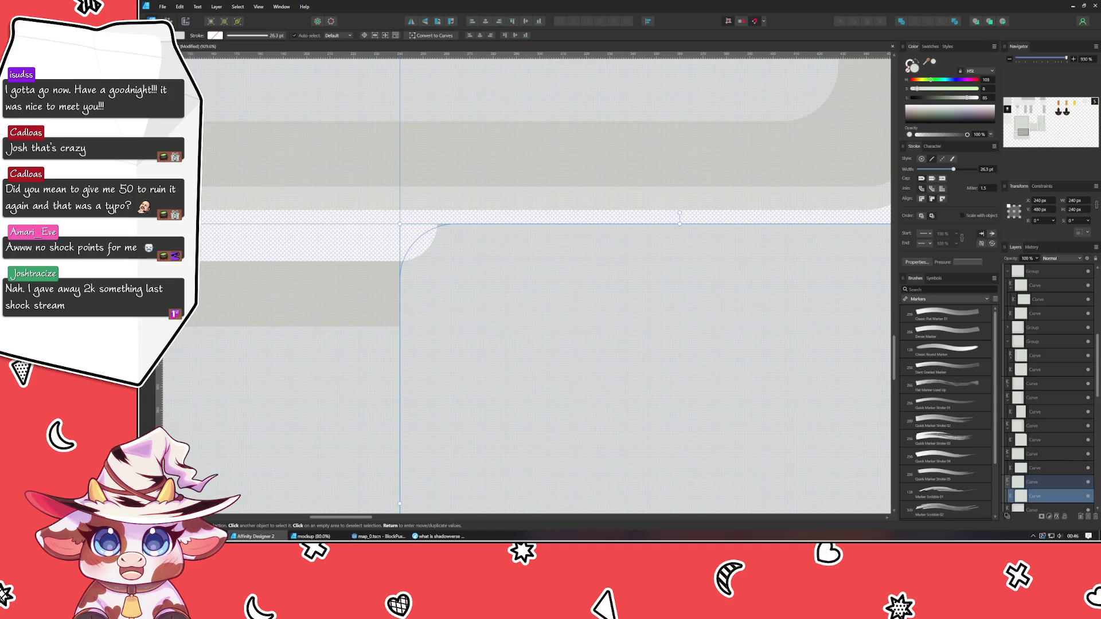
# Round the inner panel's top-left corner with a 44 px radius.
pyautogui.press('a')
pyautogui.click(400, 224)
pyautogui.click(423, 35)
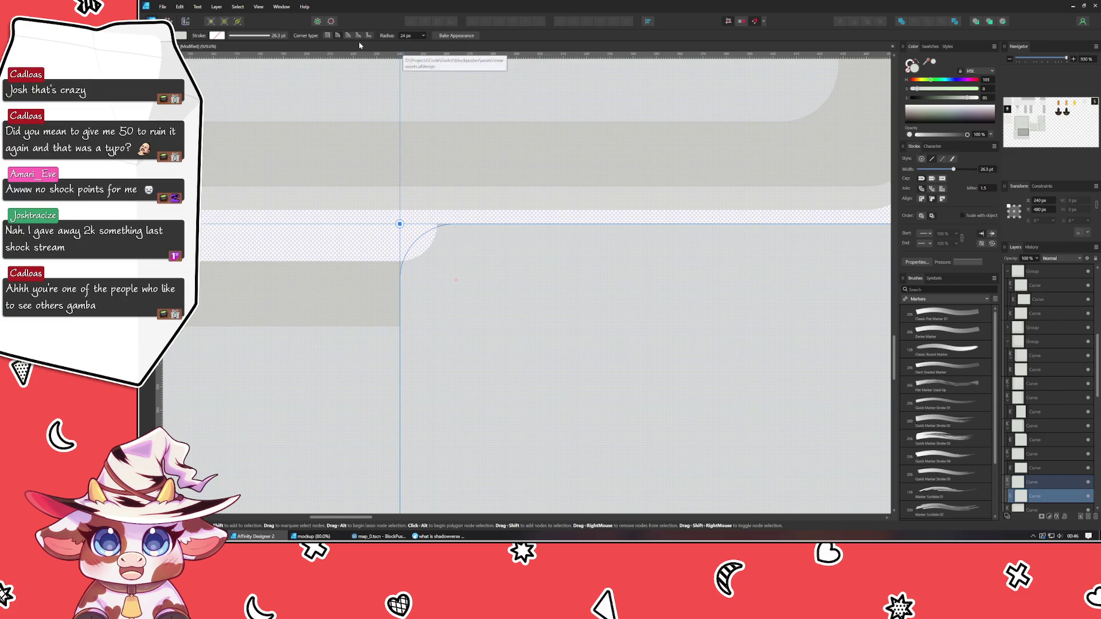
pyautogui.moveTo(424, 63); pyautogui.dragTo(458, 63)
pyautogui.moveTo(455, 281); pyautogui.dragTo(494, 339)
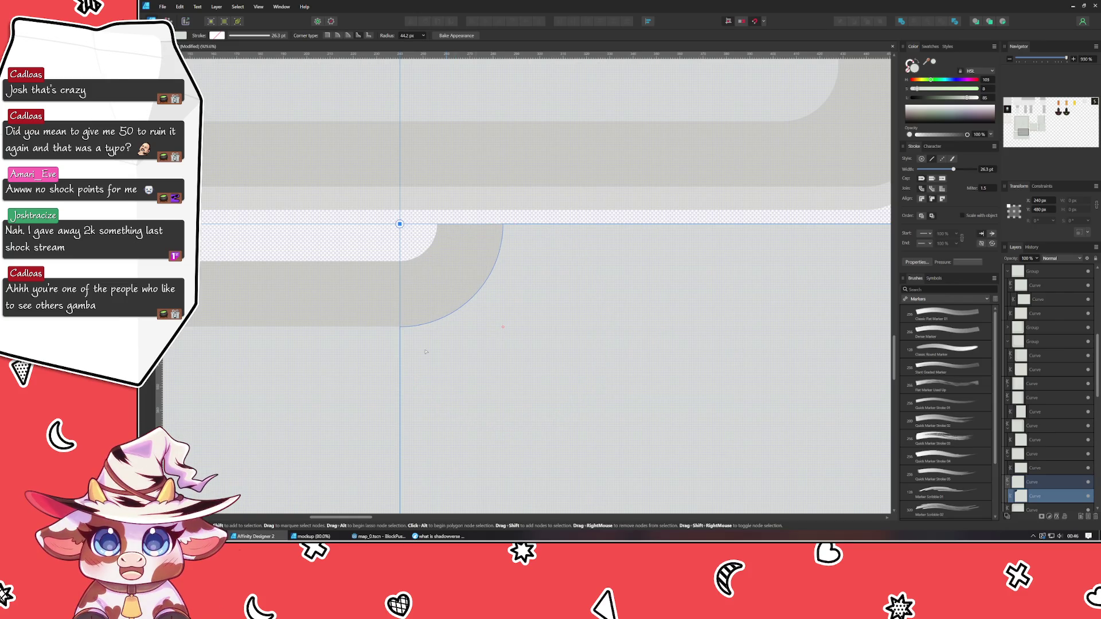
pyautogui.scroll(4, 405, 336)
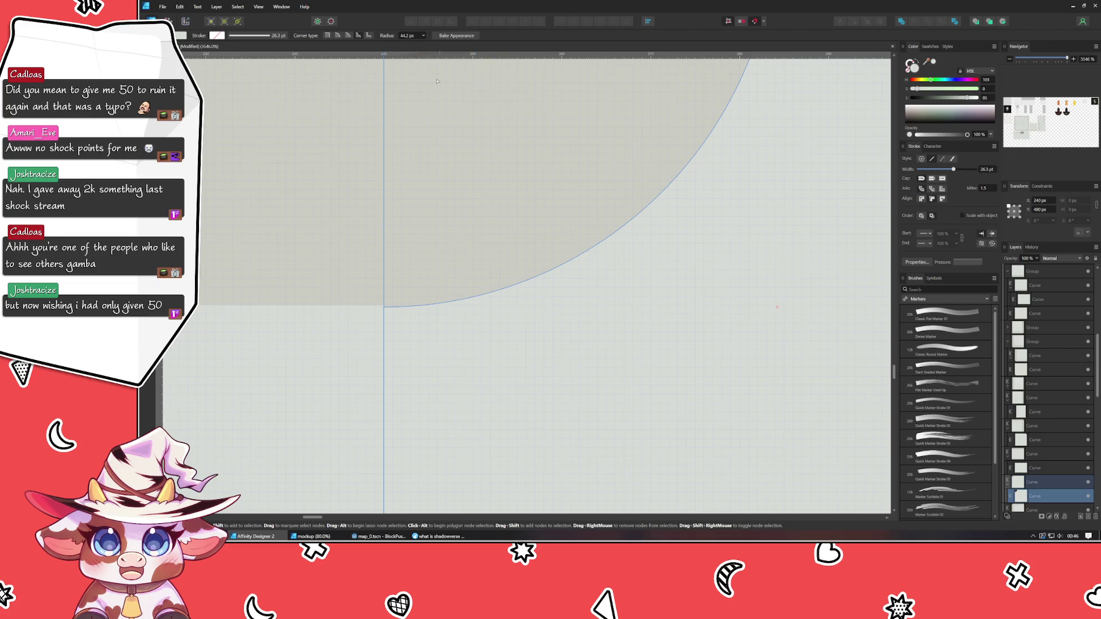
pyautogui.click(412, 36)
pyautogui.write('44')
pyautogui.press('Return')
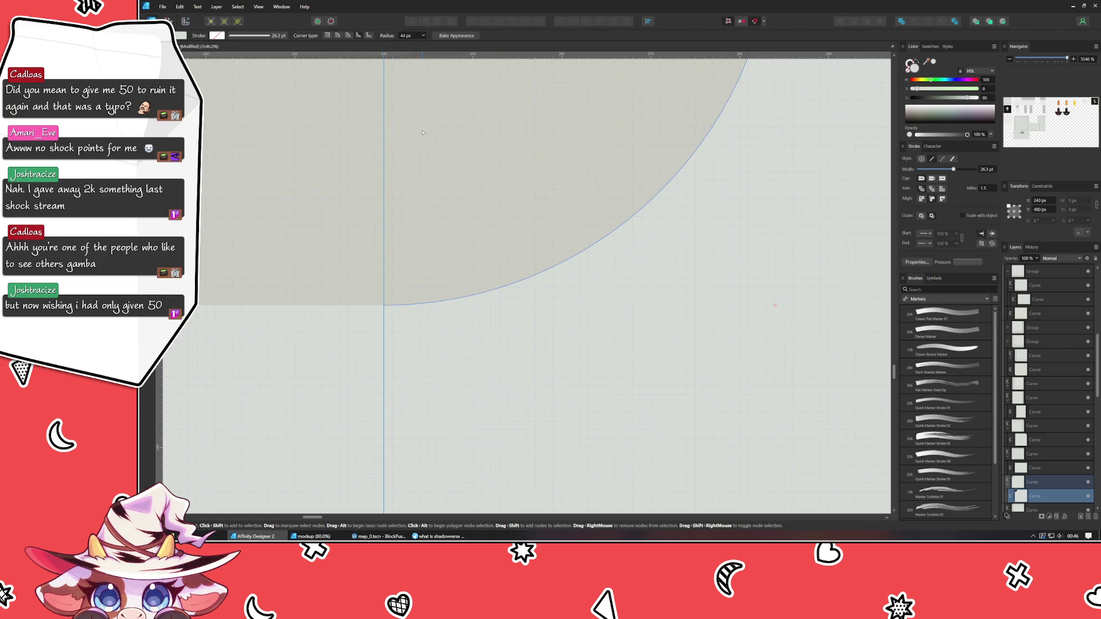
pyautogui.click(439, 131)
pyautogui.scroll(-7, 439, 131)
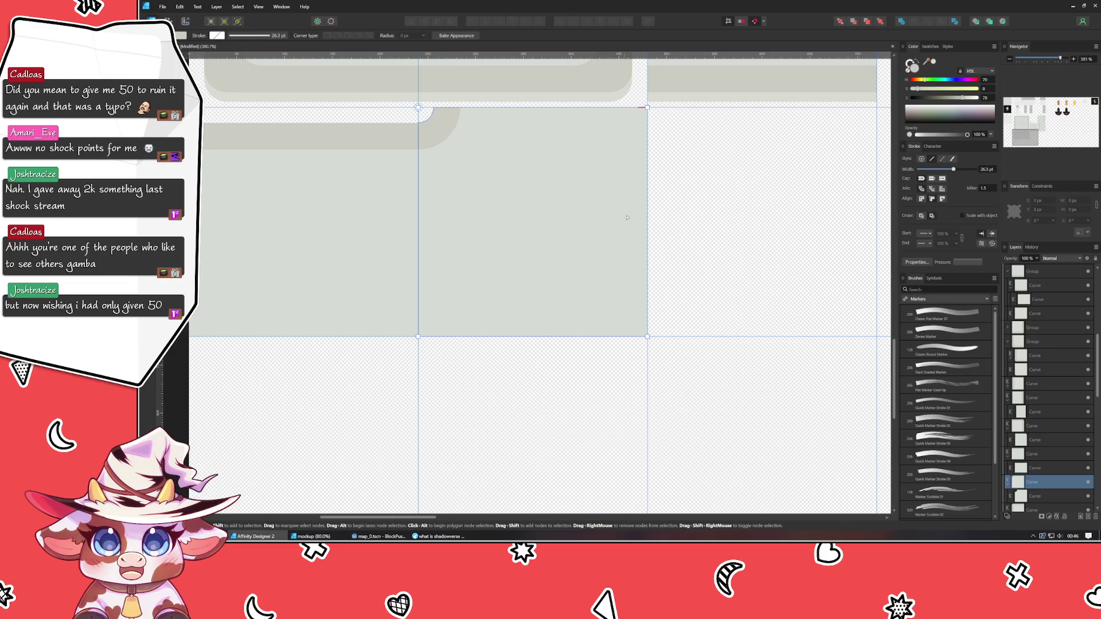
pyautogui.click(719, 216)
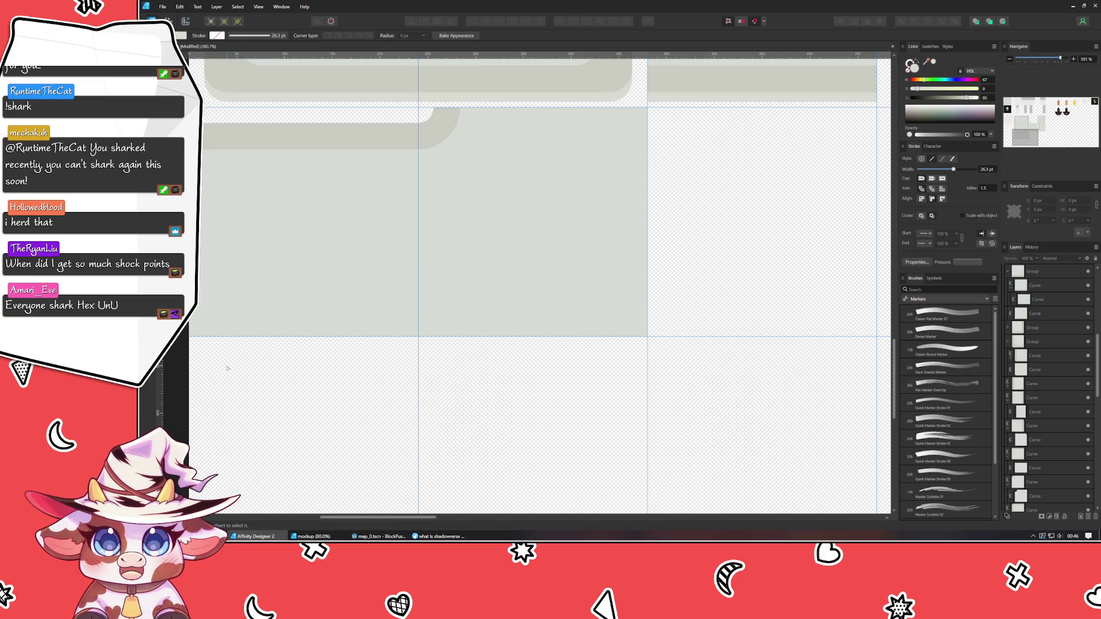
# Select both grey tile rectangles and move them down one row together.
pyautogui.press('v')
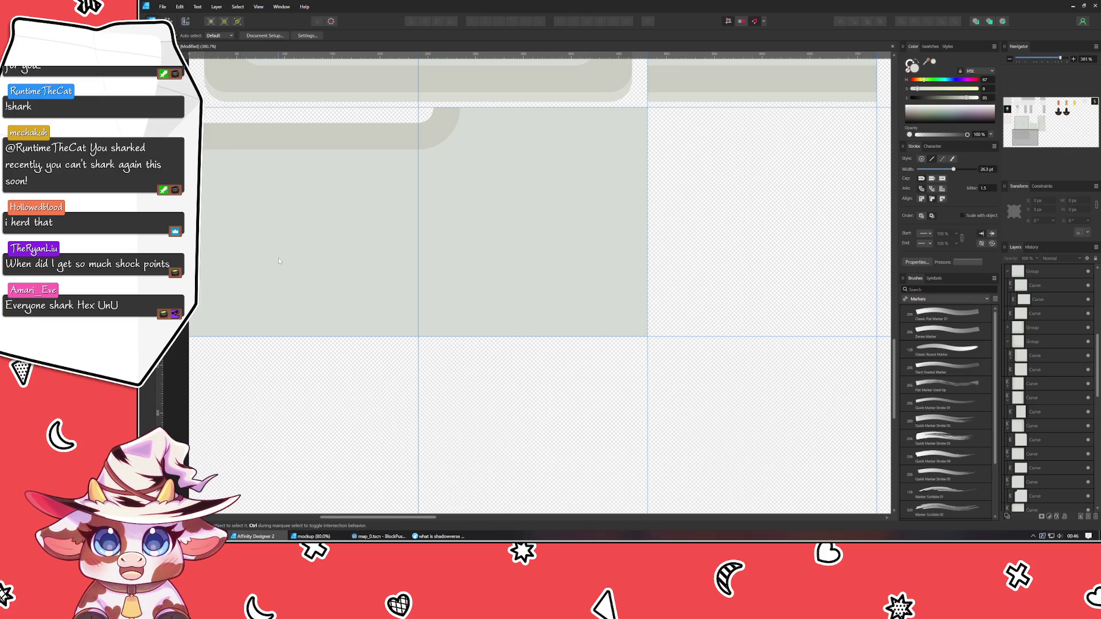
pyautogui.click(278, 257)
pyautogui.keyDown('shift'); pyautogui.click(521, 225); pyautogui.keyUp('shift')
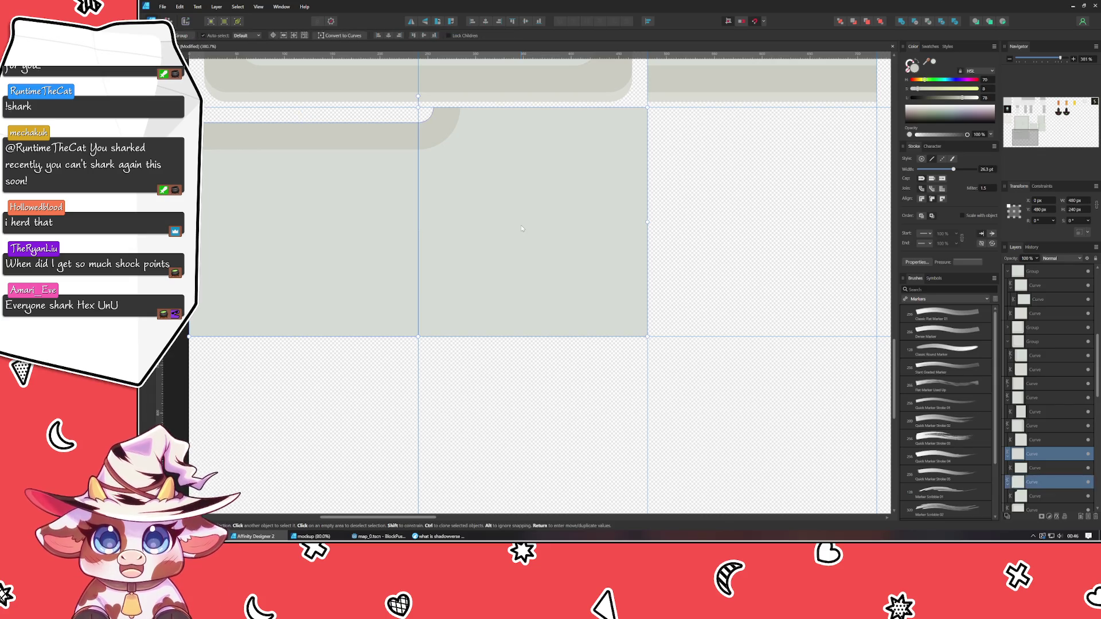
pyautogui.moveTo(504, 184)
pyautogui.mouseDown()
pyautogui.moveTo(523, 411)
pyautogui.moveTo(508, 418)
pyautogui.mouseUp()
pyautogui.click(480, 248)
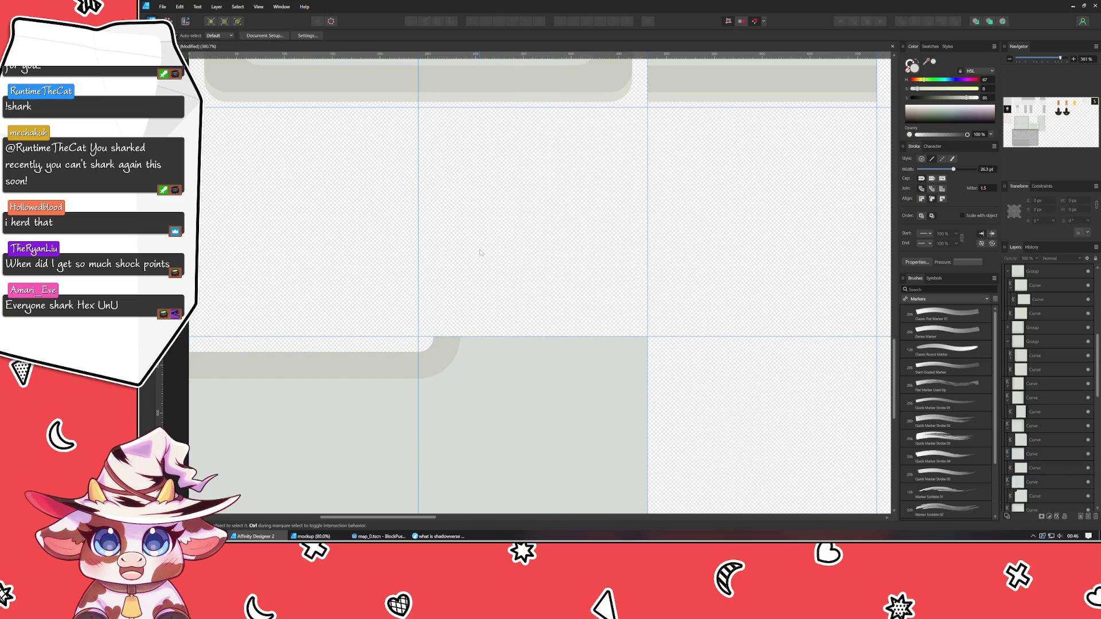
# Move the LV tile rectangle into the lower slot and bring its rounded corner into view.
pyautogui.scroll(-3, 479, 248)
pyautogui.moveTo(754, 263)
pyautogui.mouseDown()
pyautogui.moveTo(755, 280)
pyautogui.moveTo(518, 395)
pyautogui.mouseUp()
pyautogui.scroll(5, 513, 439)
pyautogui.hotkey('ctrl', 'd')
pyautogui.moveTo(457, 451); pyautogui.dragTo(518, 403)
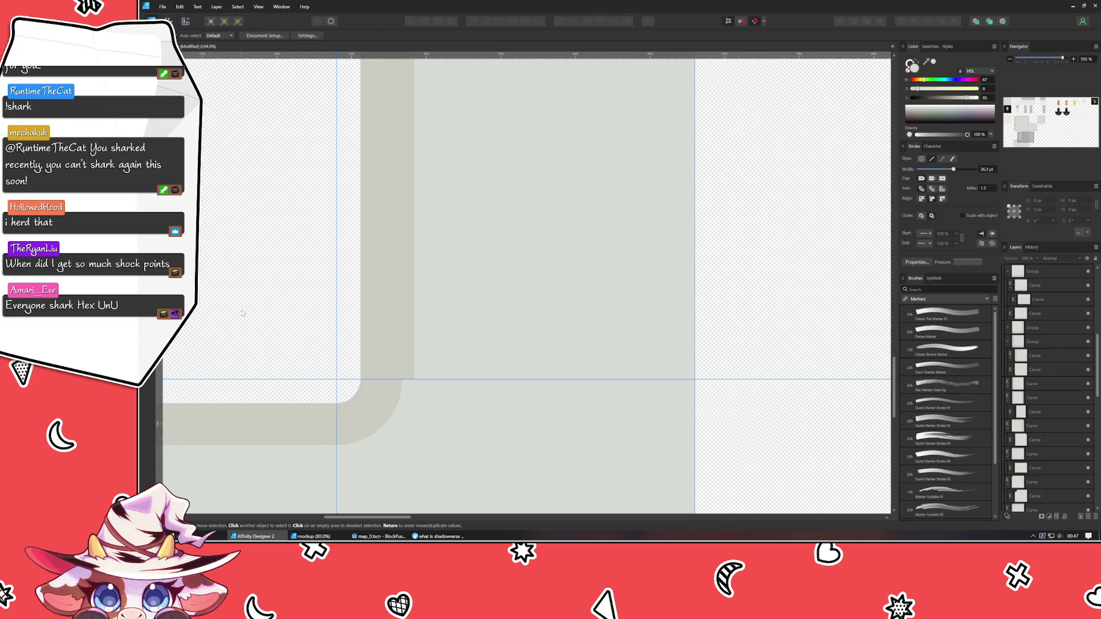
# Nudge the rounded corner's nodes two steps right so the curve meets the berm edge.
pyautogui.click(432, 434)
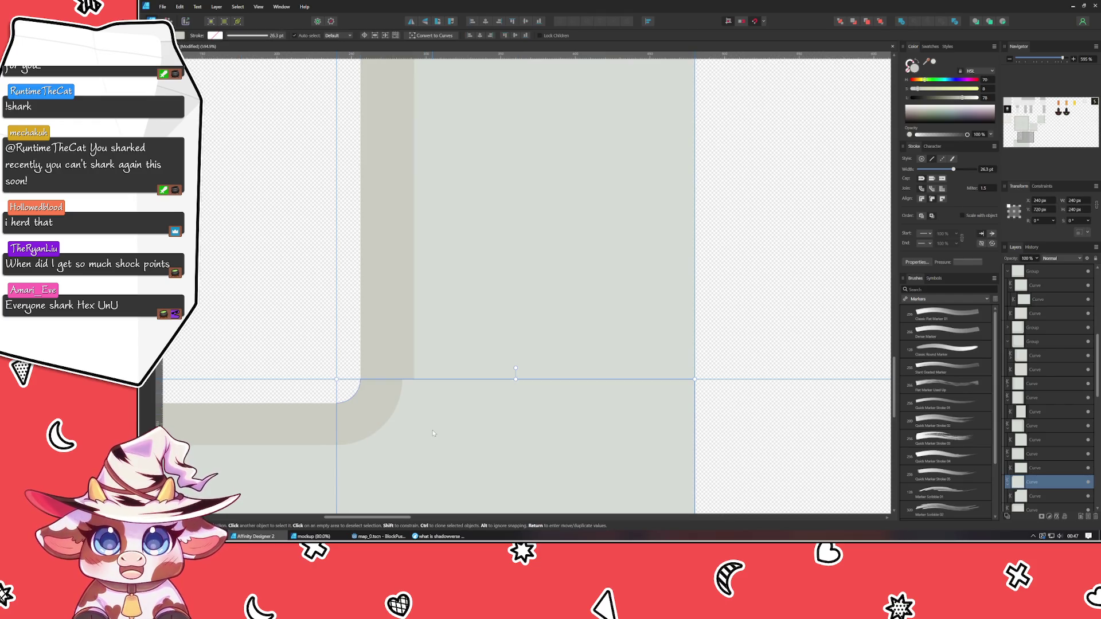
pyautogui.keyDown('shift'); pyautogui.click(433, 433); pyautogui.keyUp('shift')
pyautogui.press('a')
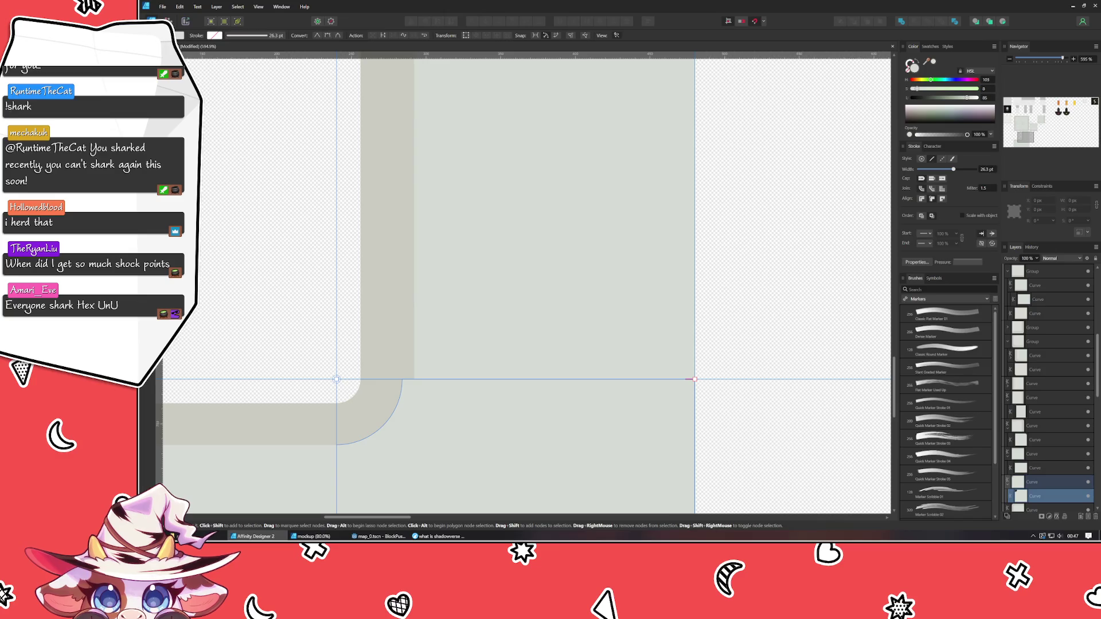
pyautogui.hotkey('ctrl', 'z')
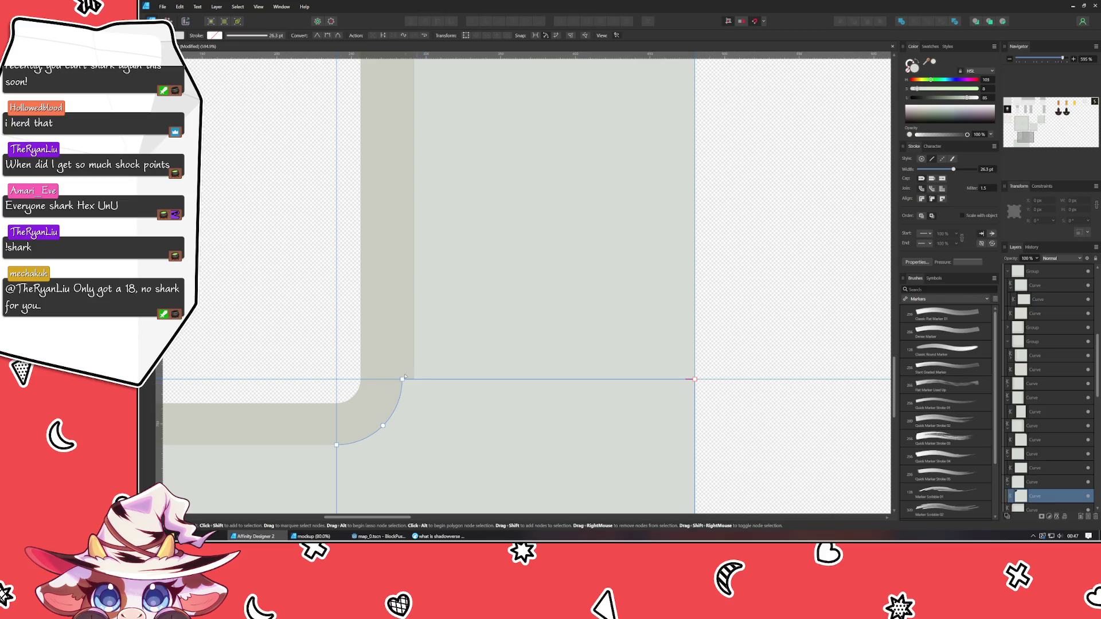
pyautogui.moveTo(339, 367); pyautogui.dragTo(423, 434)
pyautogui.press('Right')
pyautogui.press('Right')
pyautogui.press('Right')
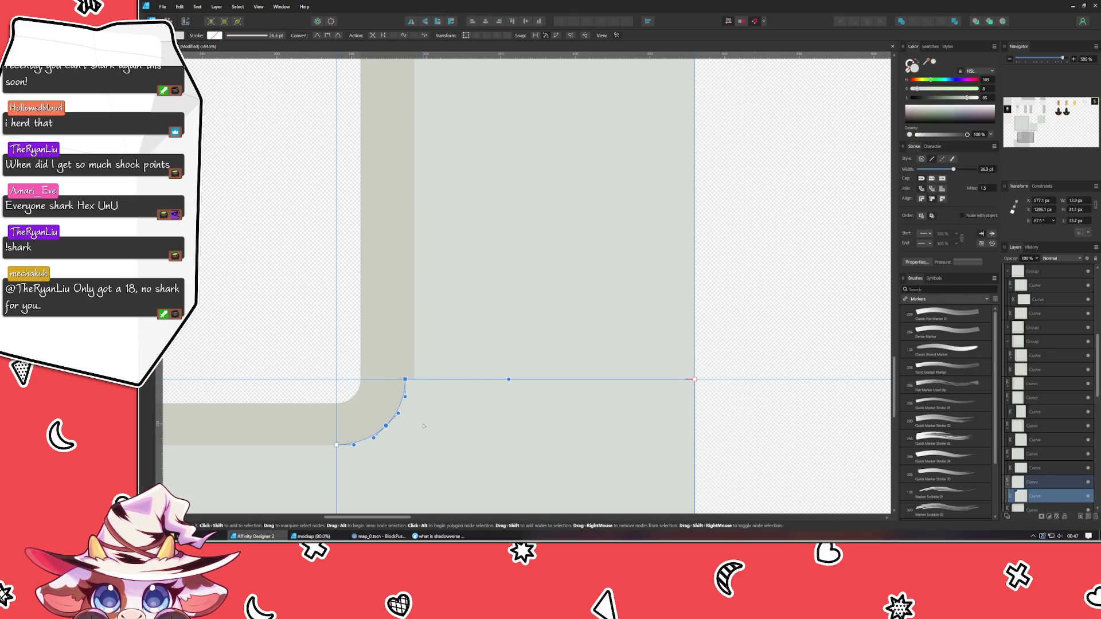
pyautogui.press('Right')
pyautogui.press('Right')
pyautogui.press('Right')
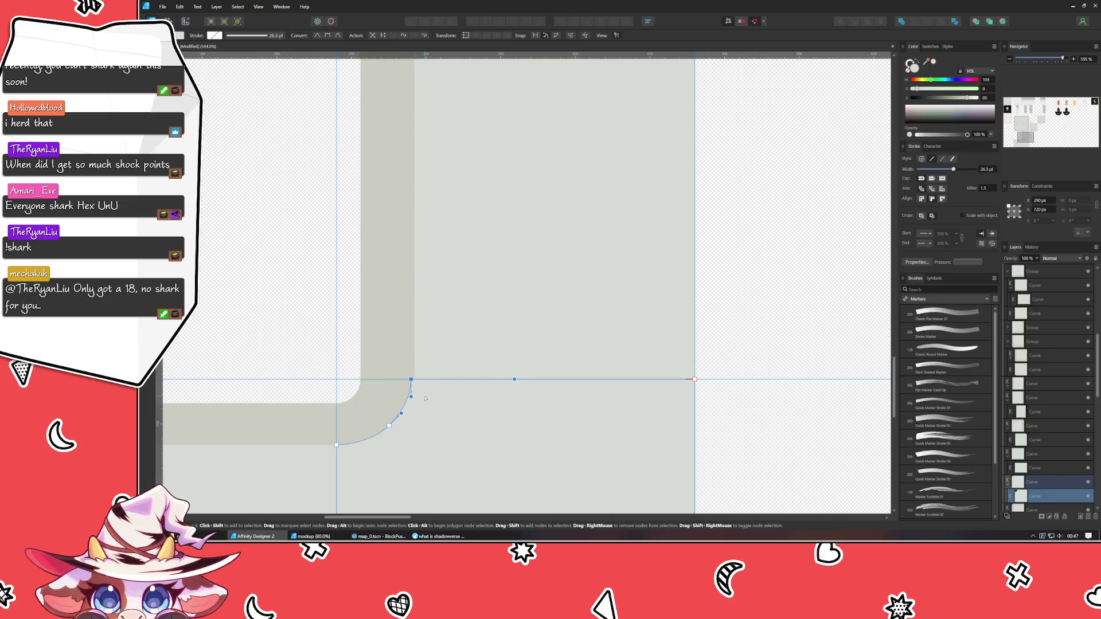
pyautogui.hotkey('ctrl', 'd')
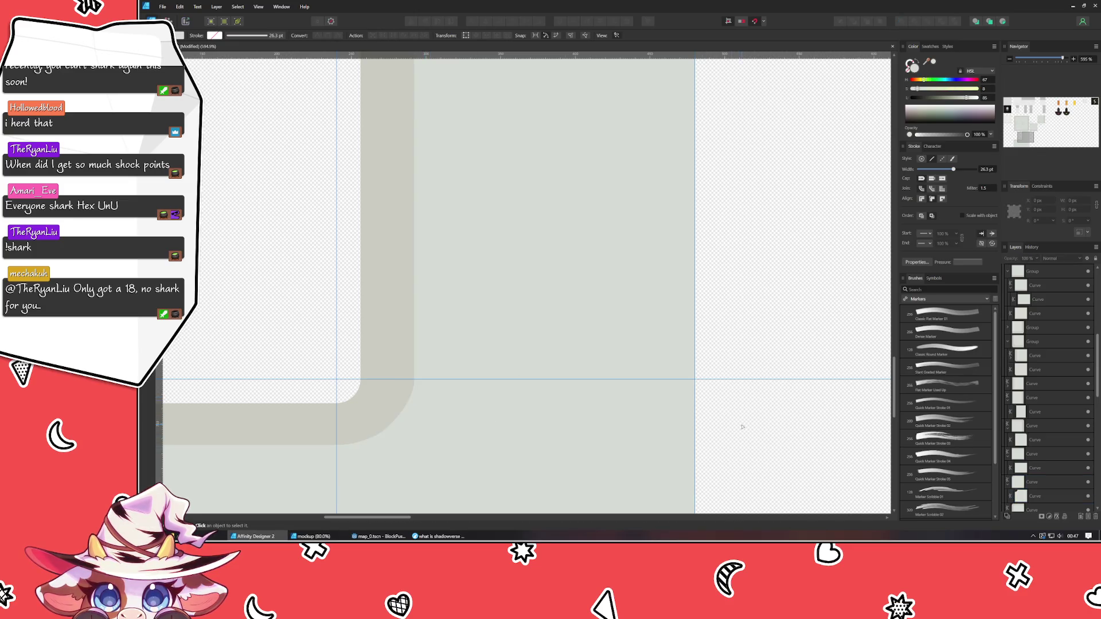
# Inspect the corner arc's top node to check the adjusted curve.
pyautogui.scroll(-3, 614, 410)
pyautogui.scroll(5, 502, 421)
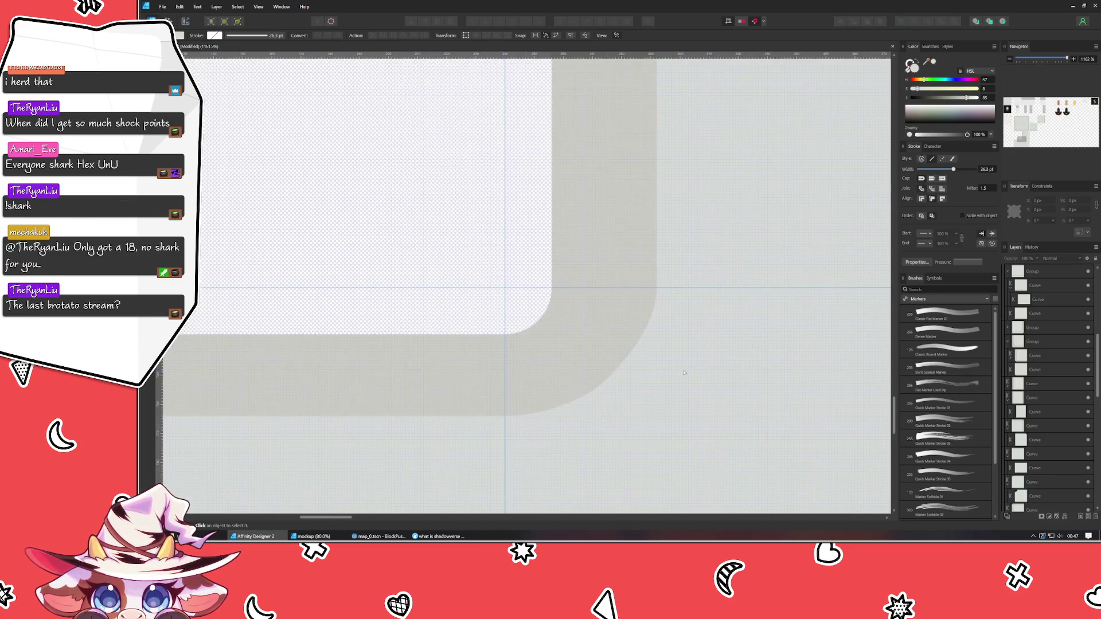
pyautogui.click(657, 287)
pyautogui.click(657, 288)
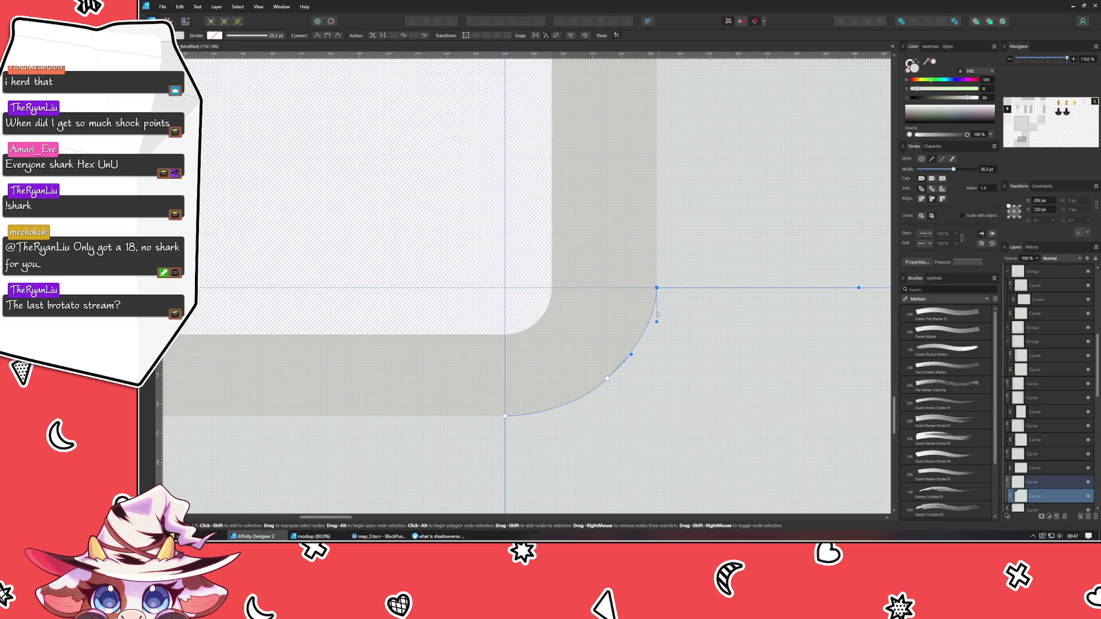
pyautogui.click(716, 362)
pyautogui.scroll(-4, 716, 362)
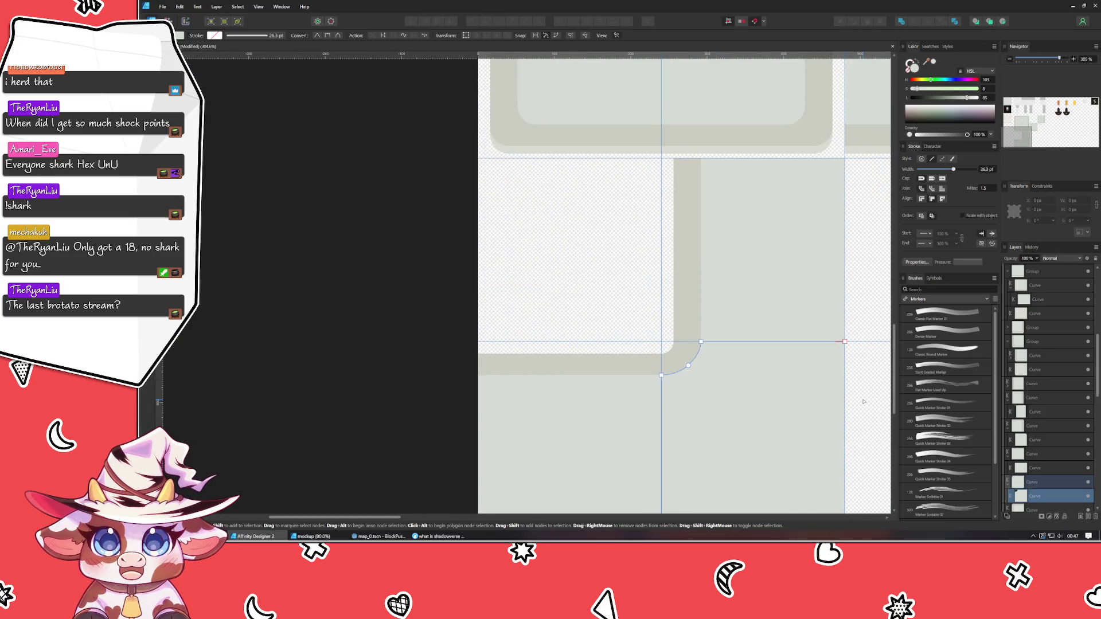
pyautogui.click(863, 401)
pyautogui.hscroll(5, 803, 401)
pyautogui.scroll(1, 585, 401)
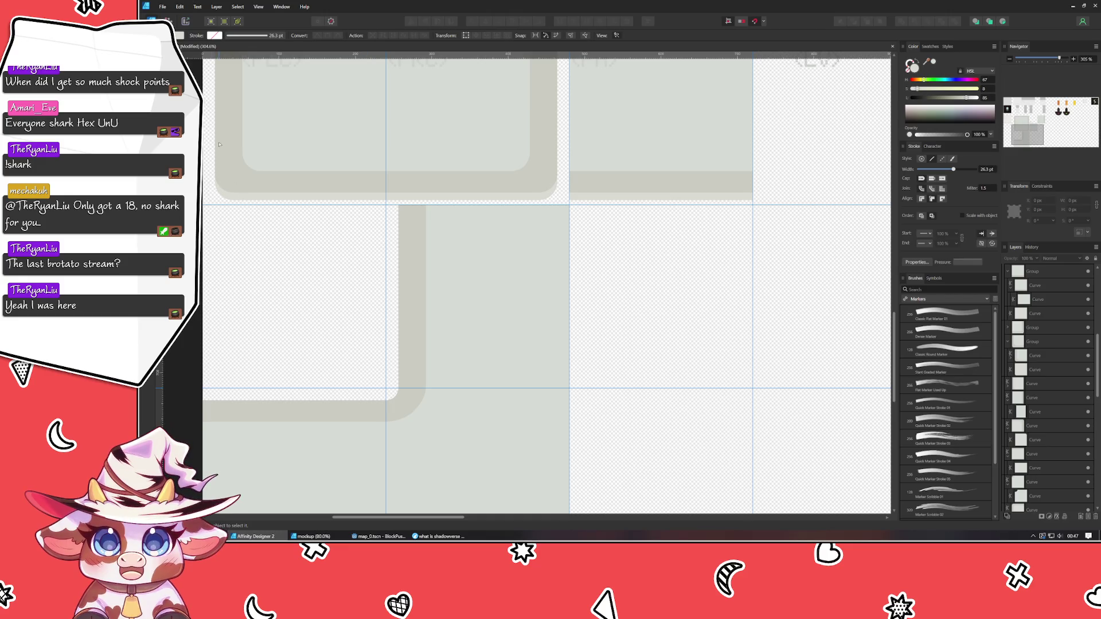
# Move a grey tile square into the upper-right LV cell, snapped exactly.
pyautogui.press('v')
pyautogui.click(411, 280)
pyautogui.scroll(-2, 411, 280)
pyautogui.moveTo(432, 298)
pyautogui.mouseDown()
pyautogui.moveTo(631, 192)
pyautogui.moveTo(613, 201)
pyautogui.mouseUp()
pyautogui.scroll(3, 625, 175)
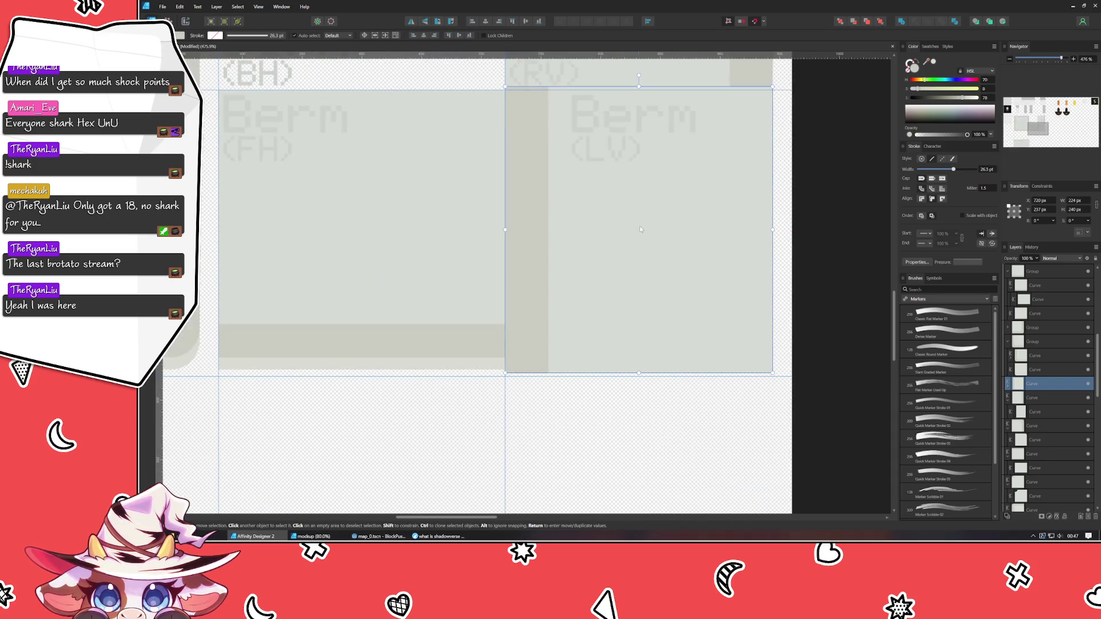
pyautogui.moveTo(657, 241); pyautogui.dragTo(665, 242)
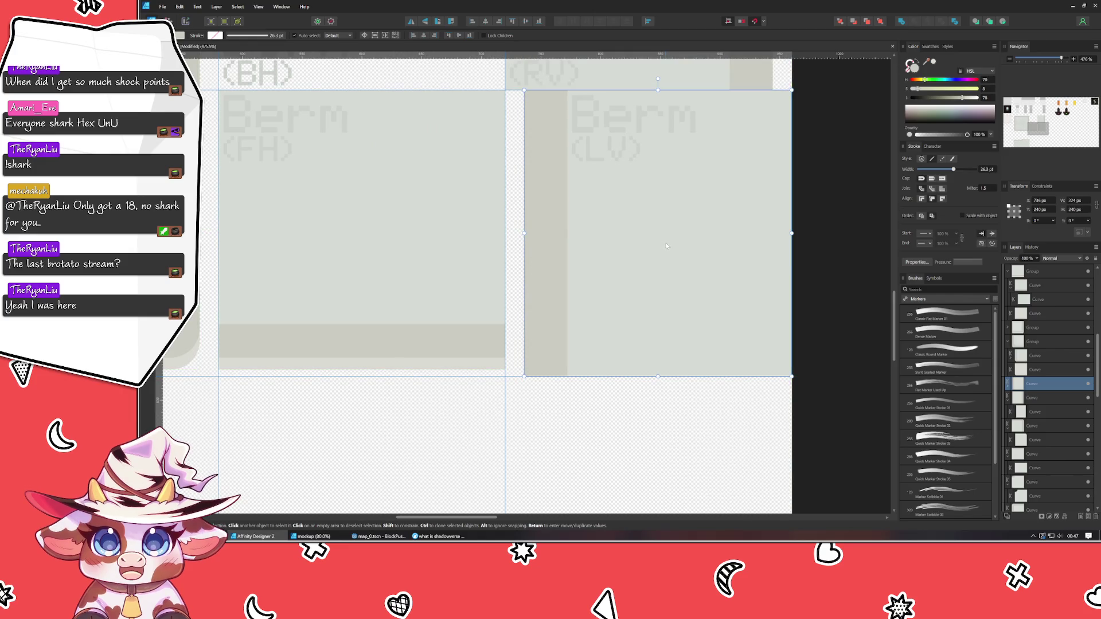
# Move the bottom-left grey square into the top row's third cell.
pyautogui.scroll(-3, 555, 411)
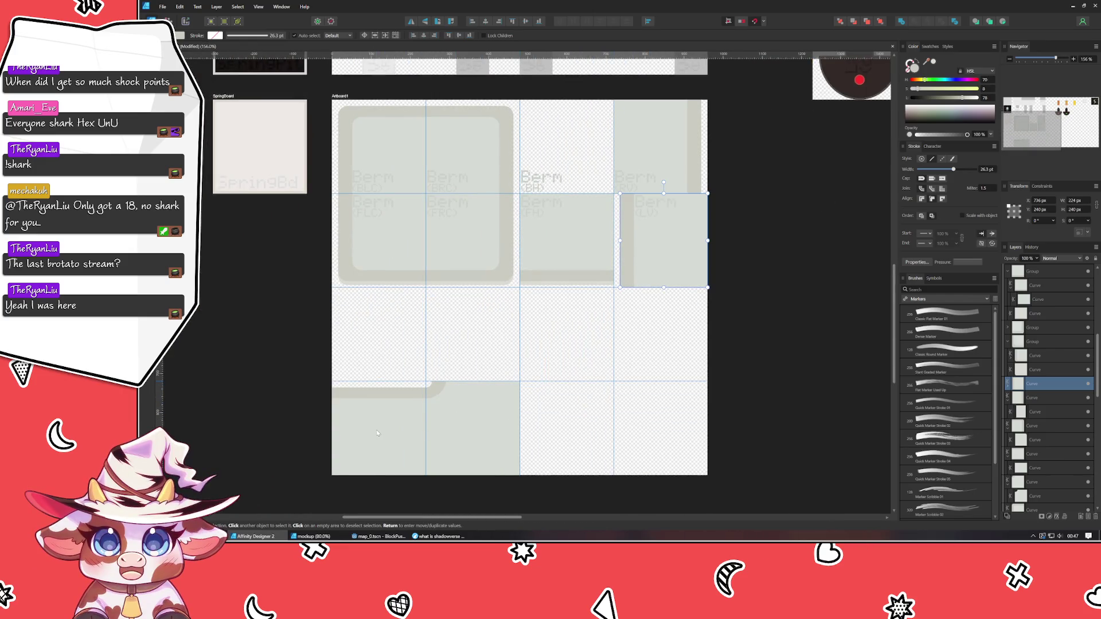
pyautogui.click(372, 432)
pyautogui.moveTo(372, 432); pyautogui.dragTo(553, 150)
pyautogui.scroll(3, 553, 150)
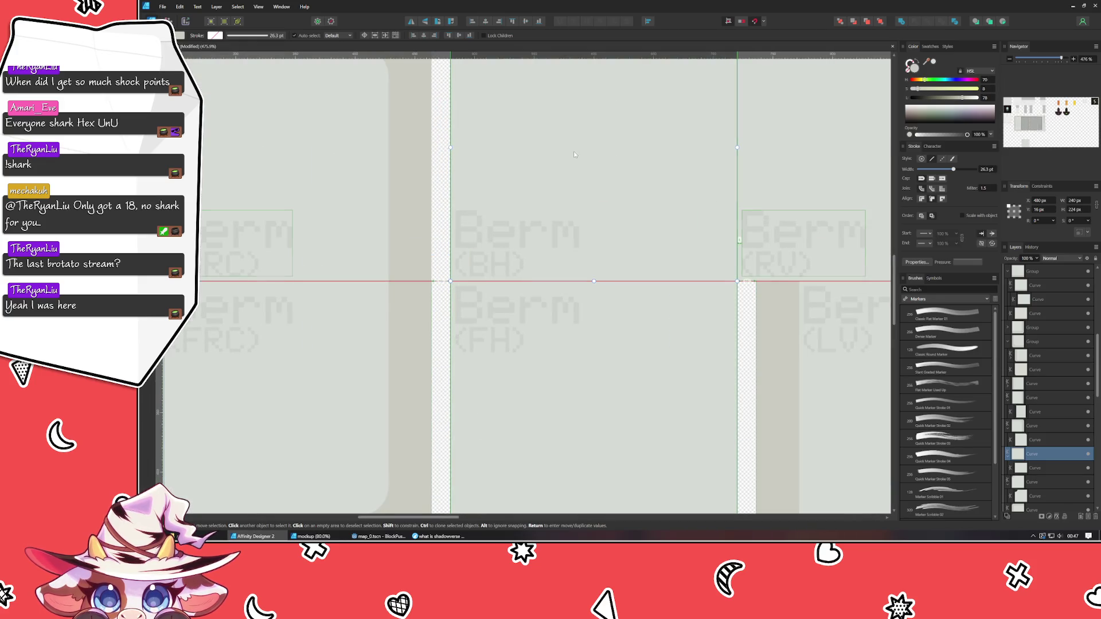
pyautogui.hotkey('ctrl', 'd')
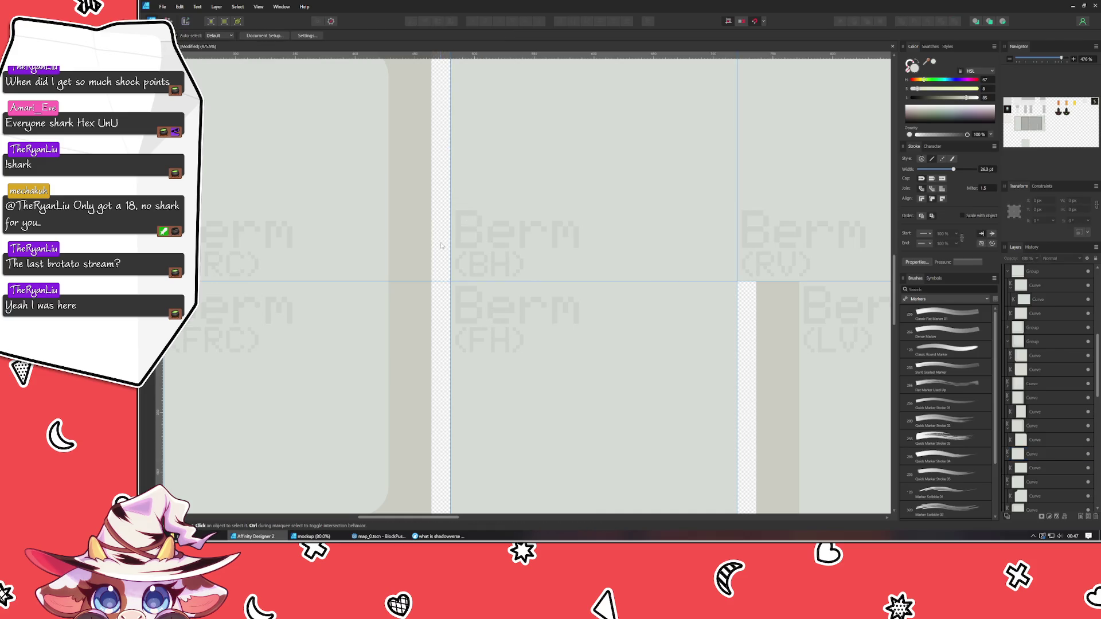
pyautogui.scroll(-4, 462, 286)
pyautogui.scroll(2, 441, 402)
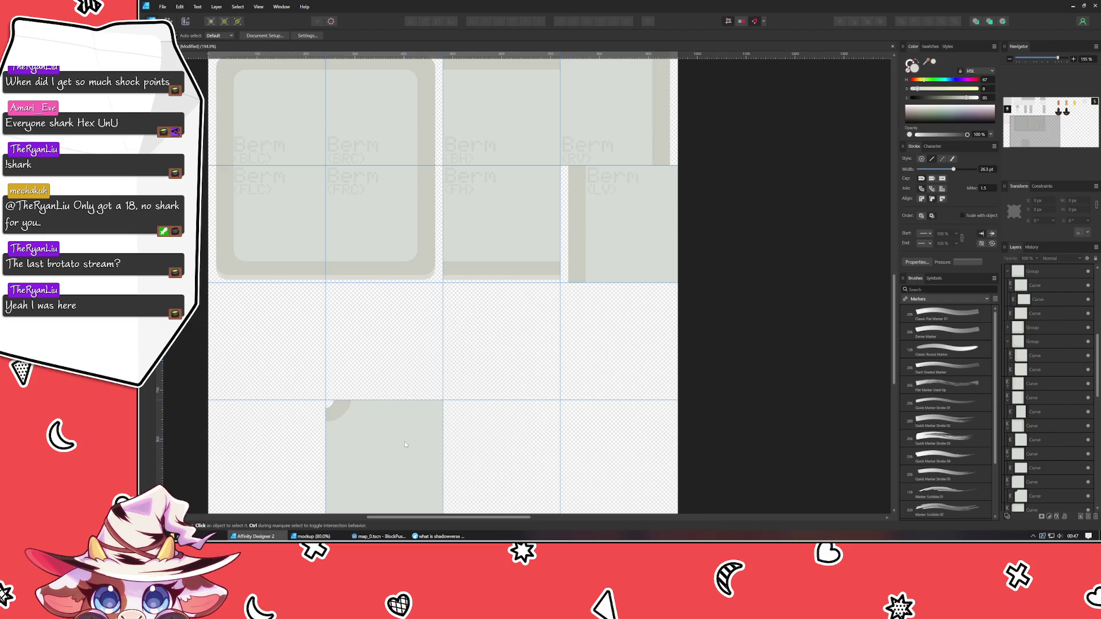
# Move the lower-left grey square up and to the left.
pyautogui.moveTo(394, 430); pyautogui.dragTo(280, 313)
pyautogui.scroll(2, 400, 340)
pyautogui.hscroll(-3, 400, 340)
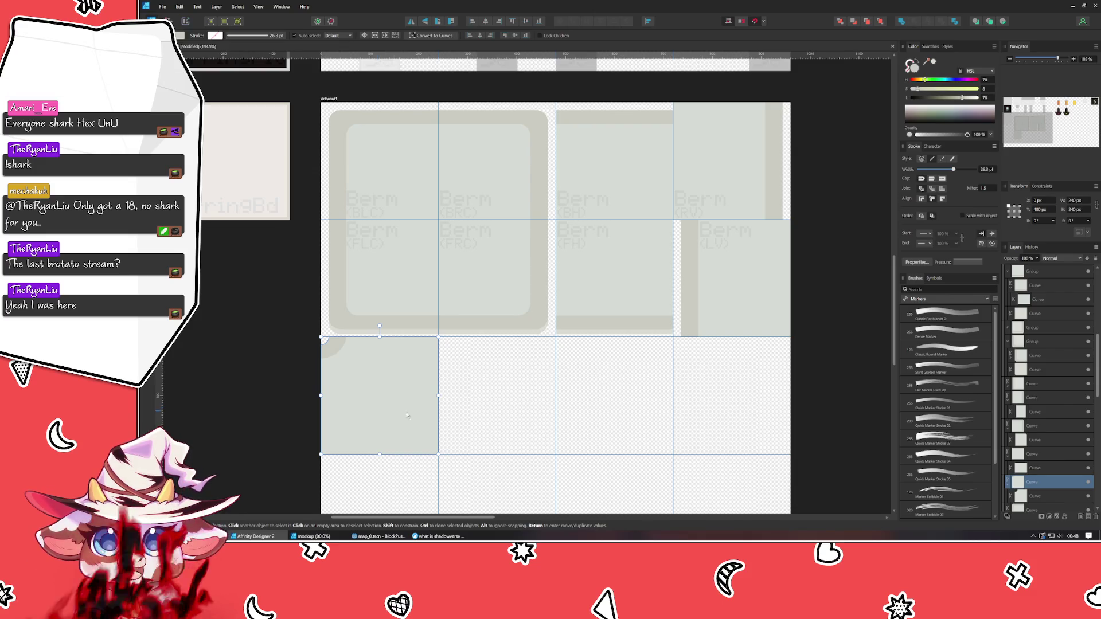
pyautogui.click(495, 428)
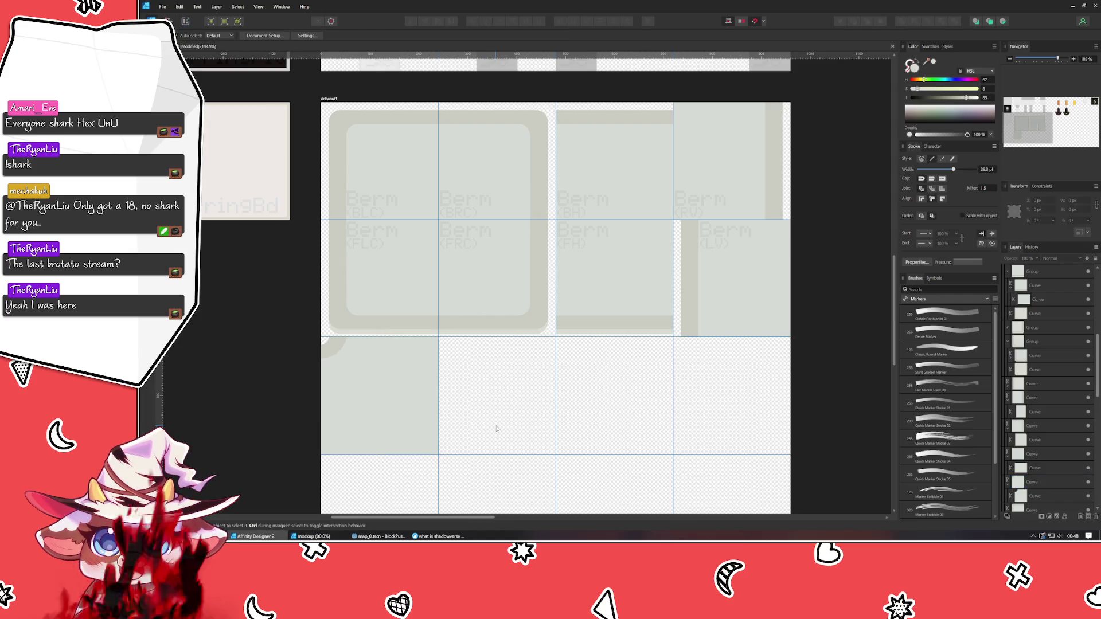
# Duplicate the rounded inner-corner tile, flip it horizontally and place it in the next lower-row cell.
pyautogui.click(415, 426)
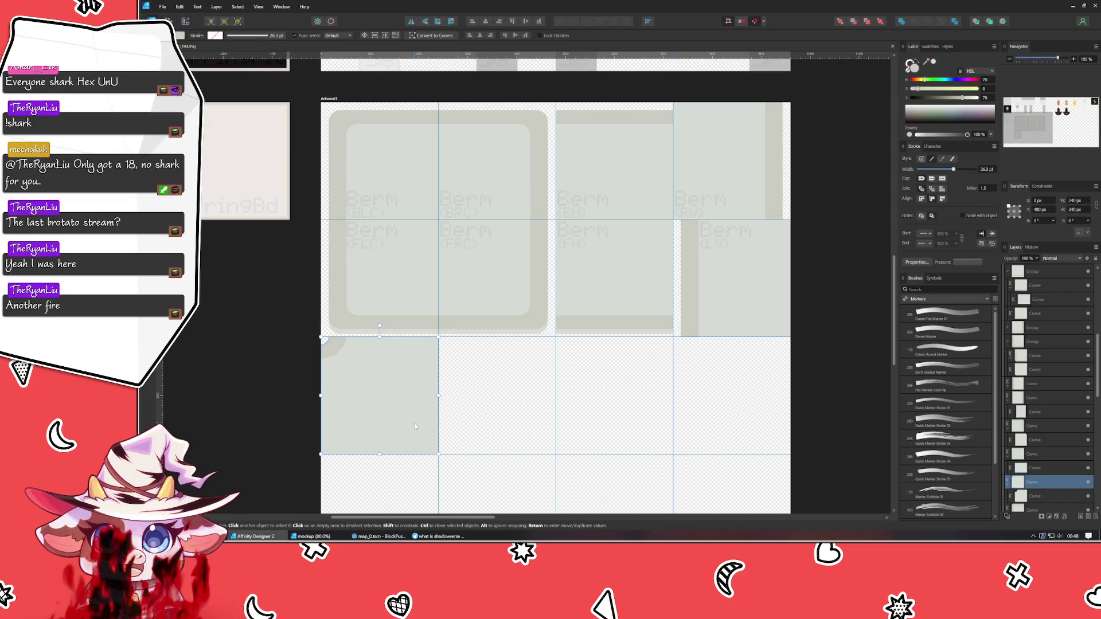
pyautogui.click(387, 329)
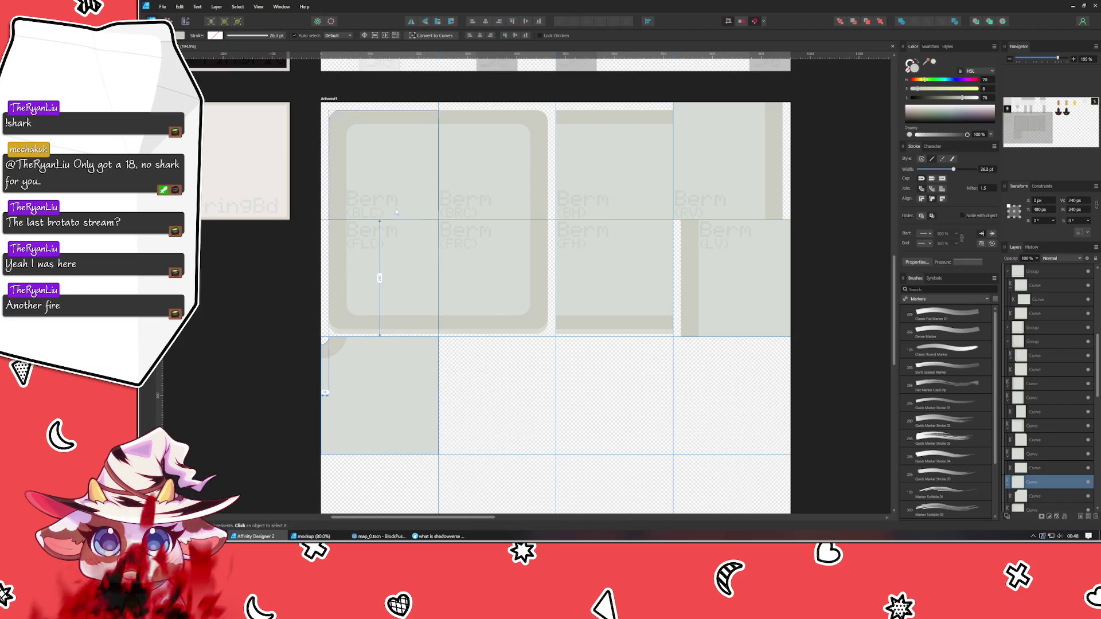
pyautogui.click(412, 22)
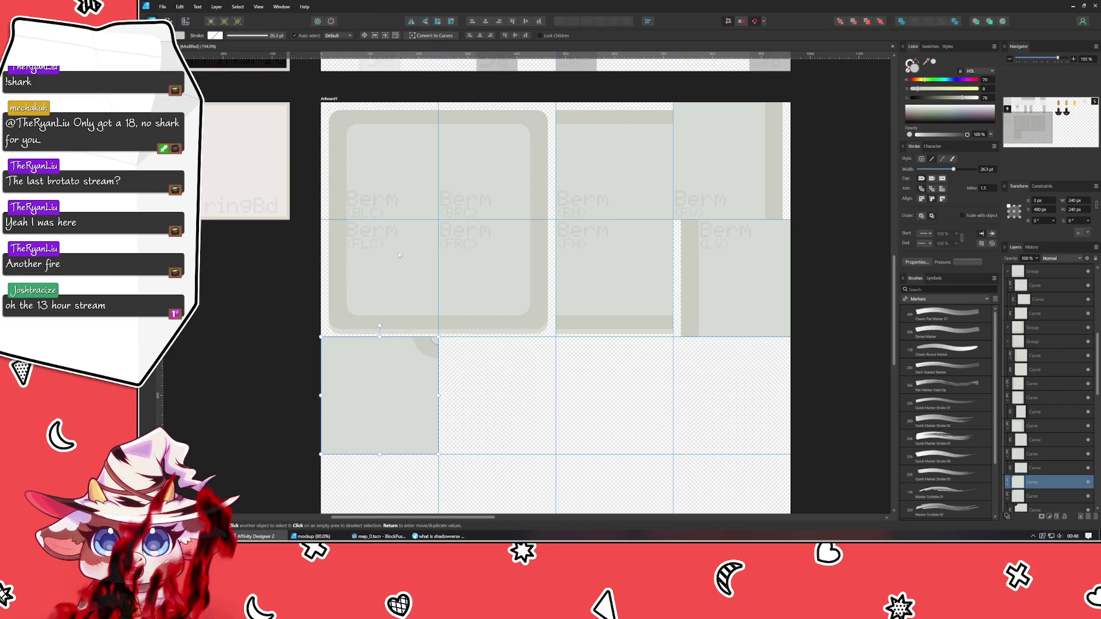
pyautogui.moveTo(381, 389)
pyautogui.mouseDown()
pyautogui.moveTo(373, 383)
pyautogui.moveTo(694, 388)
pyautogui.moveTo(740, 267)
pyautogui.moveTo(730, 255)
pyautogui.moveTo(731, 166)
pyautogui.moveTo(547, 274)
pyautogui.moveTo(490, 369)
pyautogui.moveTo(544, 167)
pyautogui.moveTo(493, 151)
pyautogui.moveTo(518, 405)
pyautogui.moveTo(497, 389)
pyautogui.mouseUp()
pyautogui.click(633, 417)
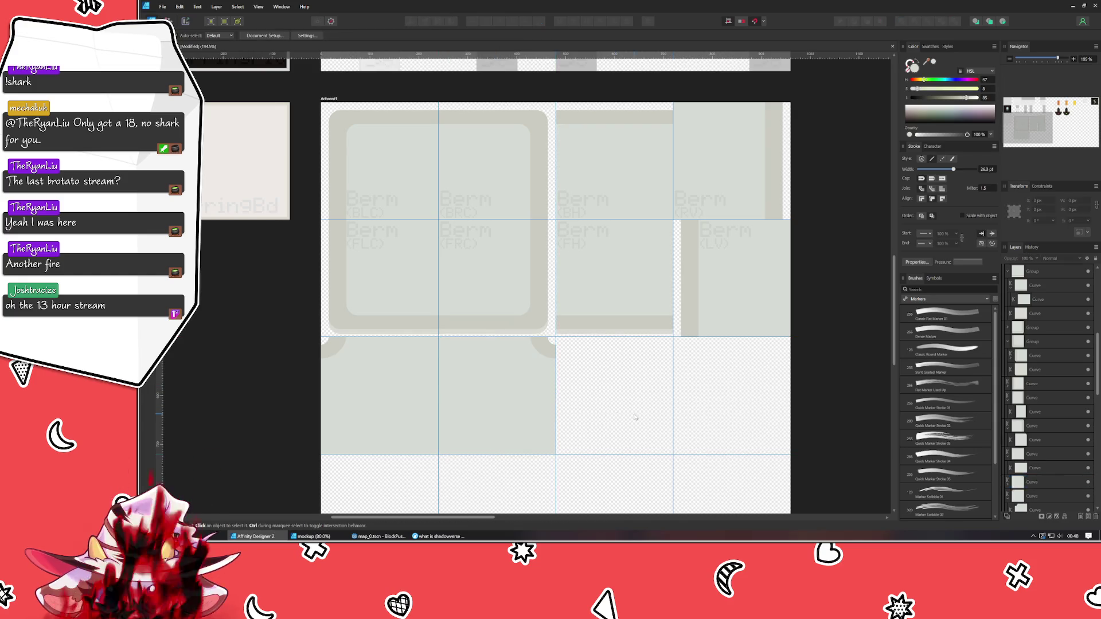
pyautogui.scroll(-2, 646, 343)
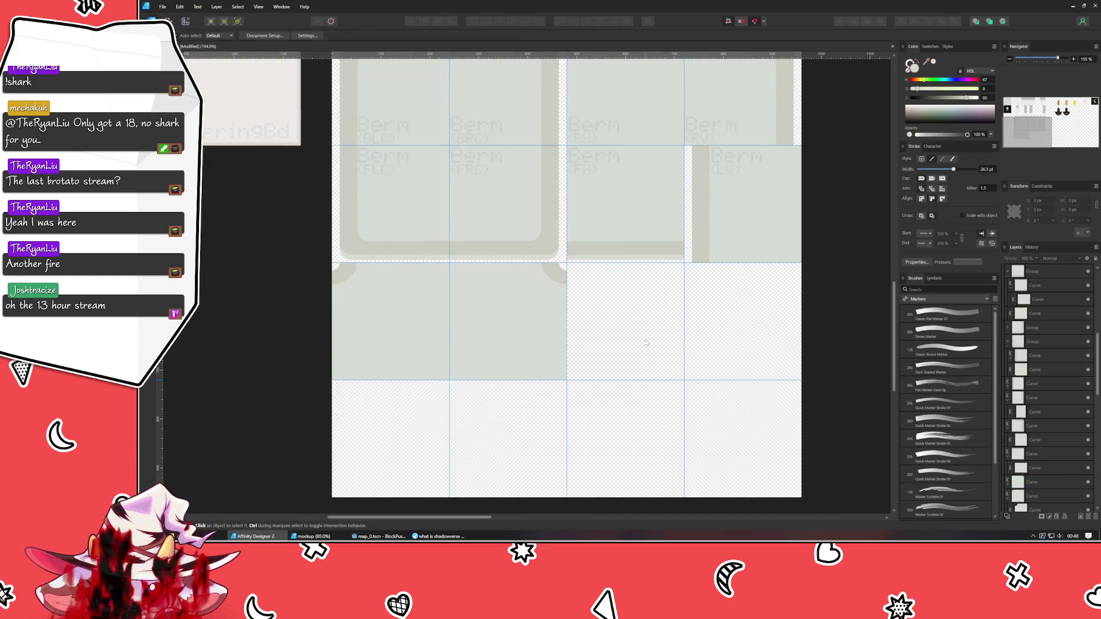
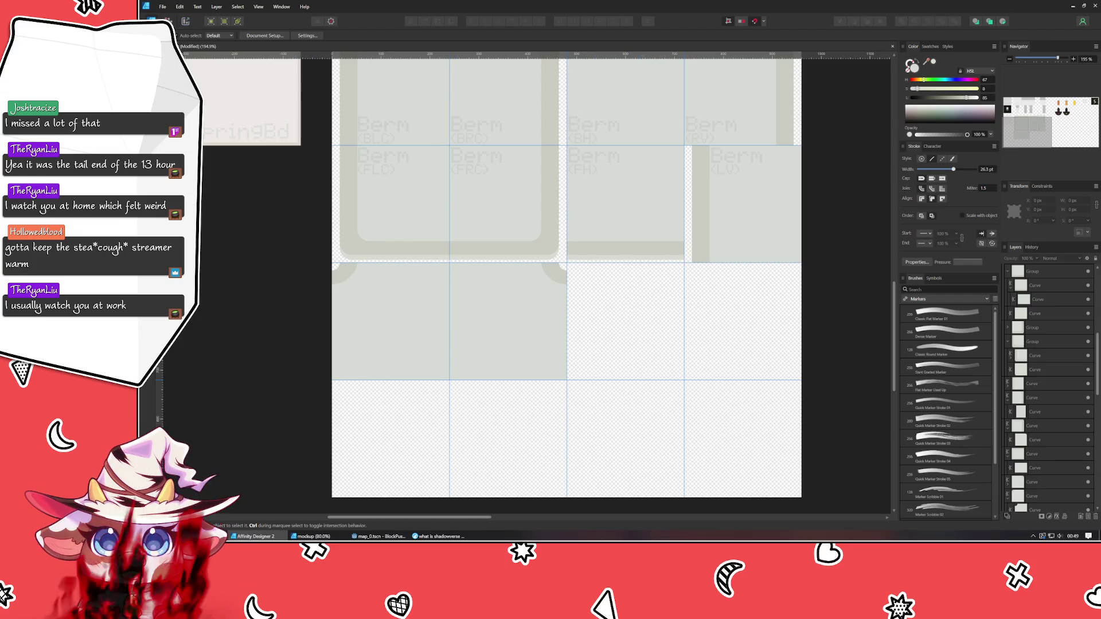
# Place a copy of the FH tile group in the lower-left cell of the sheet.
pyautogui.click(373, 312)
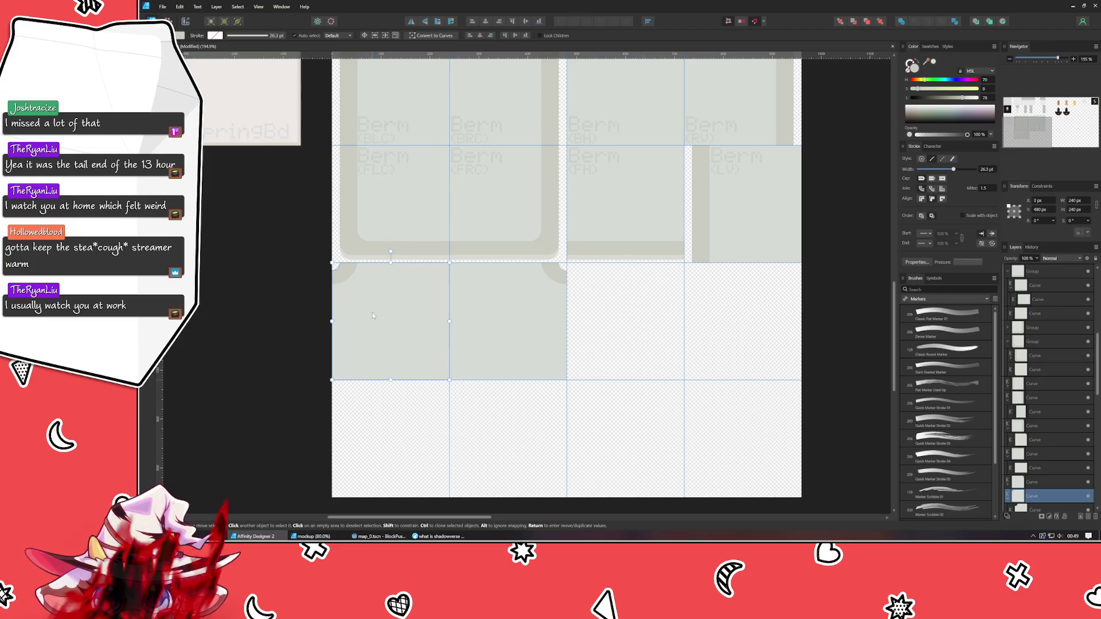
pyautogui.click(406, 229)
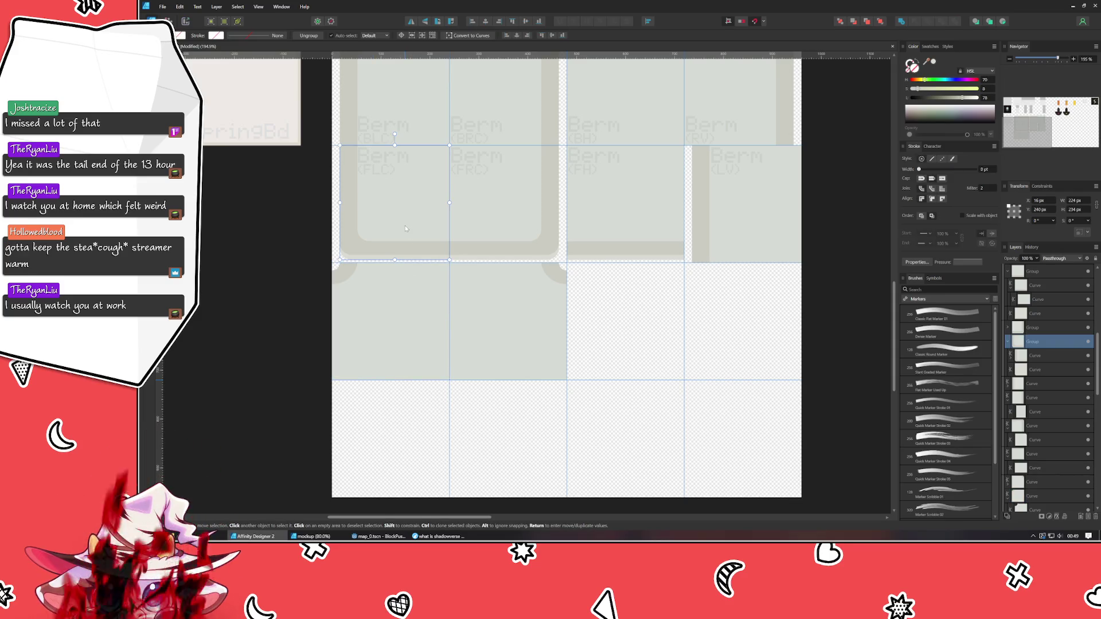
pyautogui.click(623, 210)
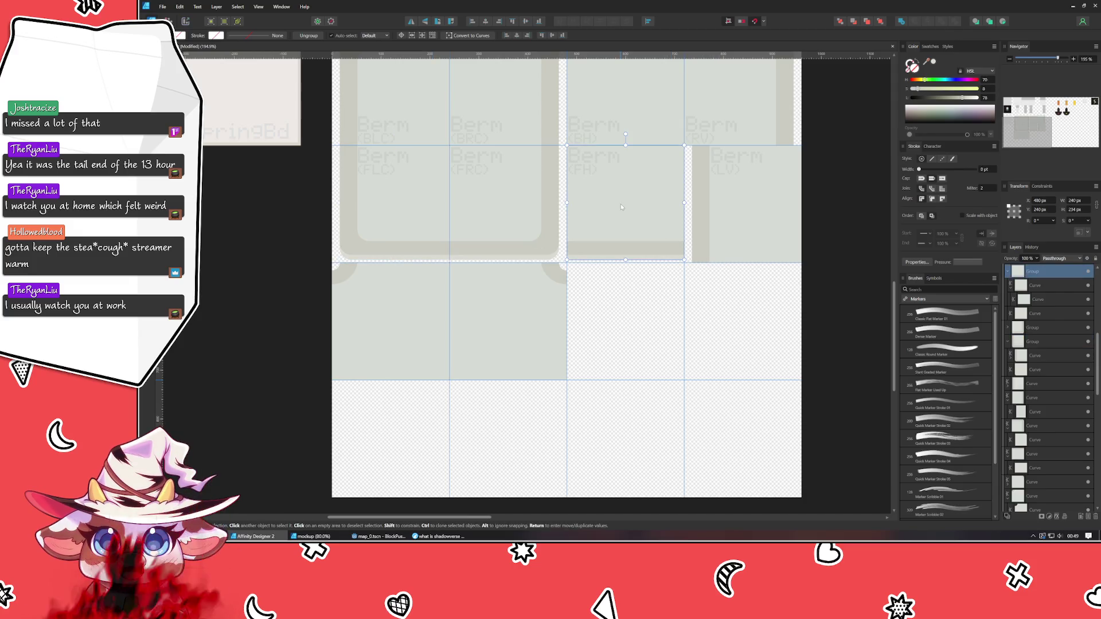
pyautogui.moveTo(619, 202)
pyautogui.mouseDown()
pyautogui.moveTo(600, 406)
pyautogui.moveTo(455, 448)
pyautogui.moveTo(374, 436)
pyautogui.moveTo(384, 438)
pyautogui.mouseUp()
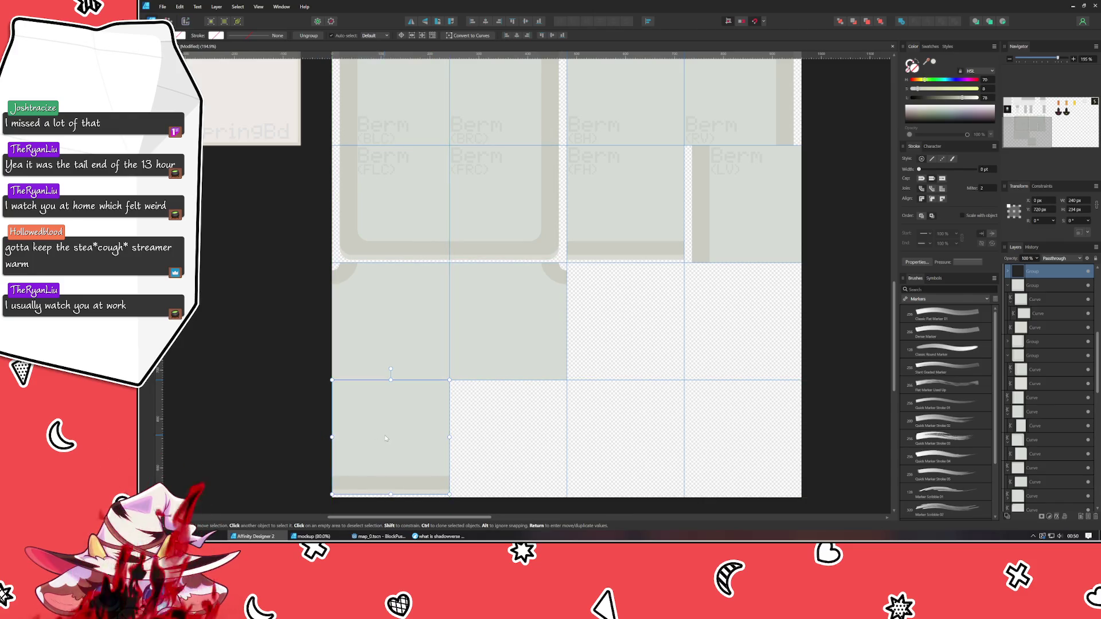
pyautogui.rightClick(620, 326)
pyautogui.click(620, 327)
# Move the Berm LV tile down into the bottom-right cell.
pyautogui.moveTo(607, 332)
pyautogui.mouseDown()
pyautogui.moveTo(579, 410)
pyautogui.moveTo(571, 284)
pyautogui.mouseUp()
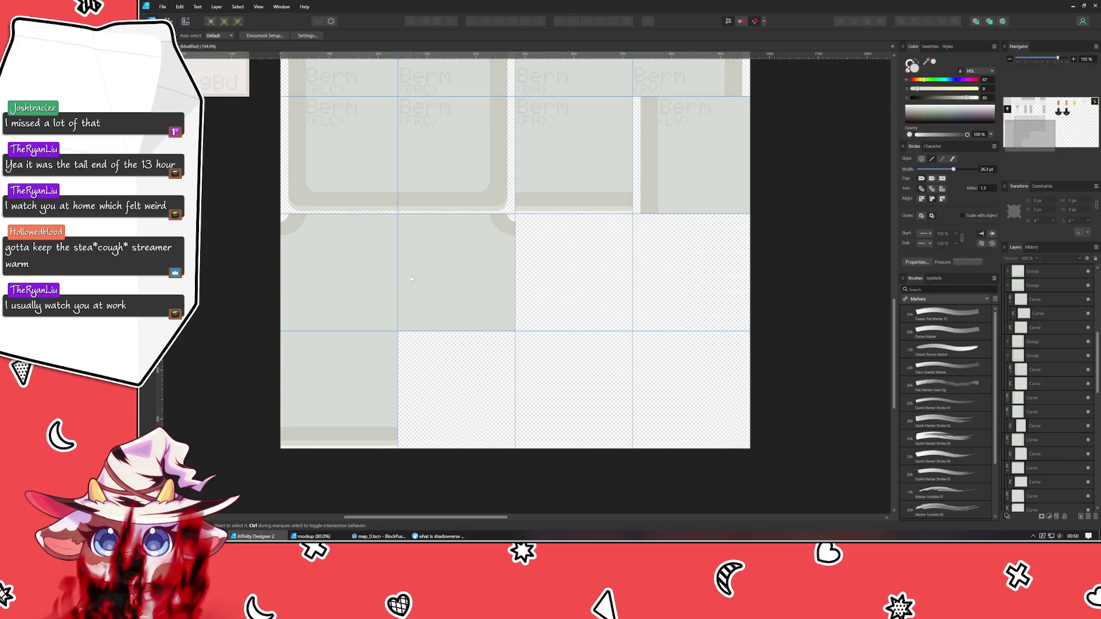
pyautogui.moveTo(668, 181)
pyautogui.mouseDown()
pyautogui.moveTo(637, 339)
pyautogui.moveTo(683, 414)
pyautogui.mouseUp()
pyautogui.moveTo(365, 174); pyautogui.dragTo(573, 293)
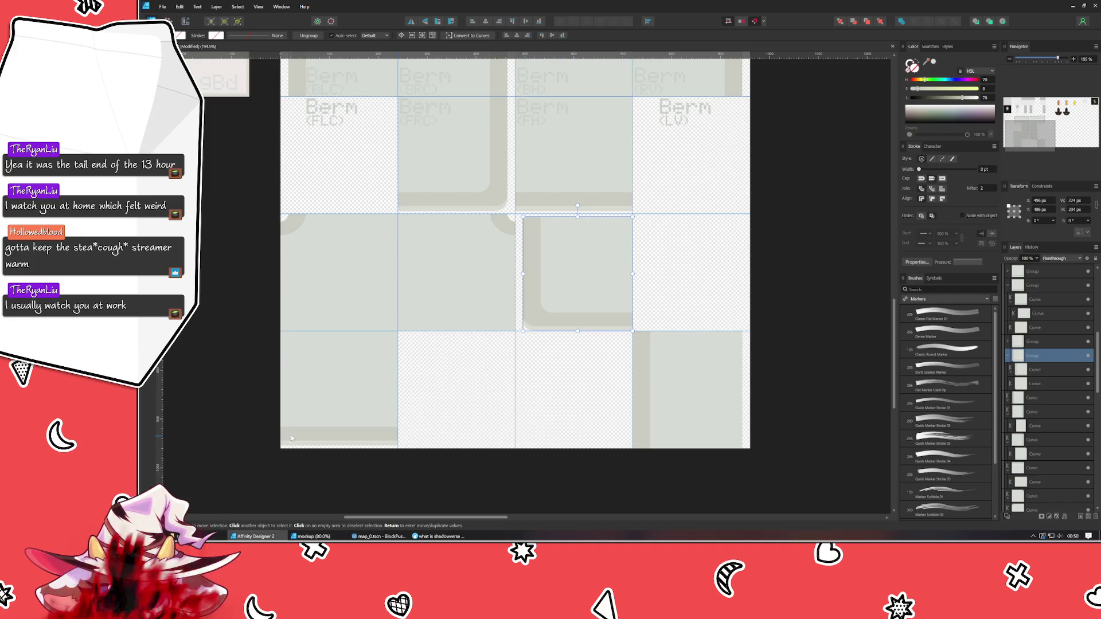
# Move the bottom-left tile into the middle row's third cell and align the bottom-right tile.
pyautogui.click(332, 404)
pyautogui.moveTo(332, 405)
pyautogui.mouseDown()
pyautogui.moveTo(619, 361)
pyautogui.moveTo(717, 284)
pyautogui.moveTo(697, 283)
pyautogui.mouseUp()
pyautogui.click(757, 323)
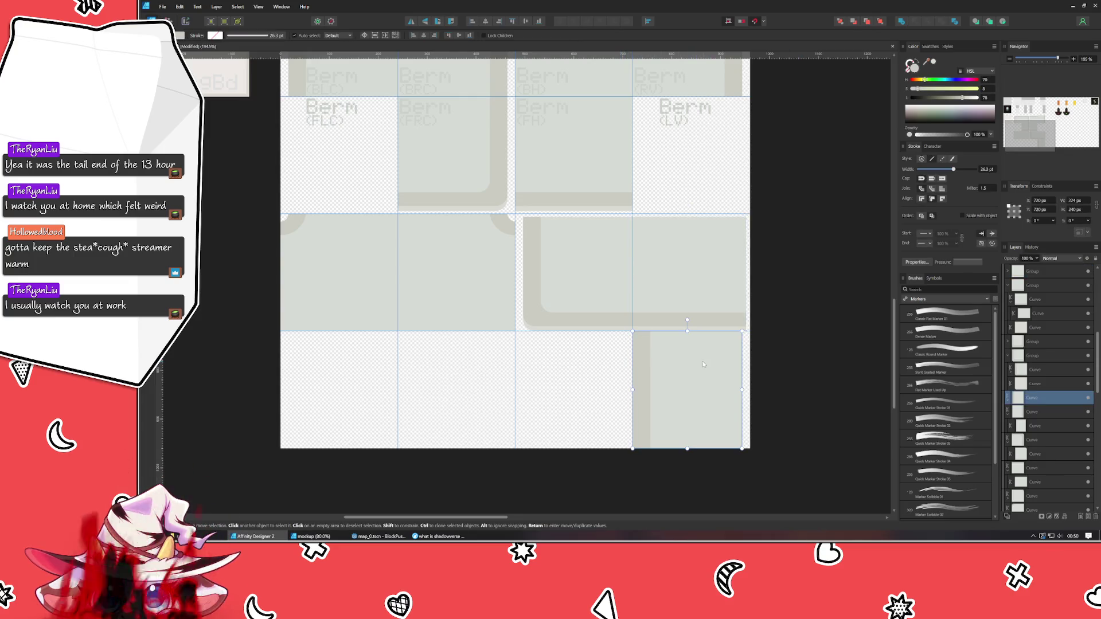
pyautogui.moveTo(707, 365); pyautogui.dragTo(713, 365)
pyautogui.click(705, 319)
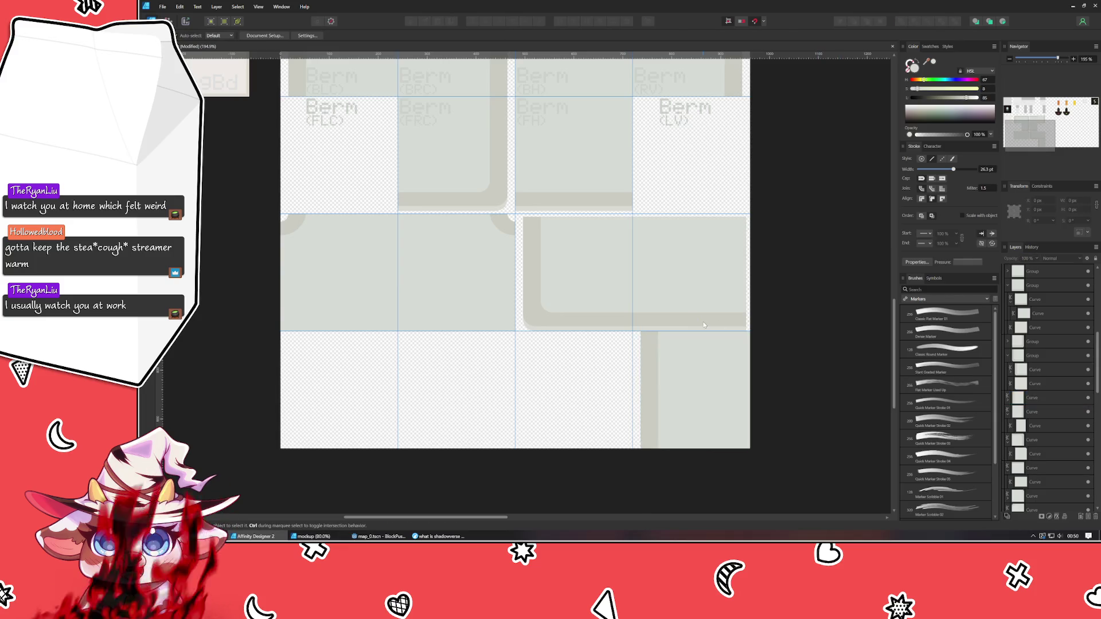
# Select the light fill shape inside the middle-right tile group, undoing an accidental width change.
pyautogui.scroll(5, 705, 319)
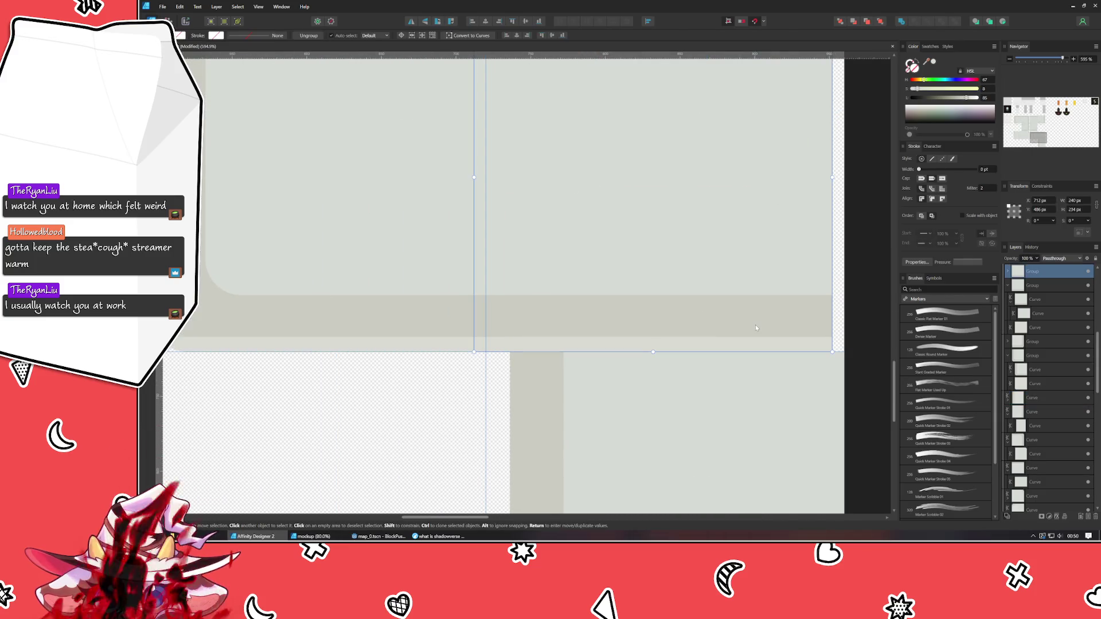
pyautogui.click(644, 214)
pyautogui.press('Escape')
pyautogui.click(679, 192)
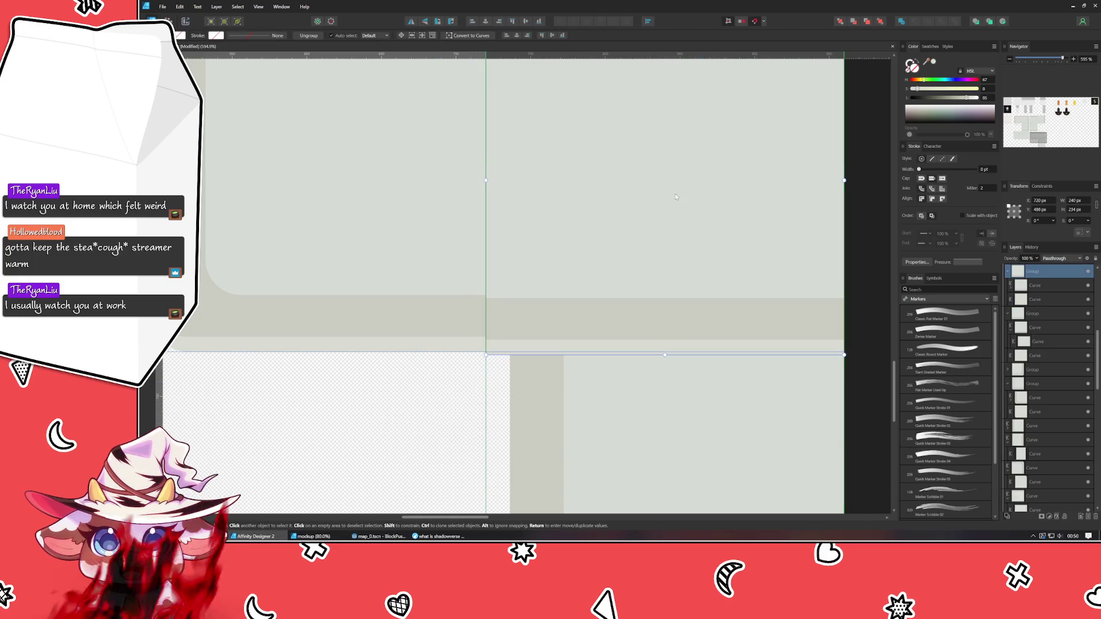
pyautogui.scroll(1, 813, 235)
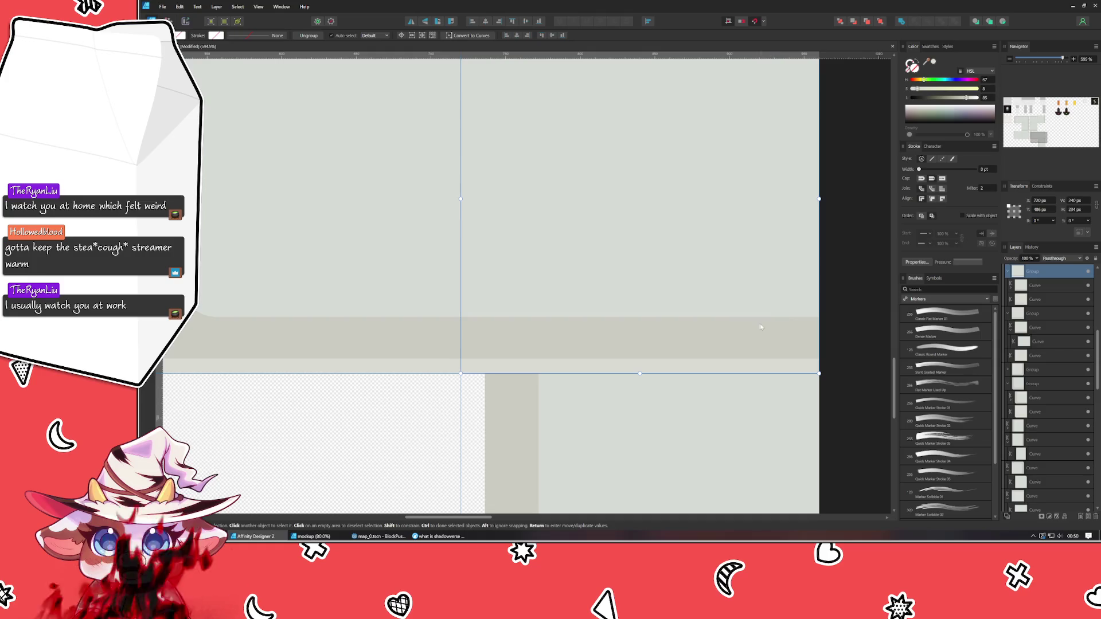
pyautogui.doubleClick(747, 339)
pyautogui.moveTo(818, 195); pyautogui.dragTo(625, 203)
pyautogui.hotkey('ctrl', 'z')
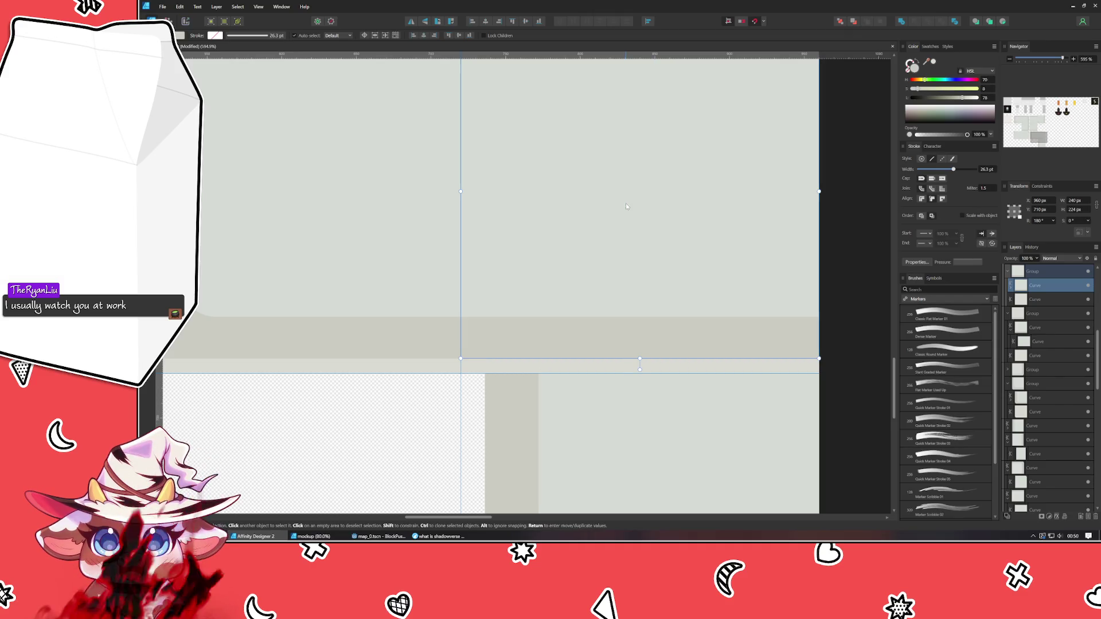
pyautogui.hotkey('ctrl', 'z')
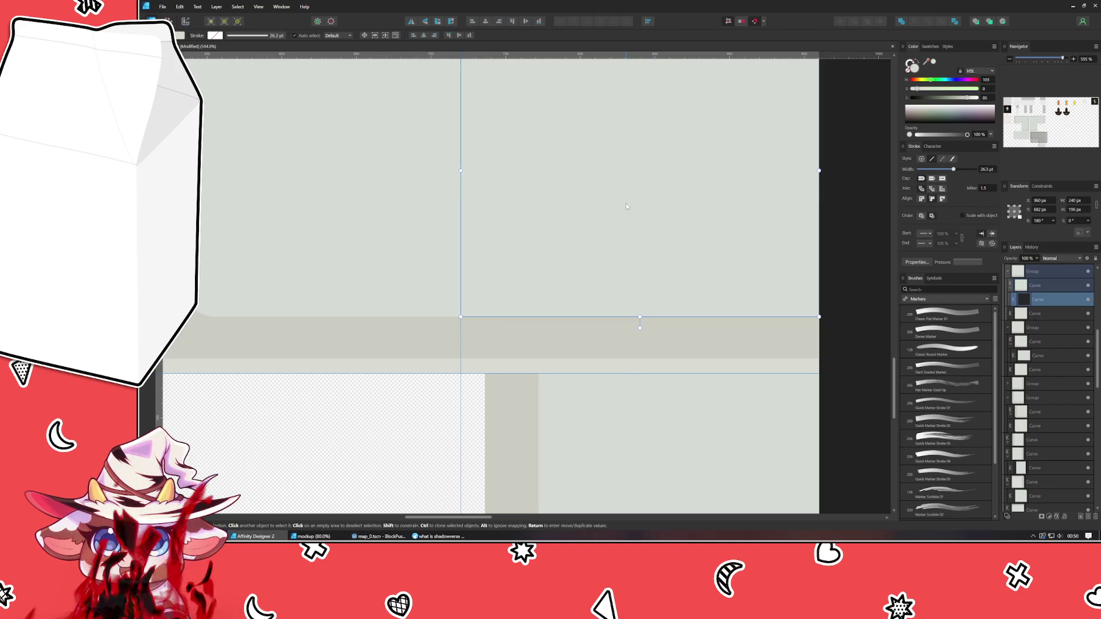
# Stretch the fill shape down over the darker edge strip to 234 px high.
pyautogui.scroll(2, 550, 289)
pyautogui.hscroll(2, 533, 290)
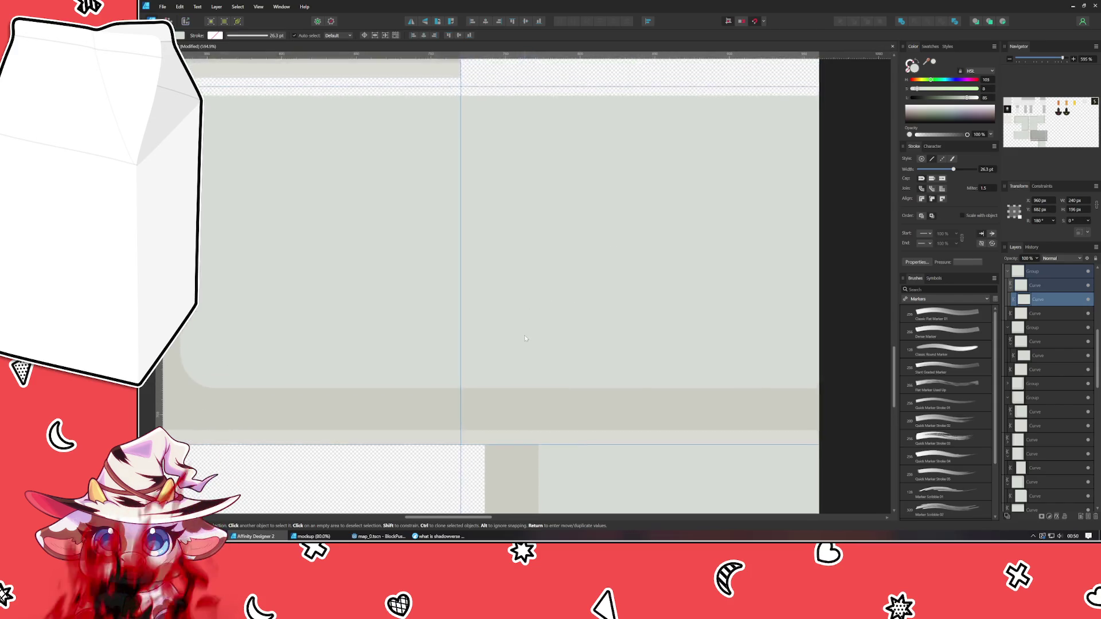
pyautogui.scroll(-3, 519, 286)
pyautogui.moveTo(613, 301)
pyautogui.mouseDown()
pyautogui.moveTo(608, 356)
pyautogui.moveTo(607, 278)
pyautogui.moveTo(613, 301)
pyautogui.mouseUp()
pyautogui.moveTo(1040, 284); pyautogui.dragTo(1039, 284)
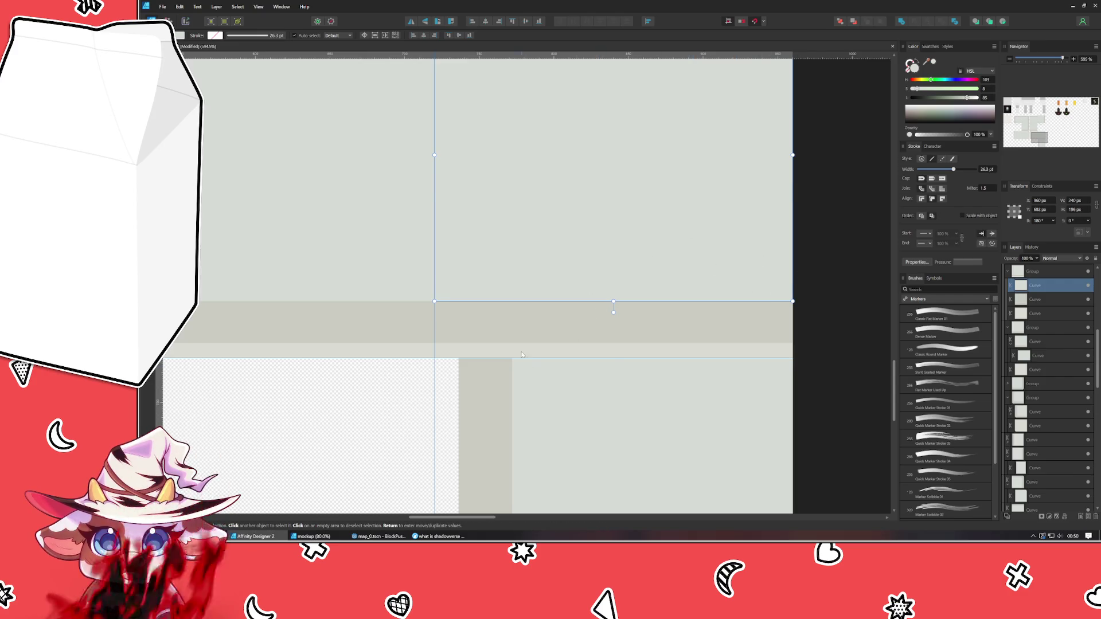
pyautogui.moveTo(621, 304); pyautogui.dragTo(615, 358)
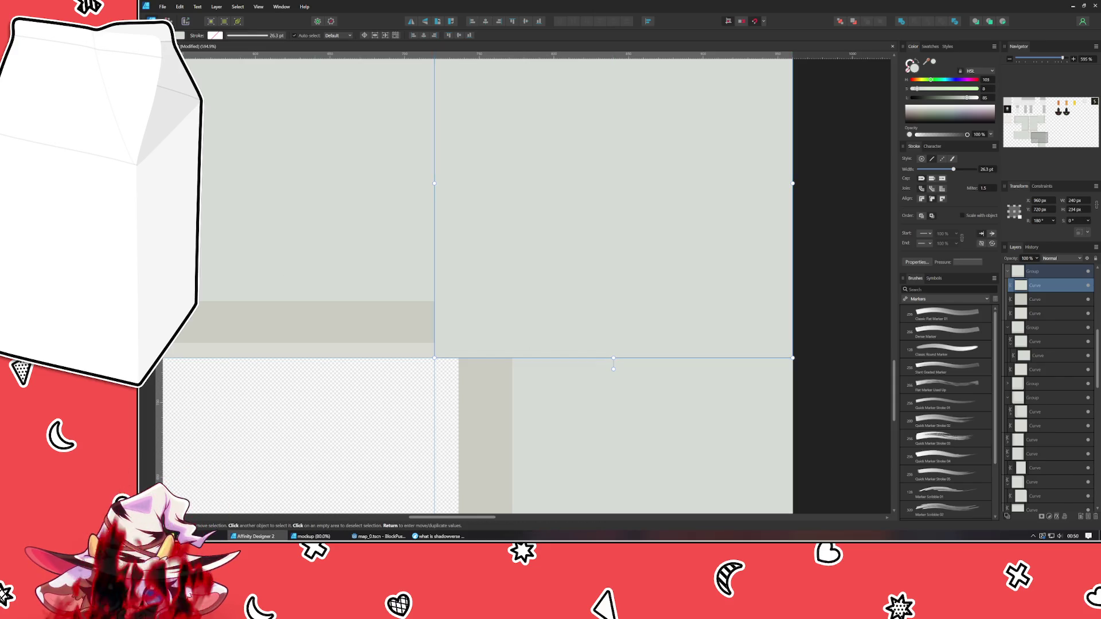
# Give the fill's bottom-left node a concave corner radius, forming a rounded inner quarter-circle.
pyautogui.press('a')
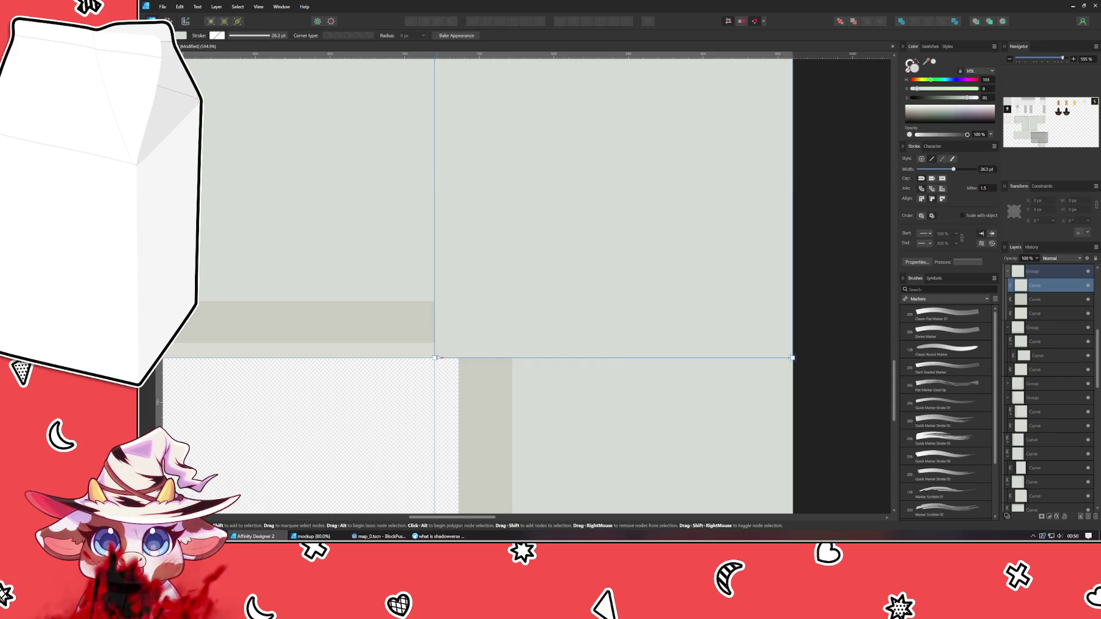
pyautogui.moveTo(438, 357)
pyautogui.mouseDown()
pyautogui.moveTo(528, 295)
pyautogui.moveTo(546, 299)
pyautogui.mouseUp()
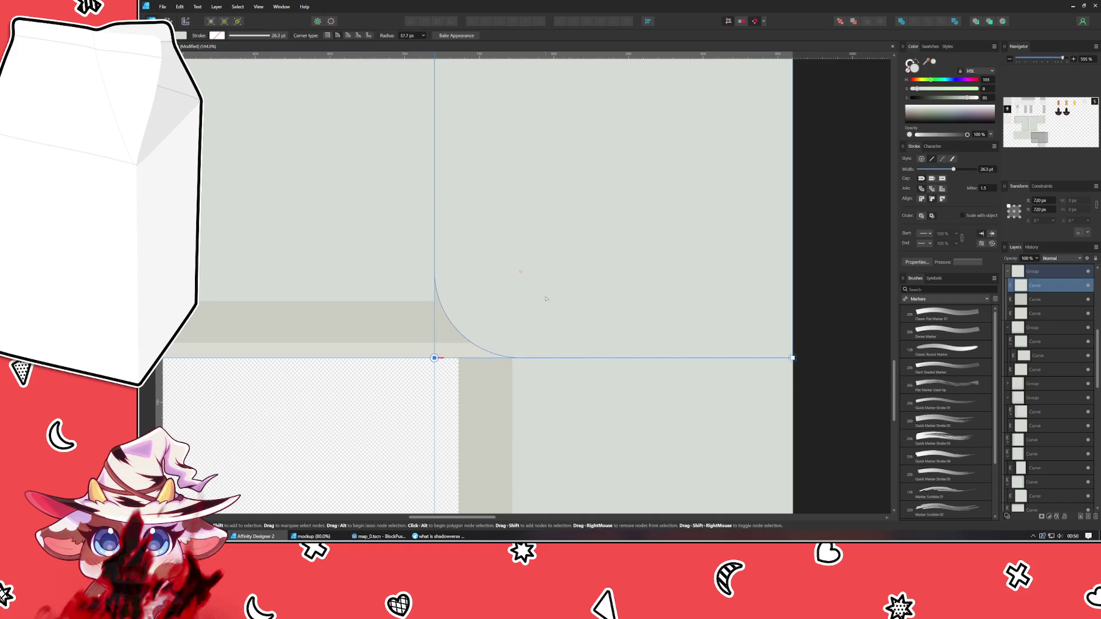
pyautogui.click(359, 35)
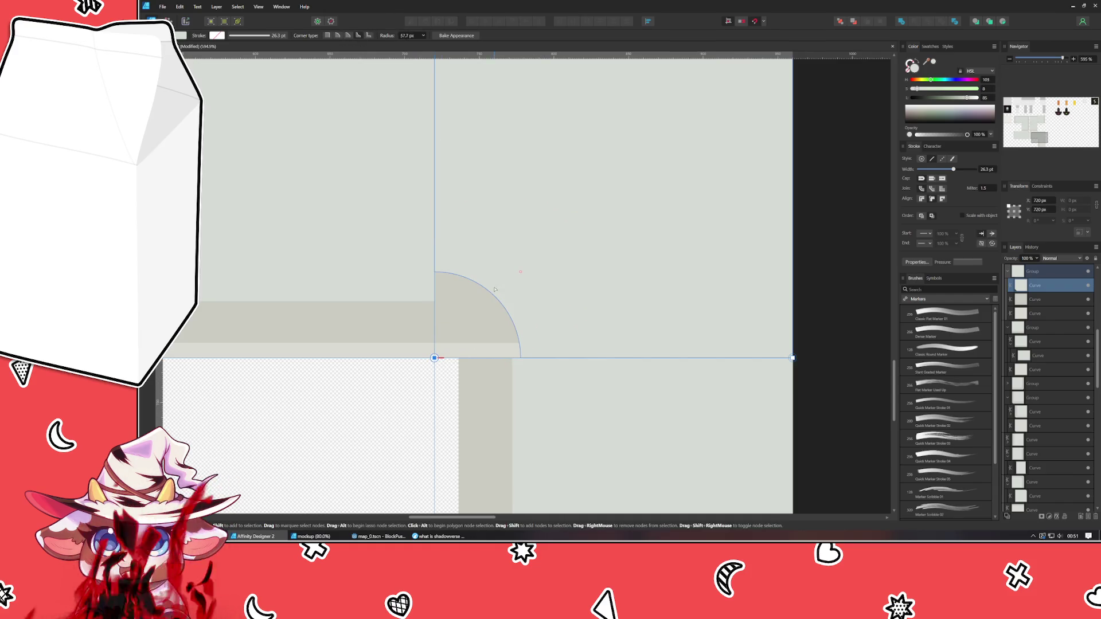
pyautogui.moveTo(520, 274); pyautogui.dragTo(512, 281)
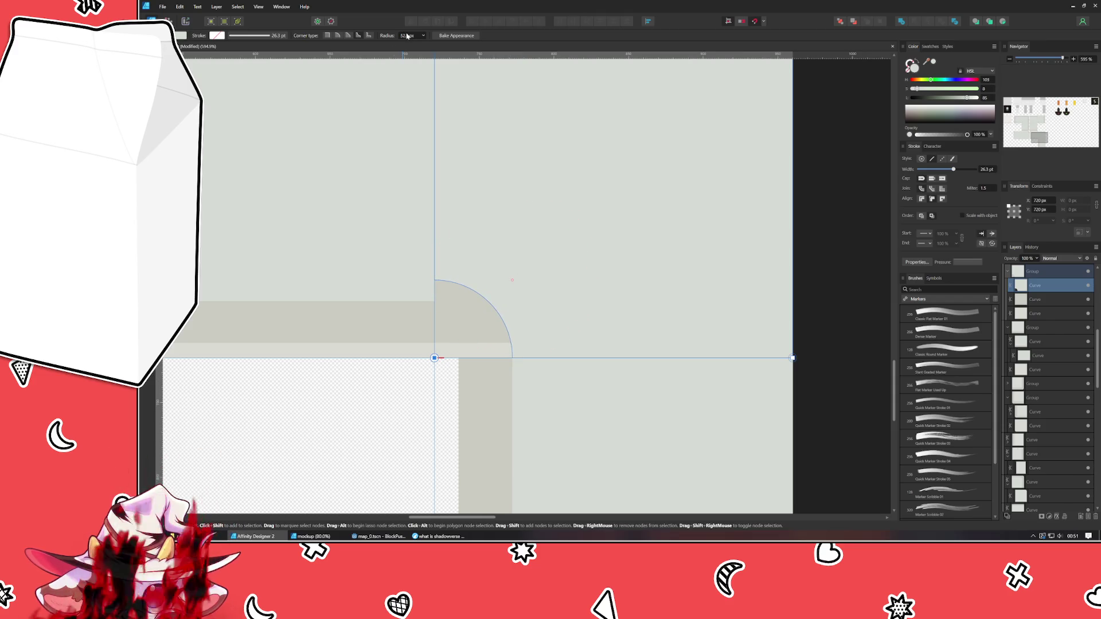
pyautogui.scroll(5, 489, 352)
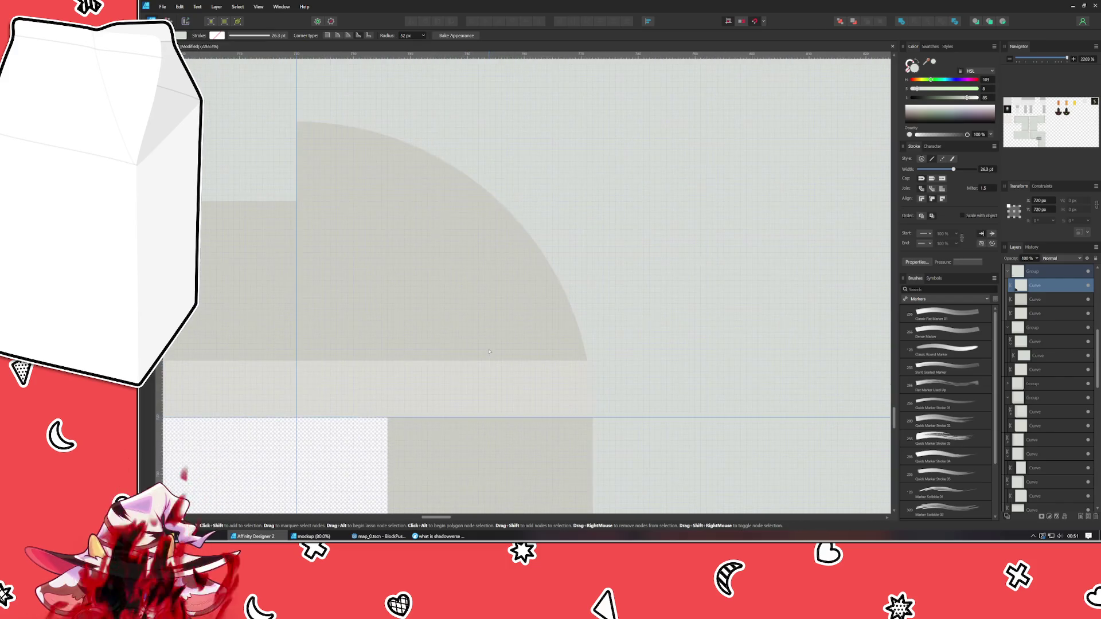
pyautogui.scroll(-5, 591, 429)
pyautogui.moveTo(591, 429); pyautogui.dragTo(520, 378)
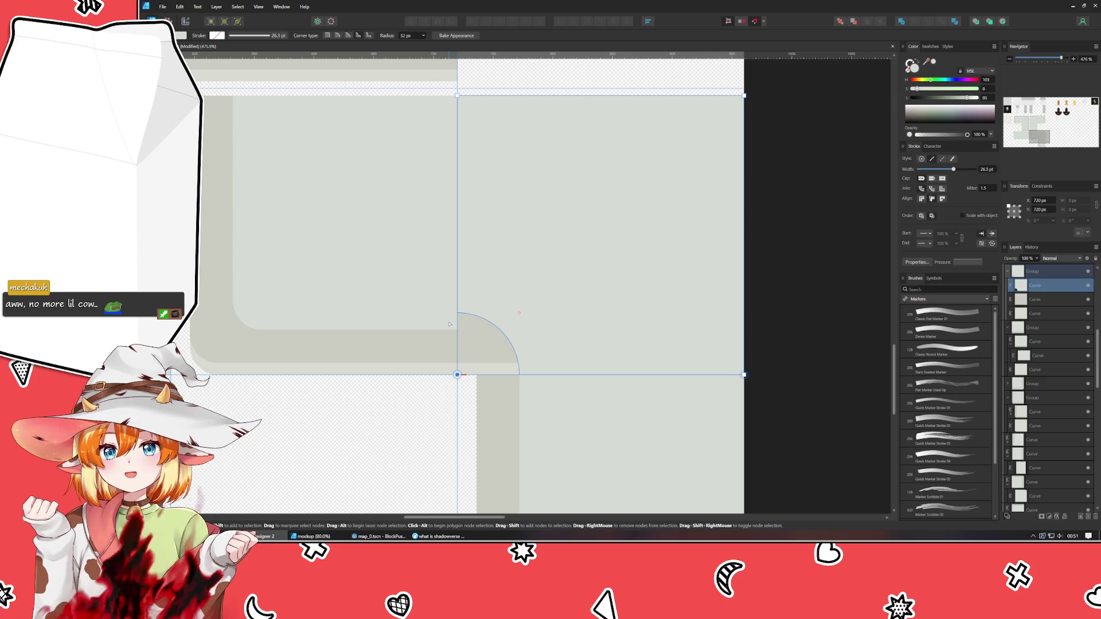
pyautogui.click(466, 389)
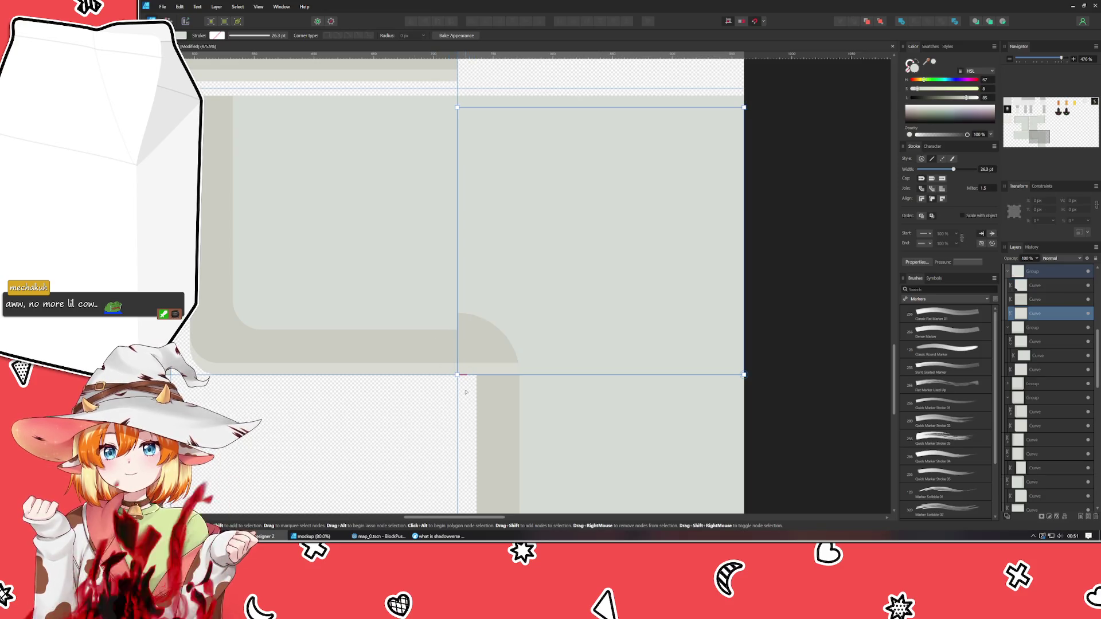
# Round the edge strip curve's sharp corner and make it concave.
pyautogui.scroll(3, 466, 389)
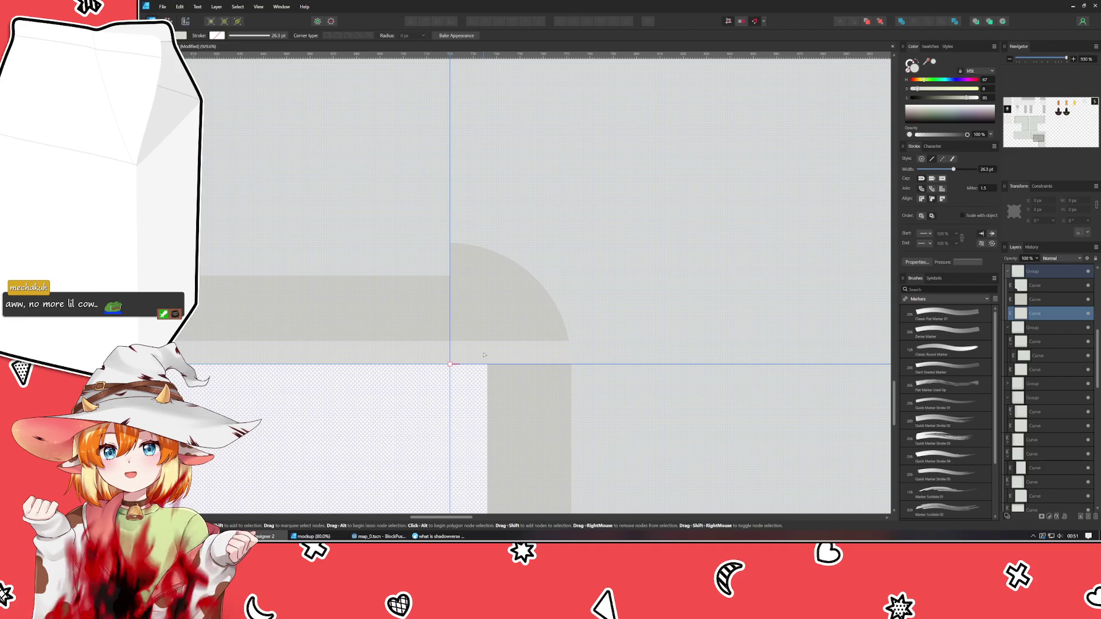
pyautogui.click(488, 307)
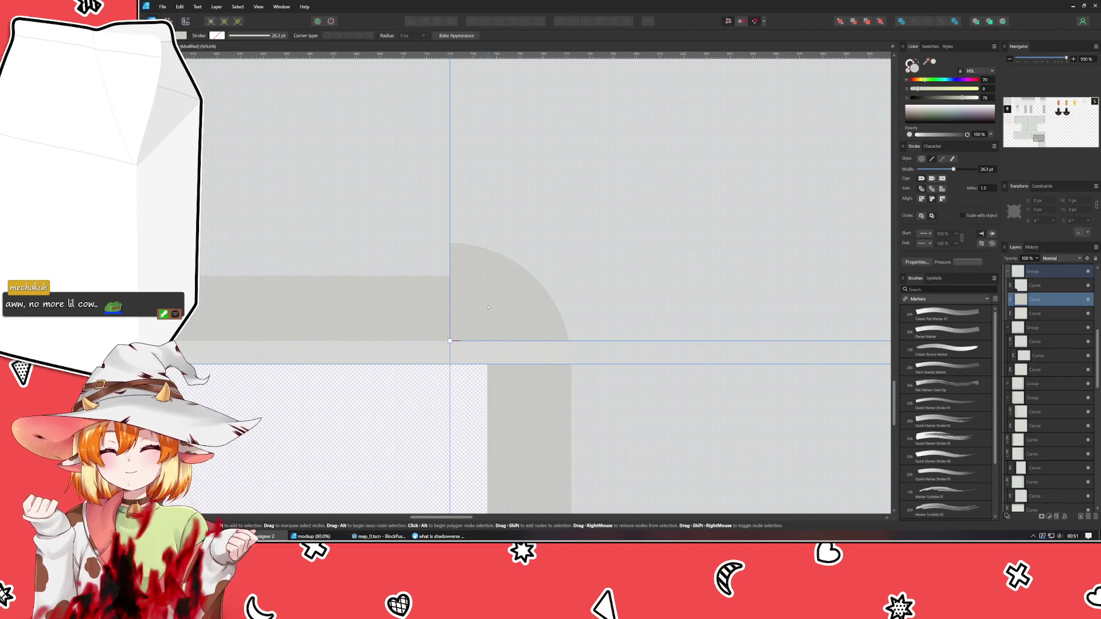
pyautogui.moveTo(450, 341); pyautogui.dragTo(443, 103)
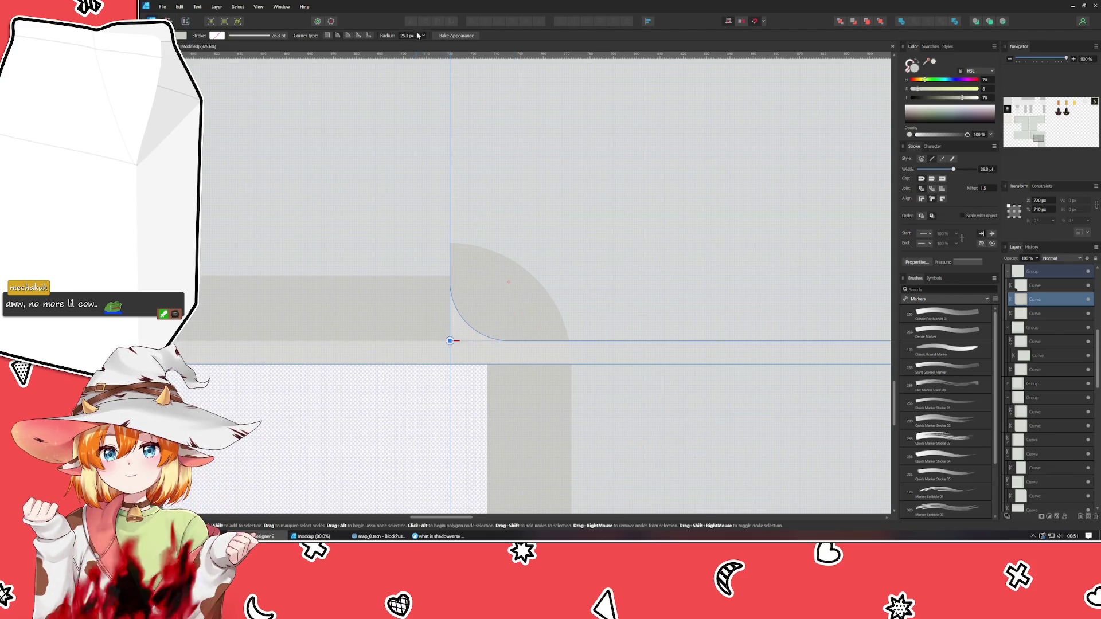
pyautogui.click(348, 36)
pyautogui.scroll(-3, 630, 320)
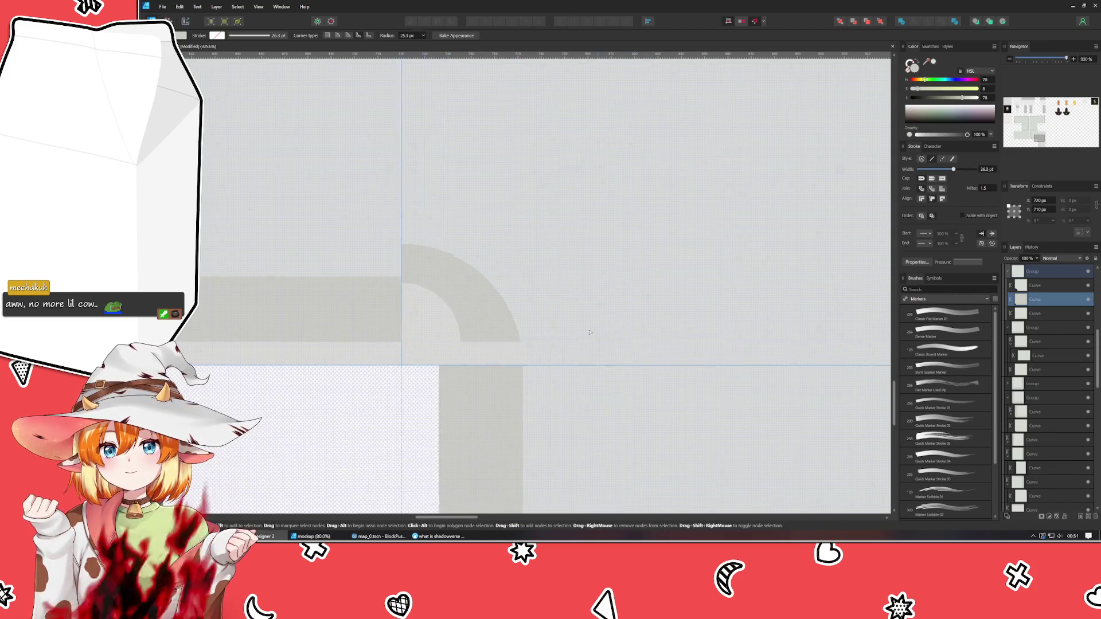
# Stretch the edge strip curve down to 234 px tall.
pyautogui.click(606, 360)
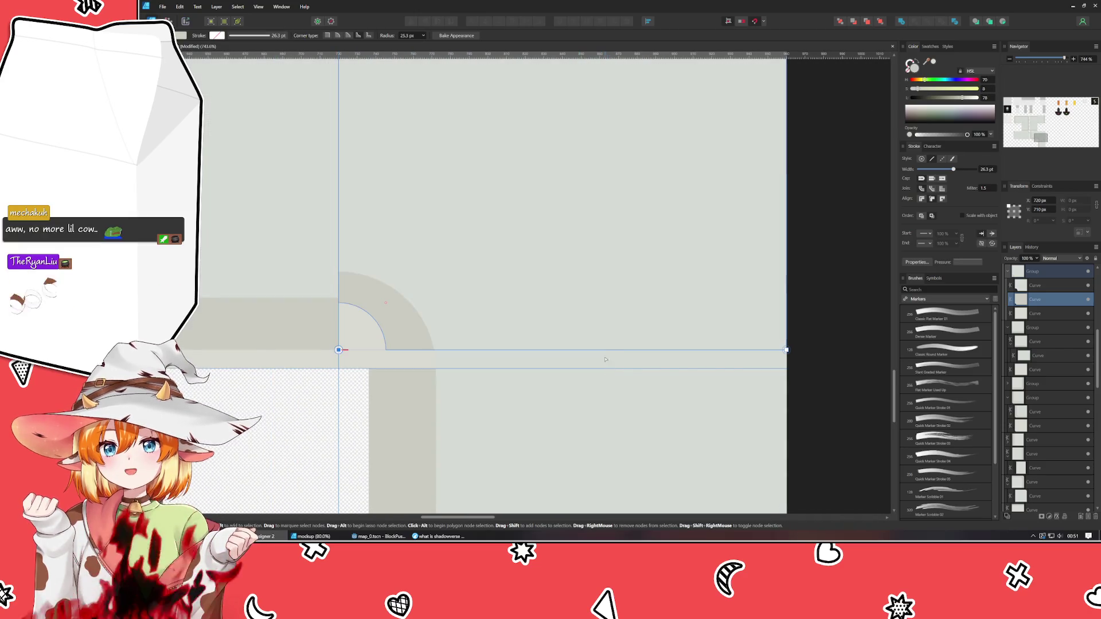
pyautogui.press('v')
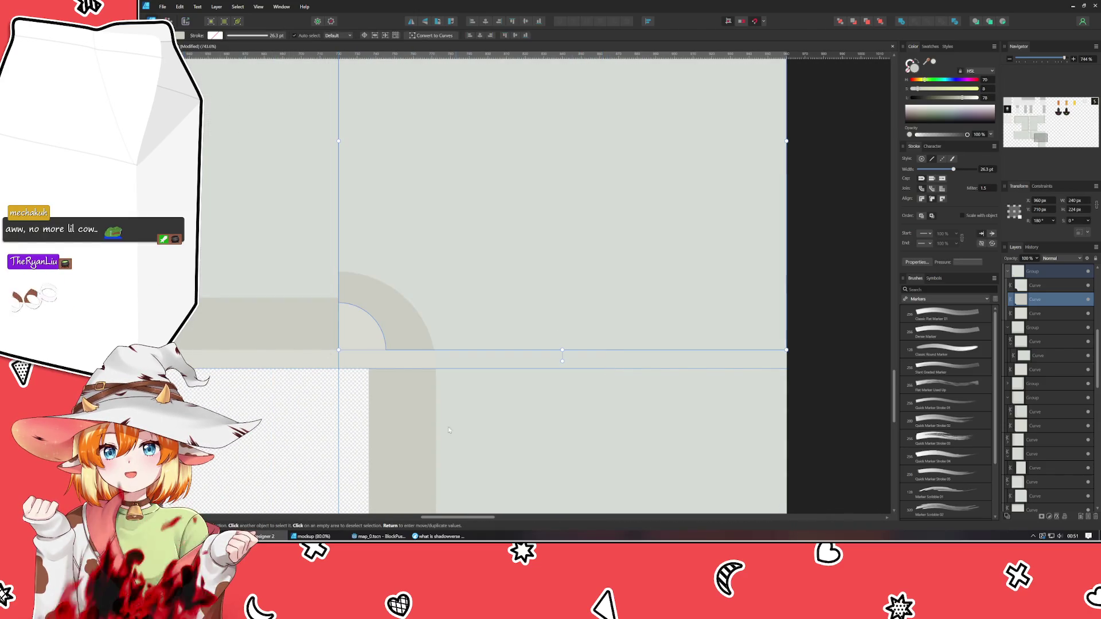
pyautogui.moveTo(561, 350); pyautogui.dragTo(563, 368)
pyautogui.scroll(2, 344, 366)
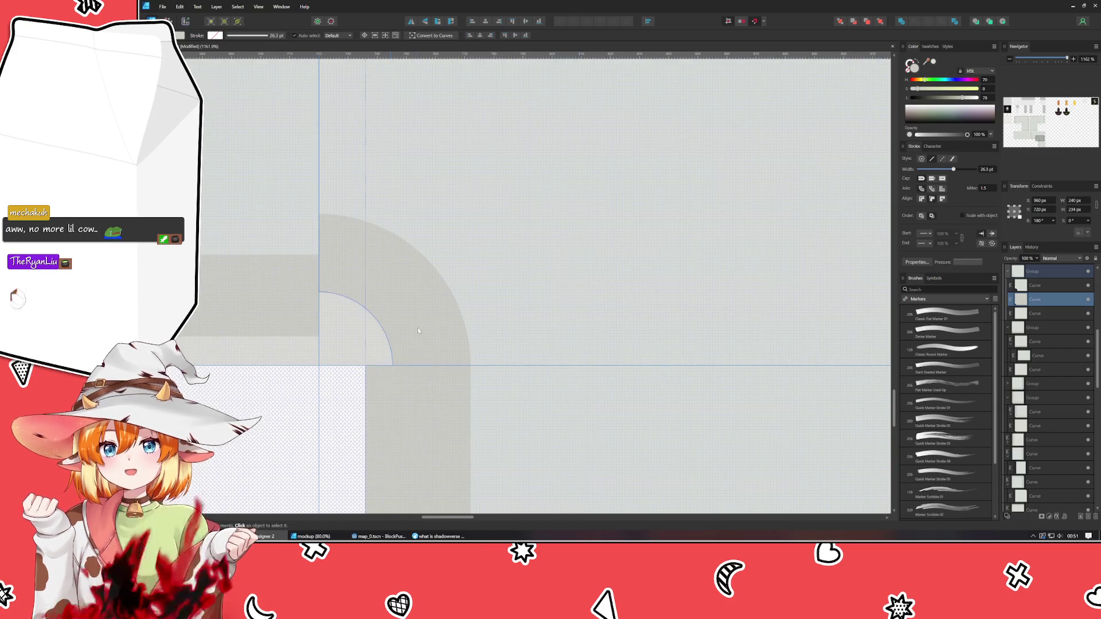
pyautogui.hscroll(-1, 494, 332)
pyautogui.scroll(1, 493, 333)
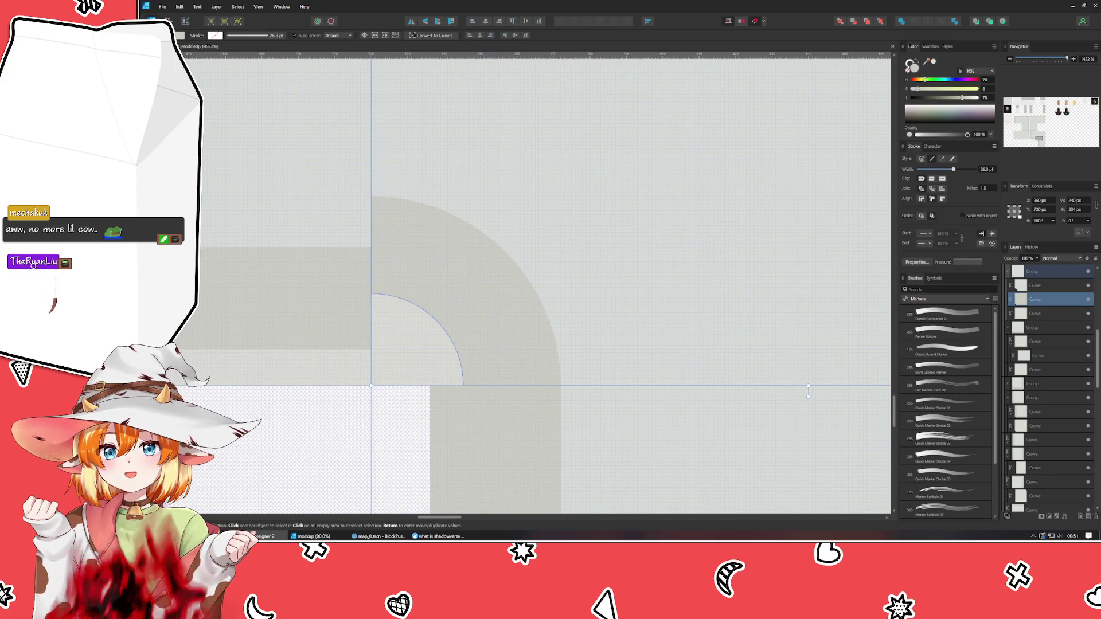
# Shrink the berm curve's inner corner radius to 16.2 px.
pyautogui.press('a')
pyautogui.click(371, 385)
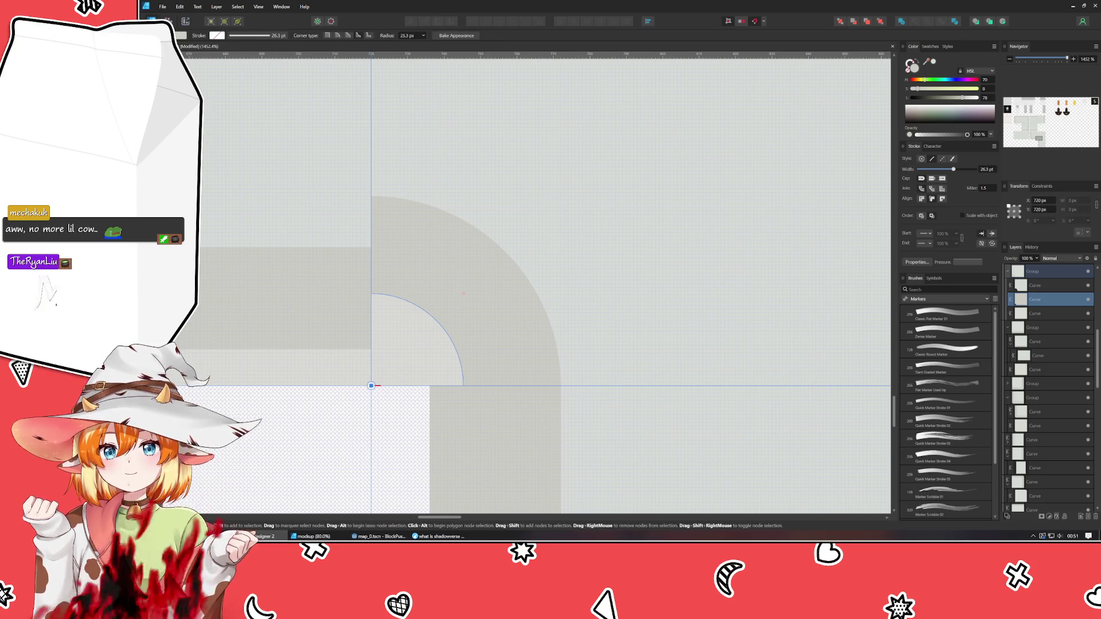
pyautogui.moveTo(461, 294); pyautogui.dragTo(426, 325)
pyautogui.click(387, 409)
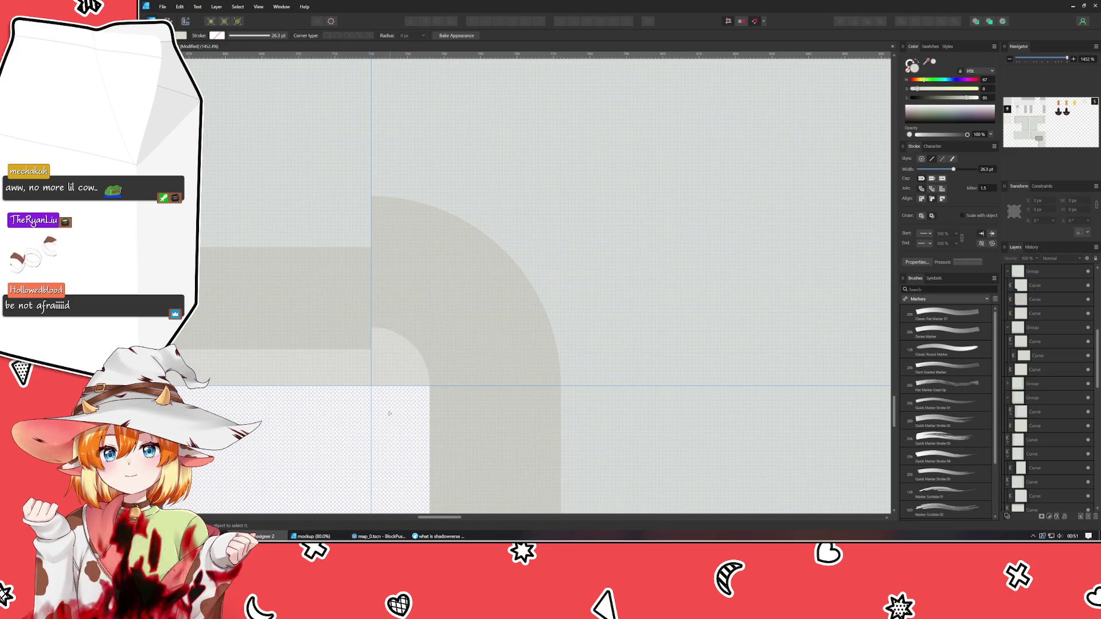
pyautogui.scroll(2, 387, 404)
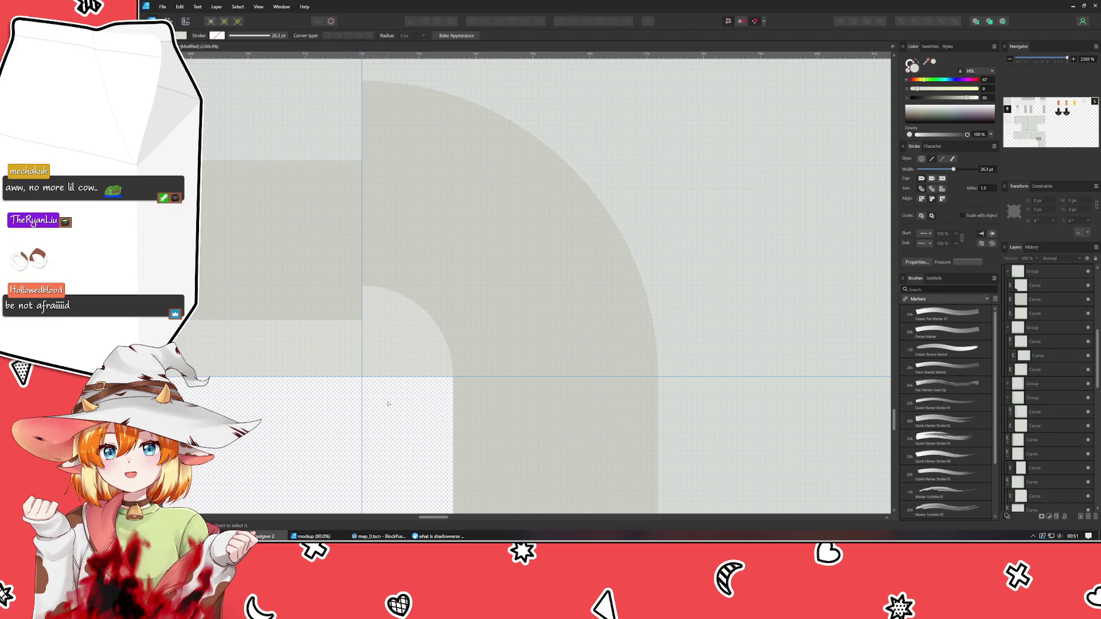
# Try a 7.7 px concave rounding on the neighbouring curve's corner, then remove it.
pyautogui.click(474, 179)
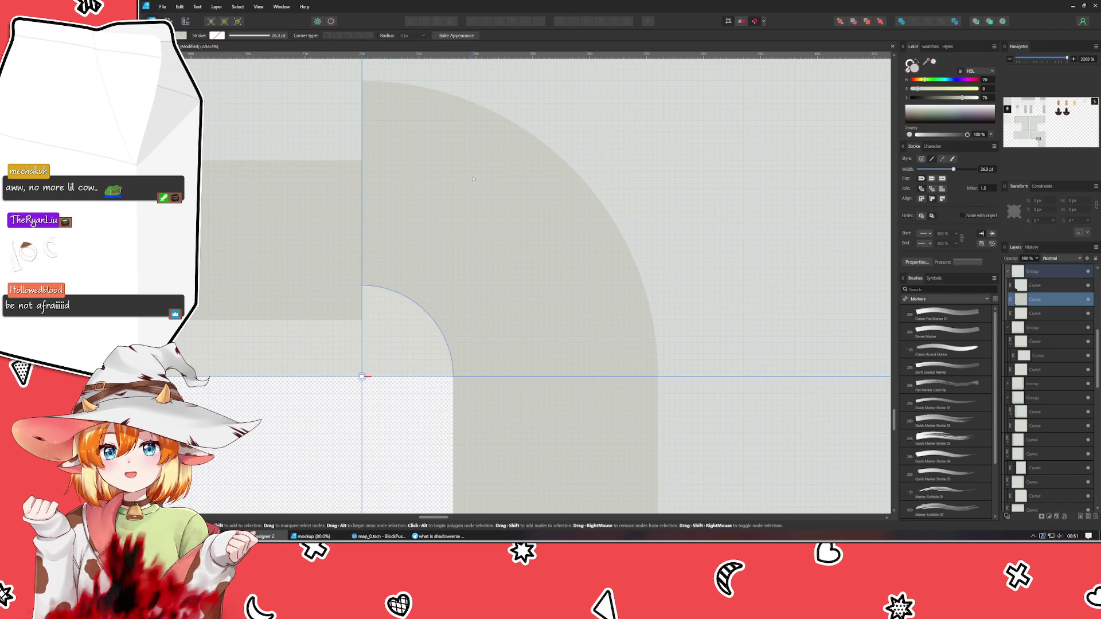
pyautogui.click(396, 337)
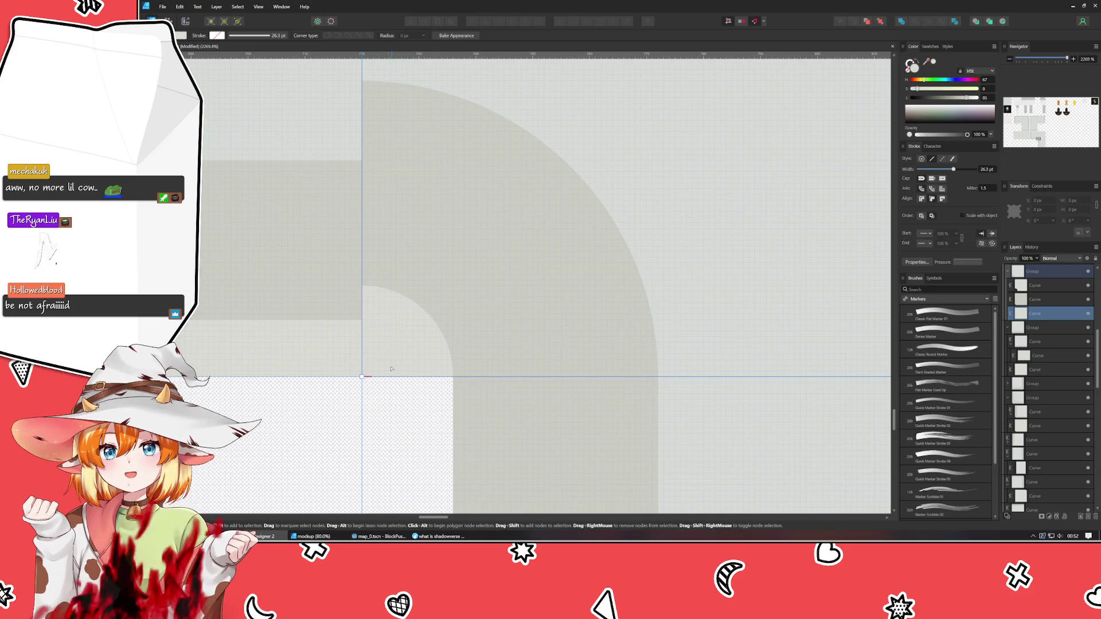
pyautogui.moveTo(362, 377); pyautogui.dragTo(405, 333)
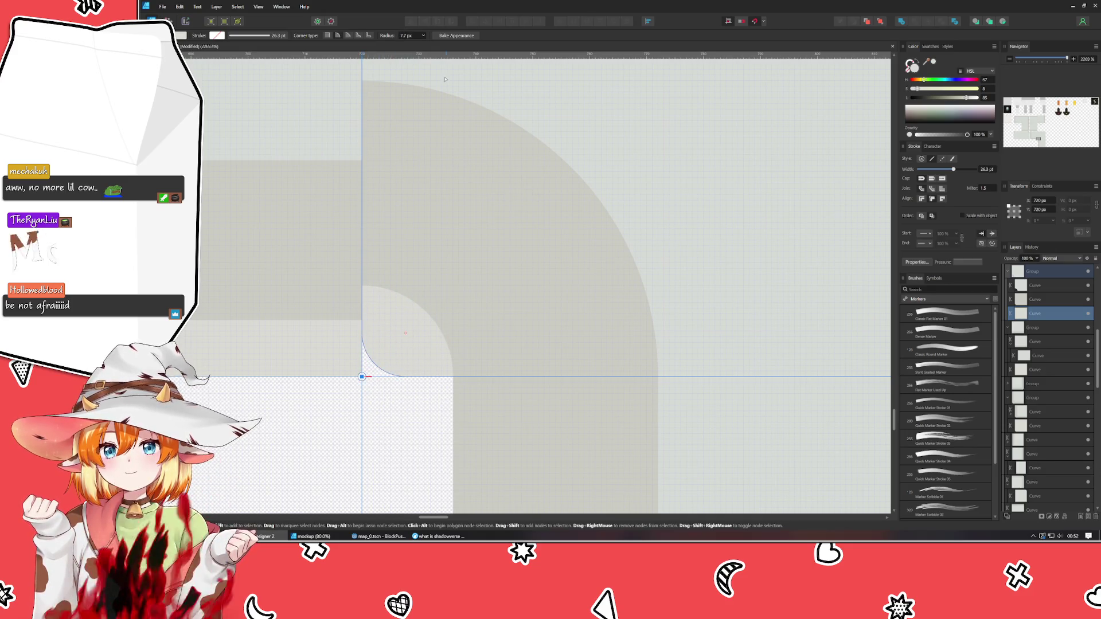
pyautogui.click(358, 36)
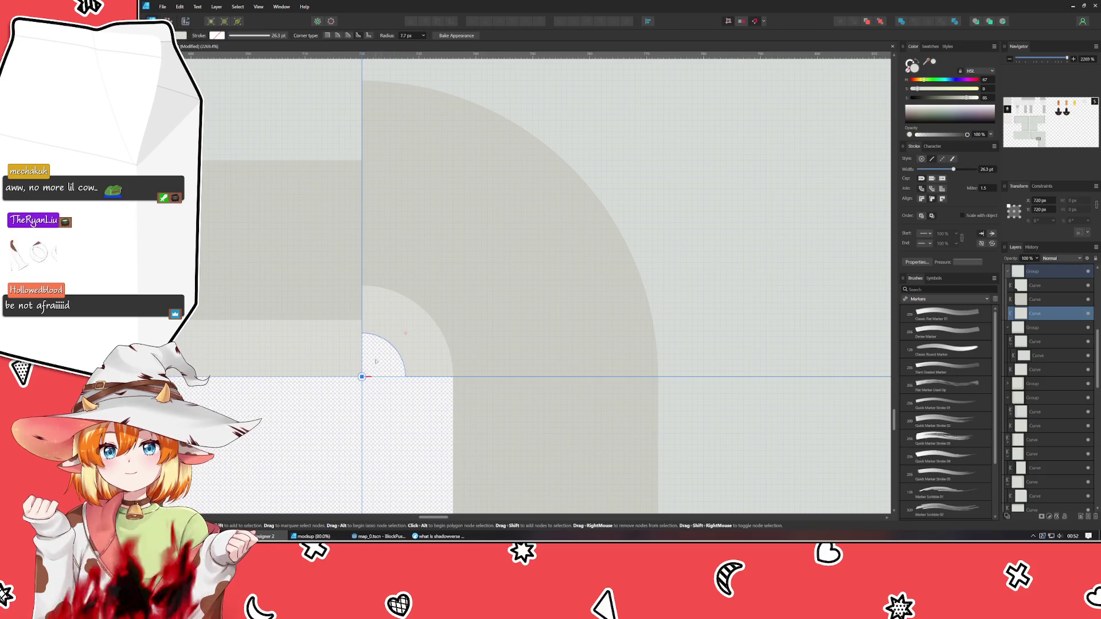
pyautogui.moveTo(349, 385)
pyautogui.mouseDown()
pyautogui.moveTo(378, 353)
pyautogui.moveTo(386, 320)
pyautogui.moveTo(373, 367)
pyautogui.mouseUp()
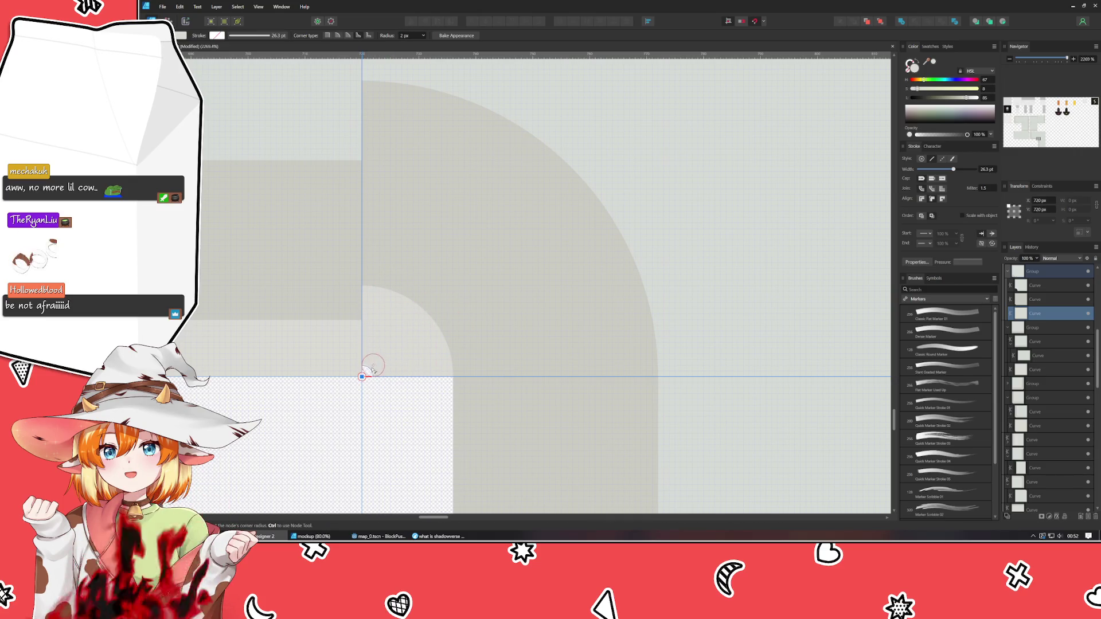
pyautogui.click(339, 413)
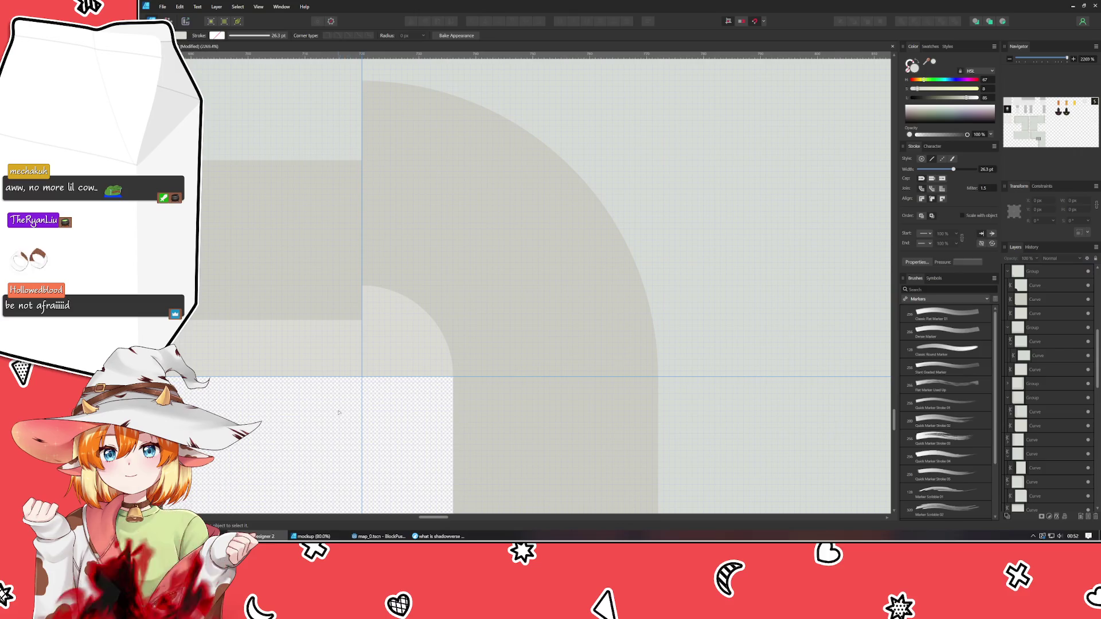
# Select the outer arc of the bend for node editing.
pyautogui.click(346, 233)
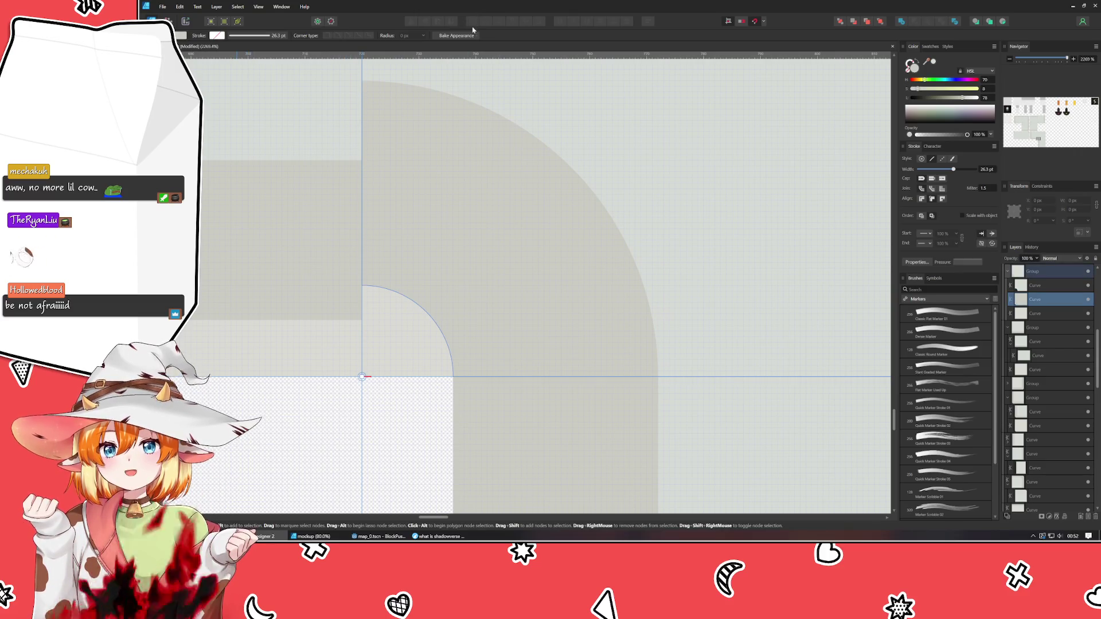
pyautogui.click(506, 101)
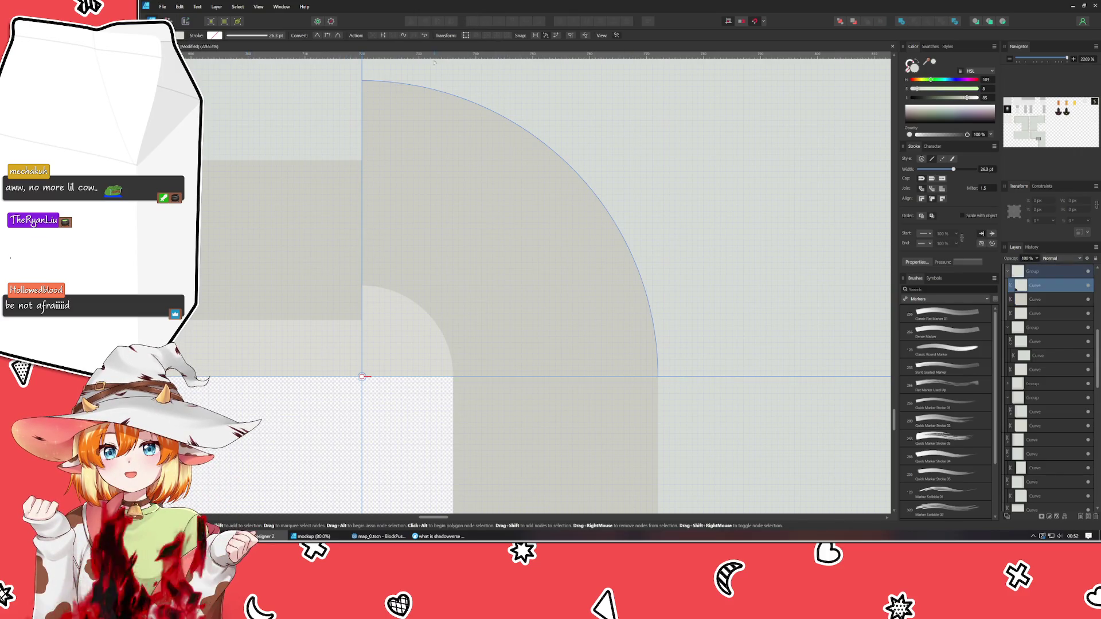
pyautogui.press('v')
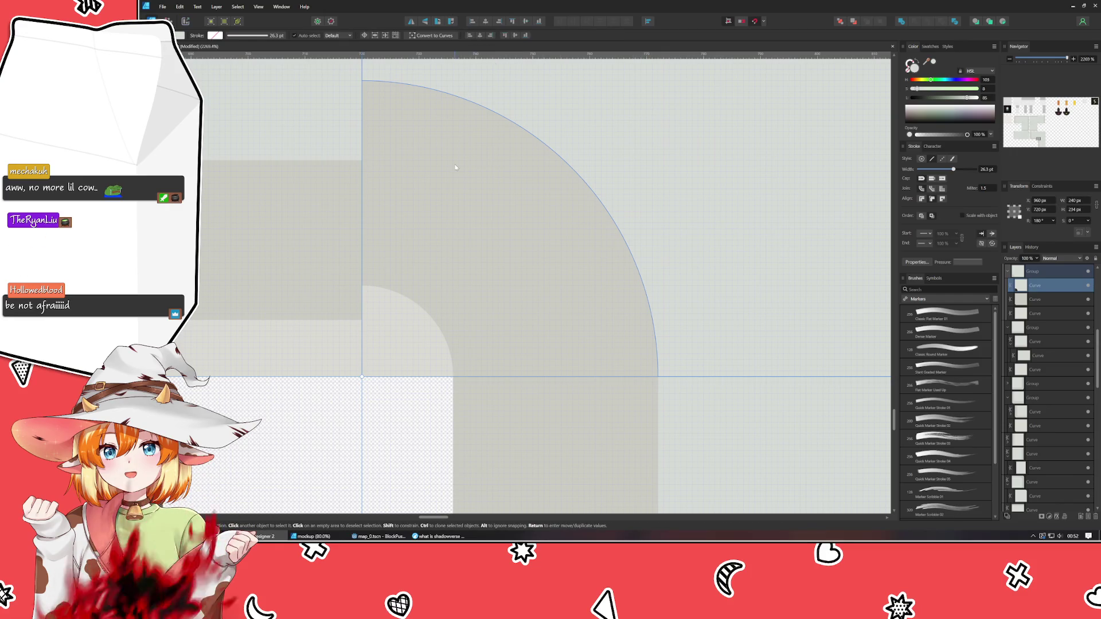
pyautogui.scroll(3, 505, 234)
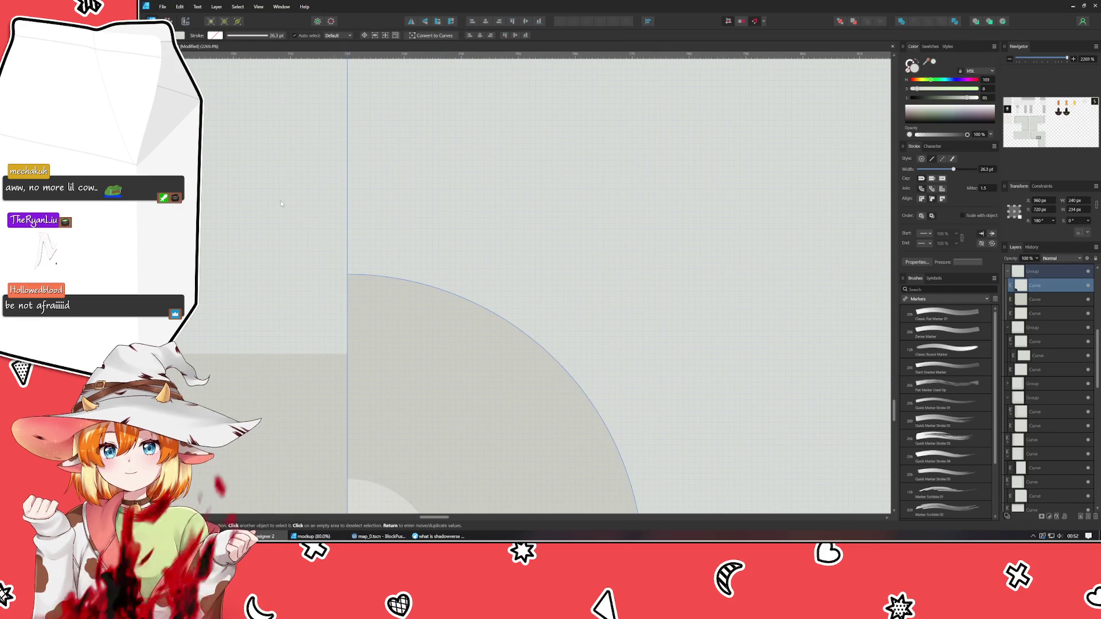
pyautogui.press('a')
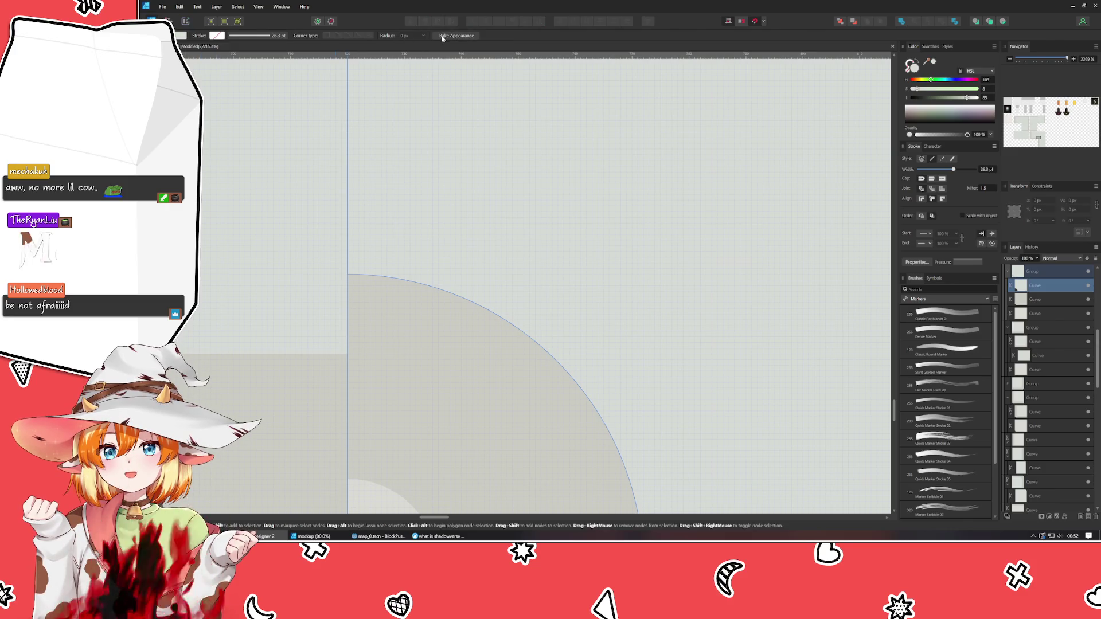
pyautogui.scroll(-3, 447, 132)
# Nudge the outer arc's top and middle nodes slightly downward.
pyautogui.click(447, 132)
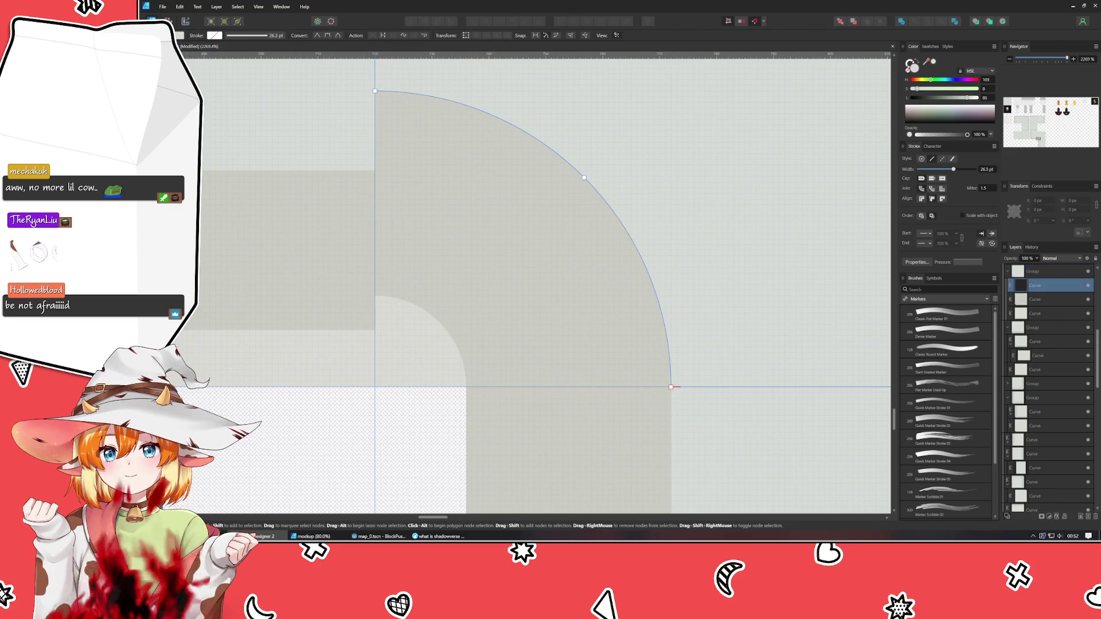
pyautogui.moveTo(342, 69); pyautogui.dragTo(655, 201)
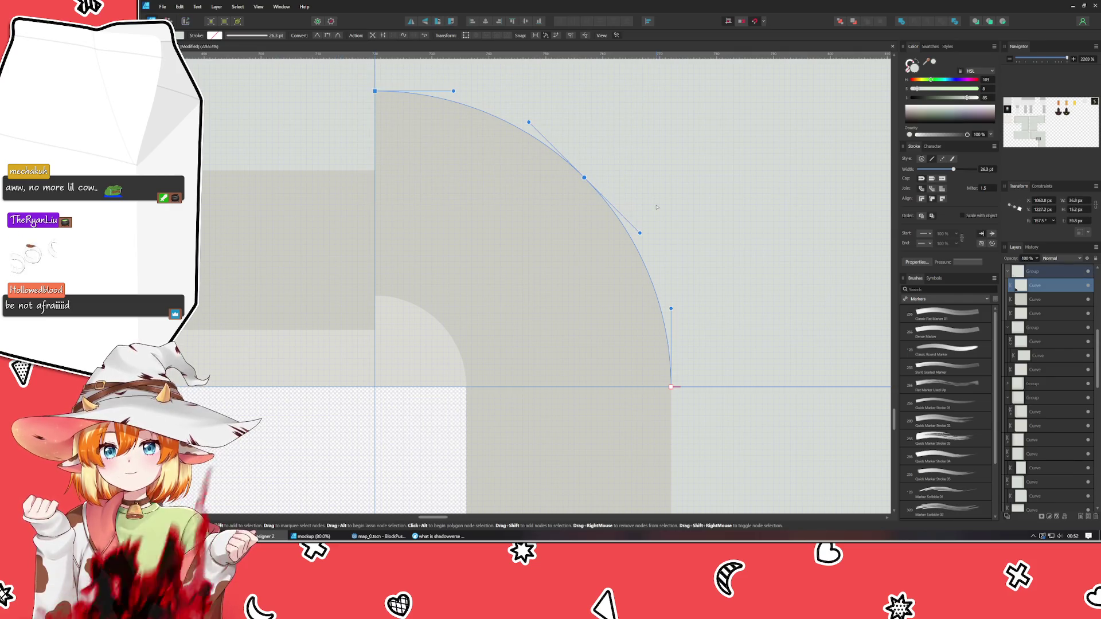
pyautogui.hotkey('shift', 'Down')
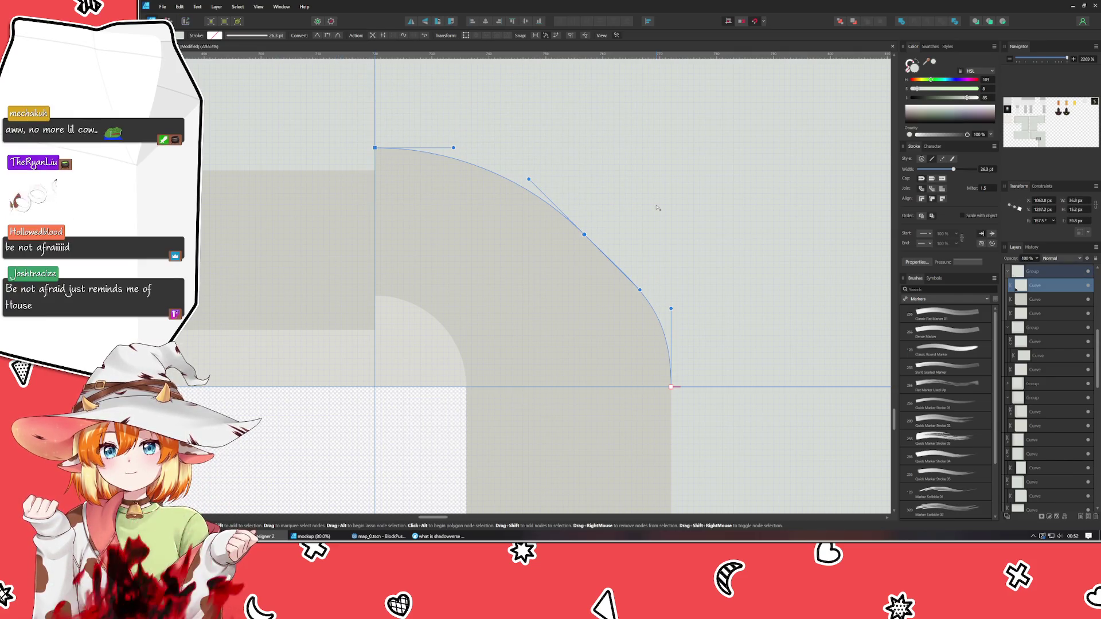
pyautogui.hotkey('shift', 'Up')
pyautogui.press('Down')
pyautogui.press('Down')
pyautogui.press('Down')
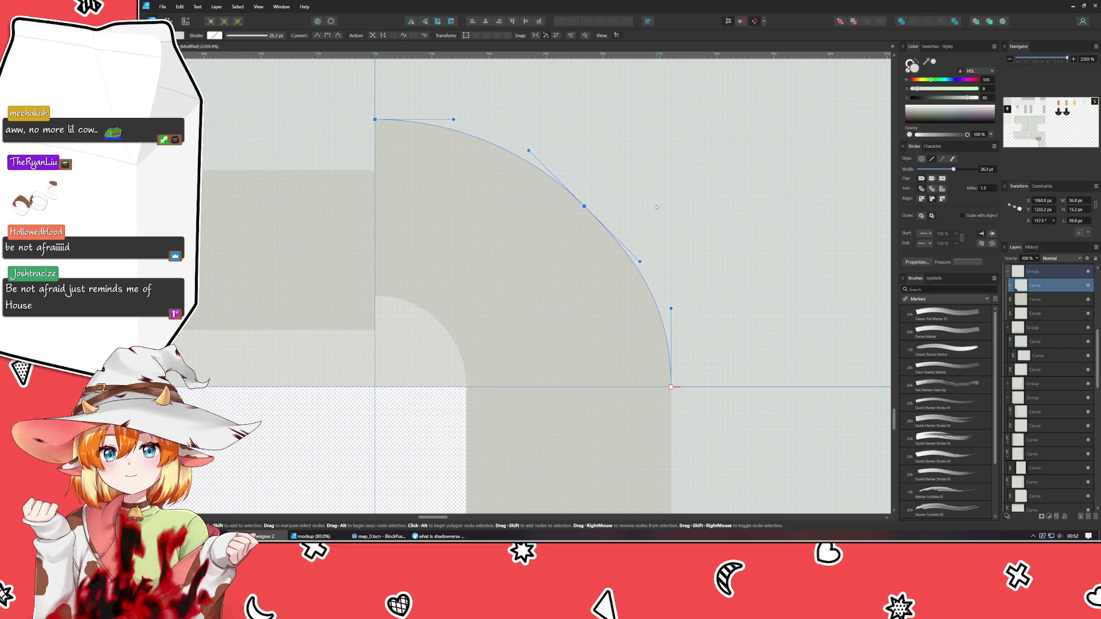
pyautogui.press('Down')
# Lower the arc's top node further and shift its middle node up and right to square the curve.
pyautogui.click(375, 125)
pyautogui.press('Down')
pyautogui.press('Down')
pyautogui.press('Down')
pyautogui.press('Down')
pyautogui.press('Down')
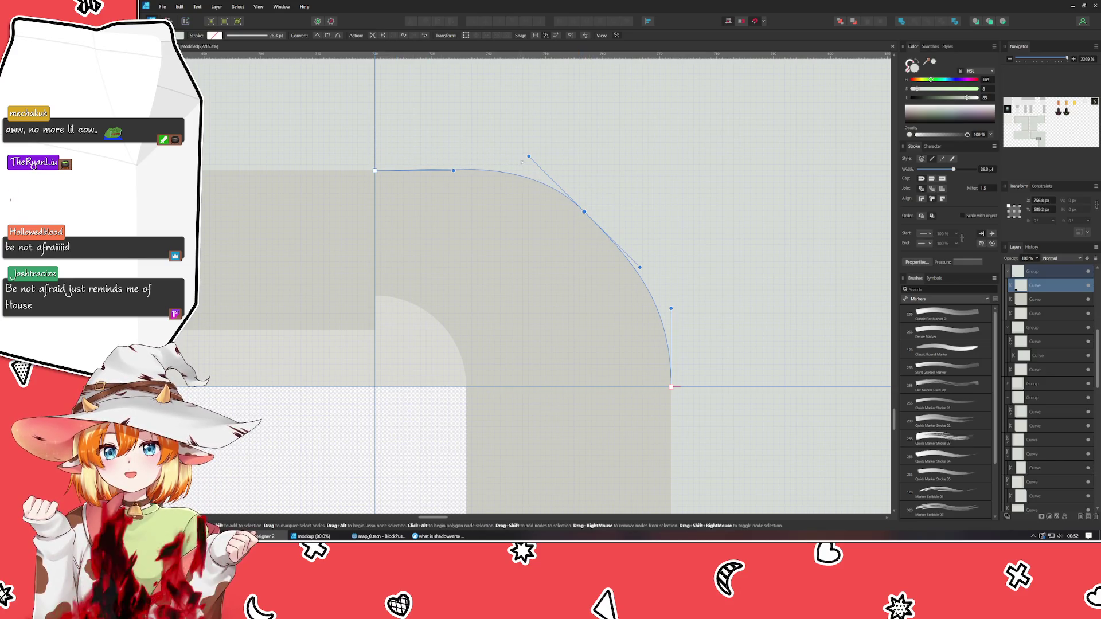
pyautogui.moveTo(531, 158)
pyautogui.mouseDown()
pyautogui.moveTo(564, 178)
pyautogui.moveTo(546, 177)
pyautogui.mouseUp()
pyautogui.click(584, 211)
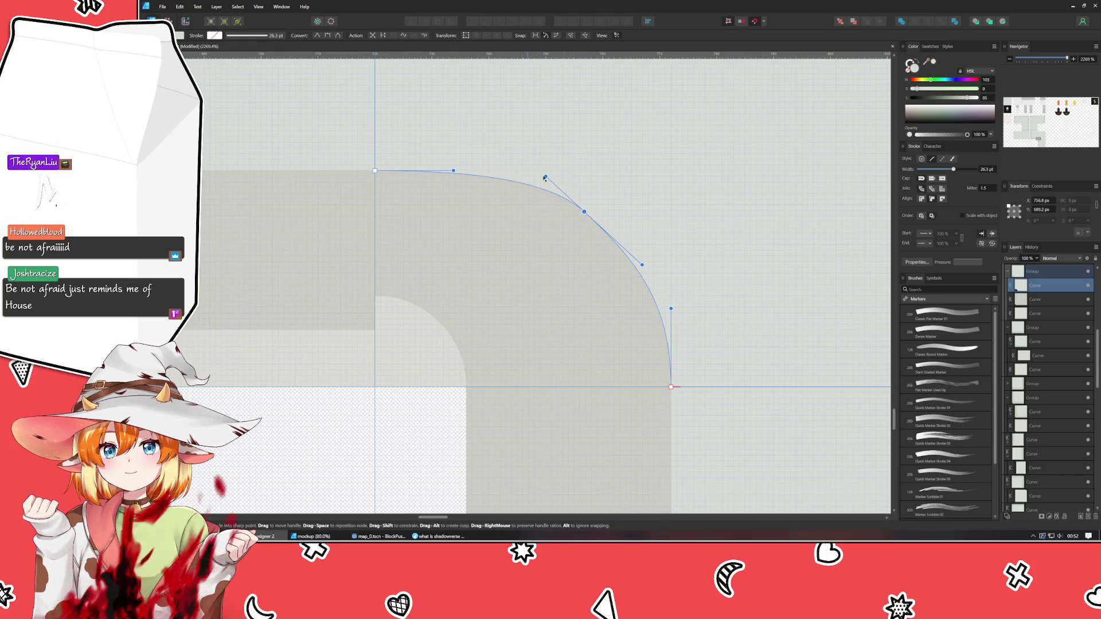
pyautogui.press('Down')
pyautogui.press('Down')
pyautogui.press('Up')
pyautogui.press('Right')
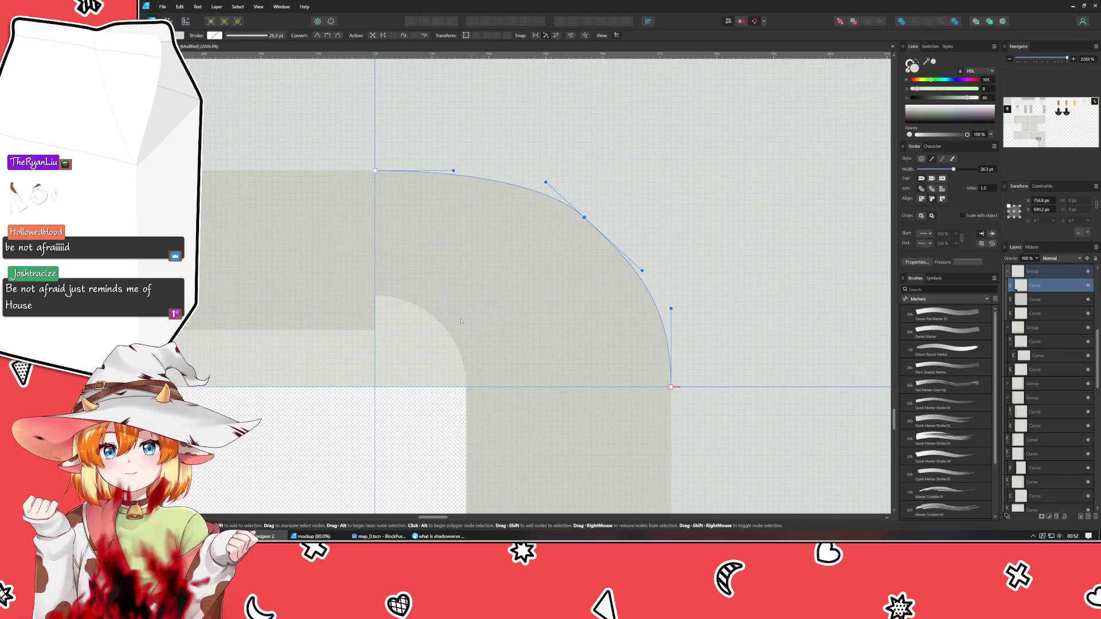
# Nudge the inner corner curve's top node down slightly.
pyautogui.click(437, 331)
pyautogui.click(442, 299)
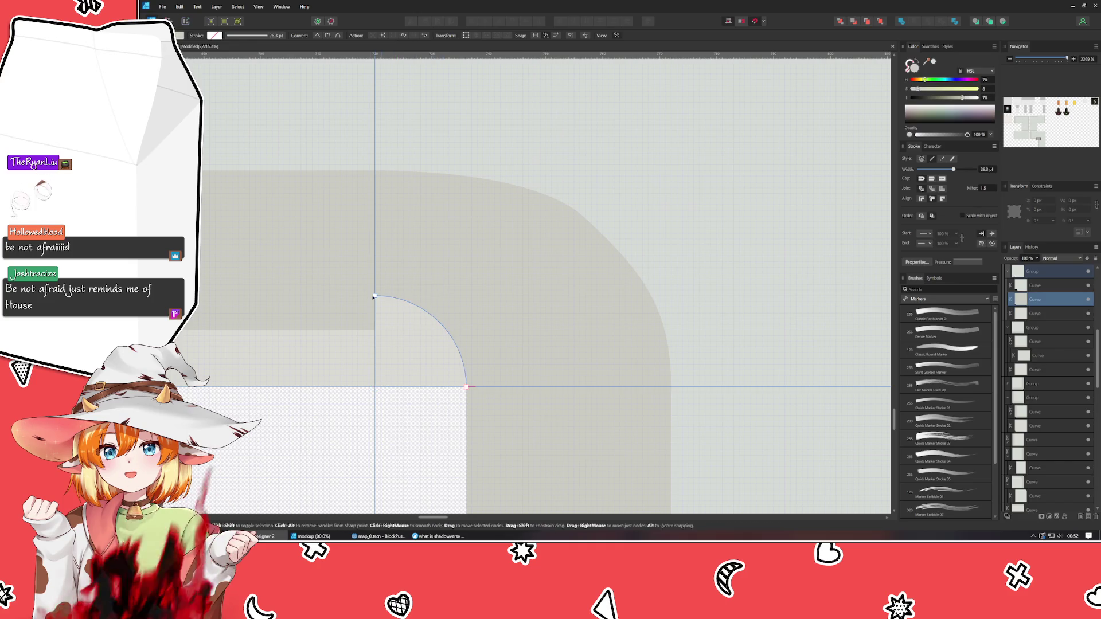
pyautogui.click(375, 297)
pyautogui.press('Down')
pyautogui.press('Down')
pyautogui.press('Down')
pyautogui.press('Down')
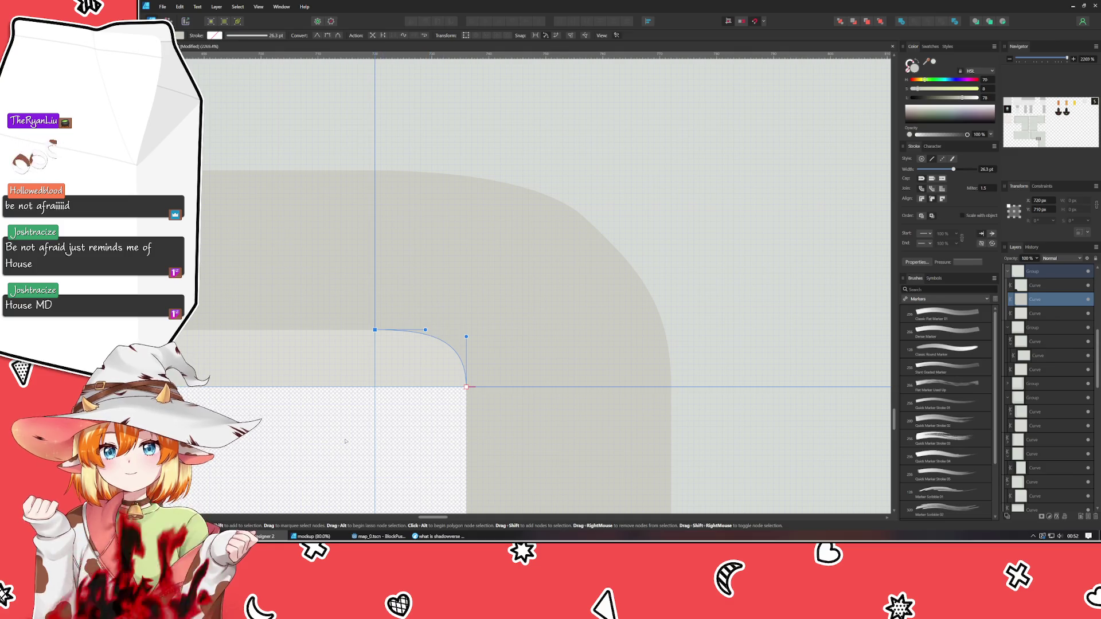
pyautogui.click(314, 437)
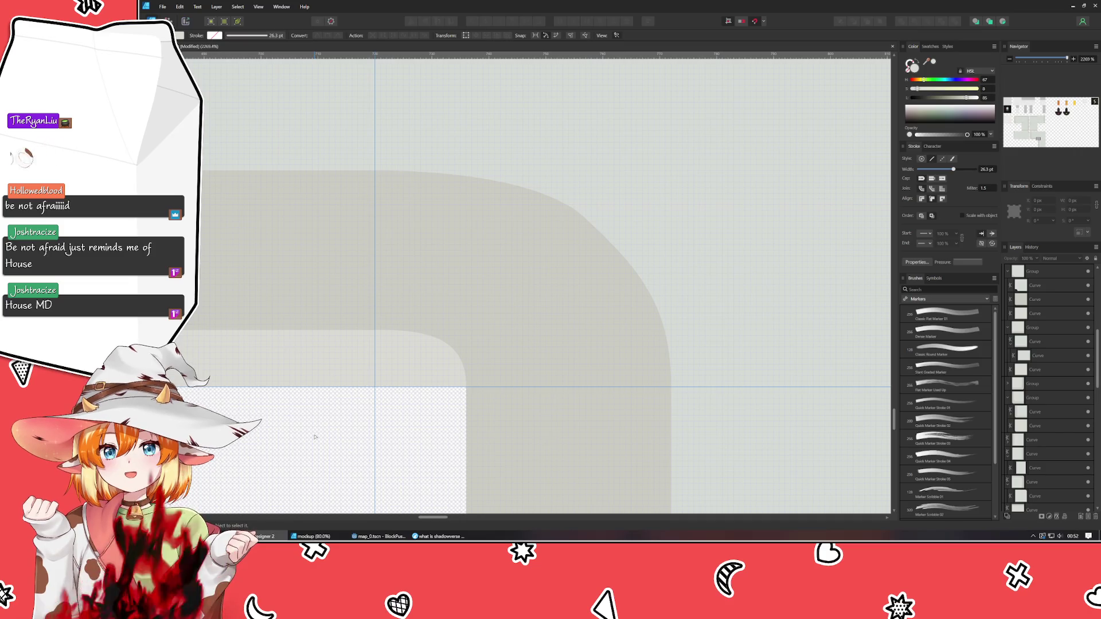
# Toggle the view's grid and guide options so the blue guide lines show over the tile sheet.
pyautogui.scroll(-3, 314, 437)
pyautogui.scroll(-3, 391, 366)
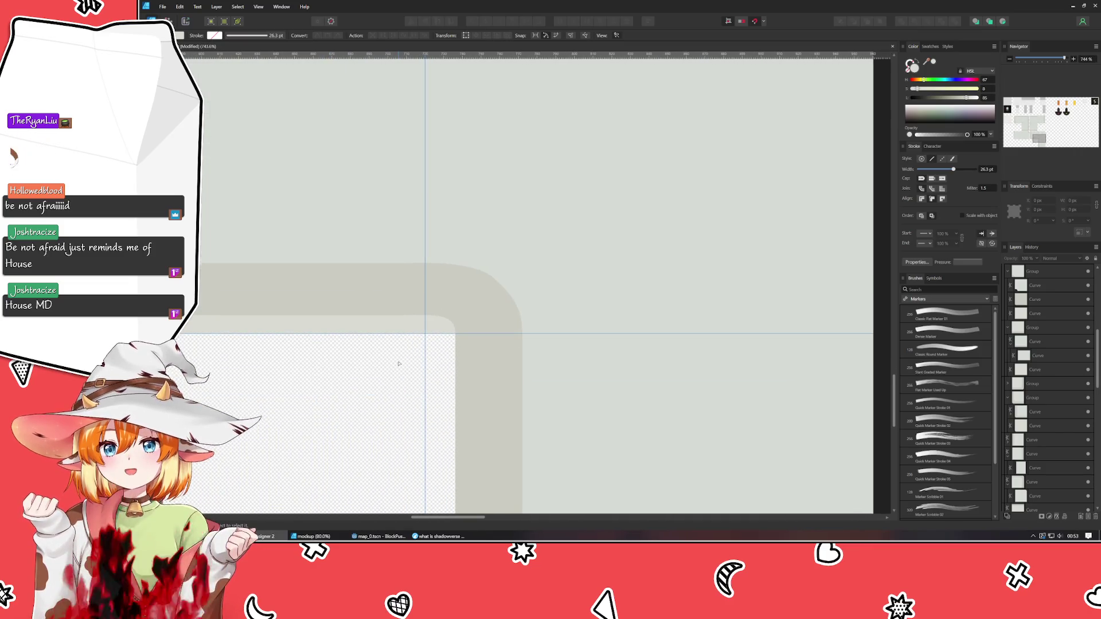
pyautogui.scroll(-6, 399, 370)
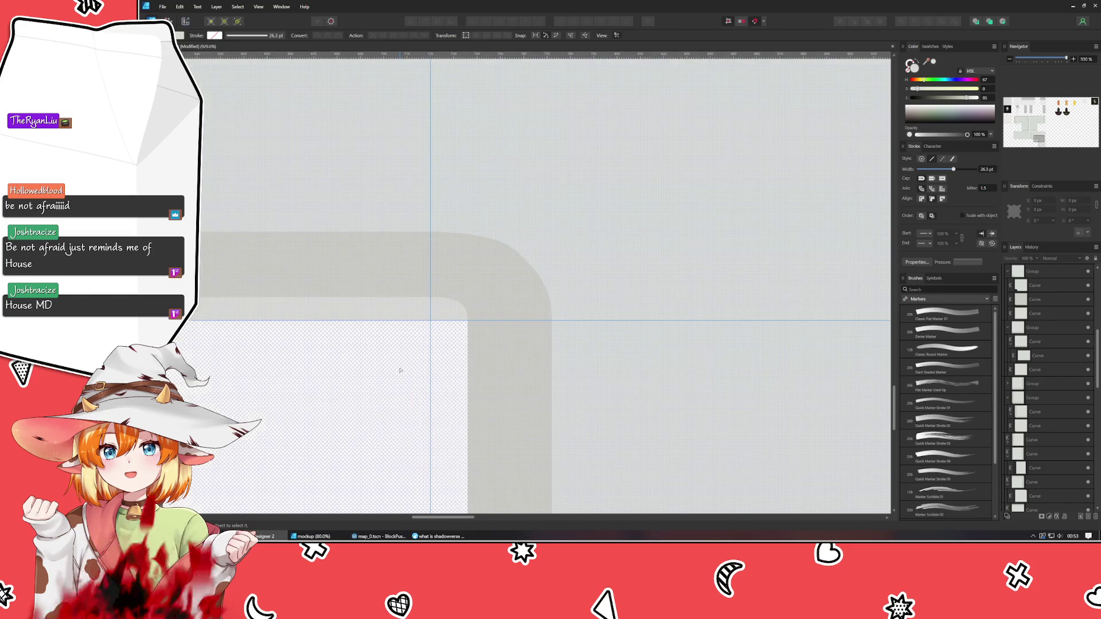
pyautogui.scroll(3, 383, 372)
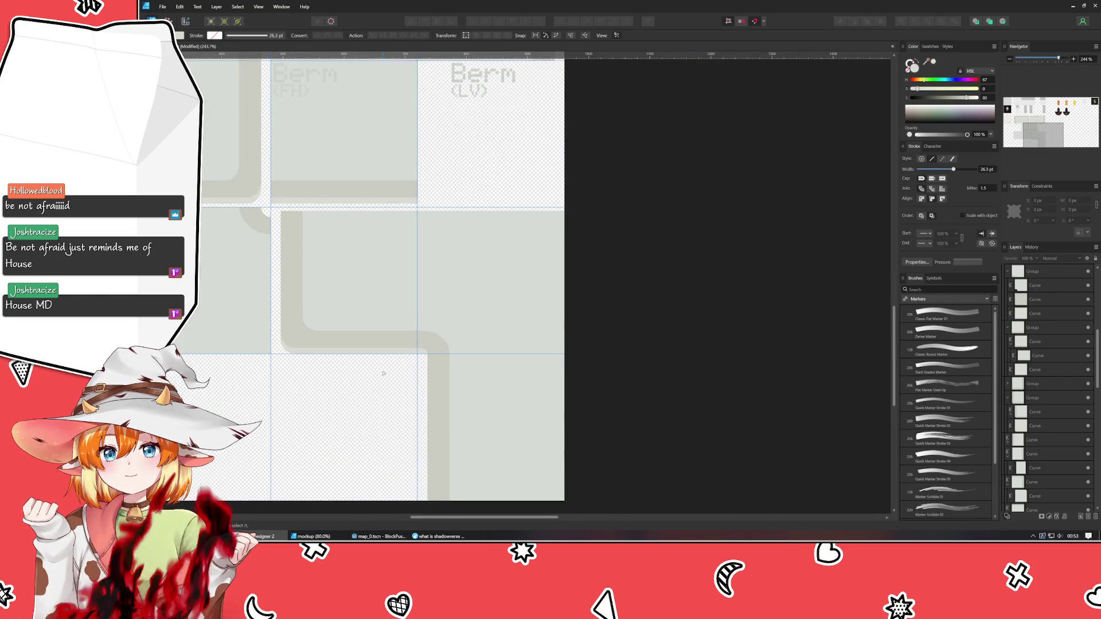
pyautogui.moveTo(381, 373); pyautogui.dragTo(462, 327)
pyautogui.click(258, 6)
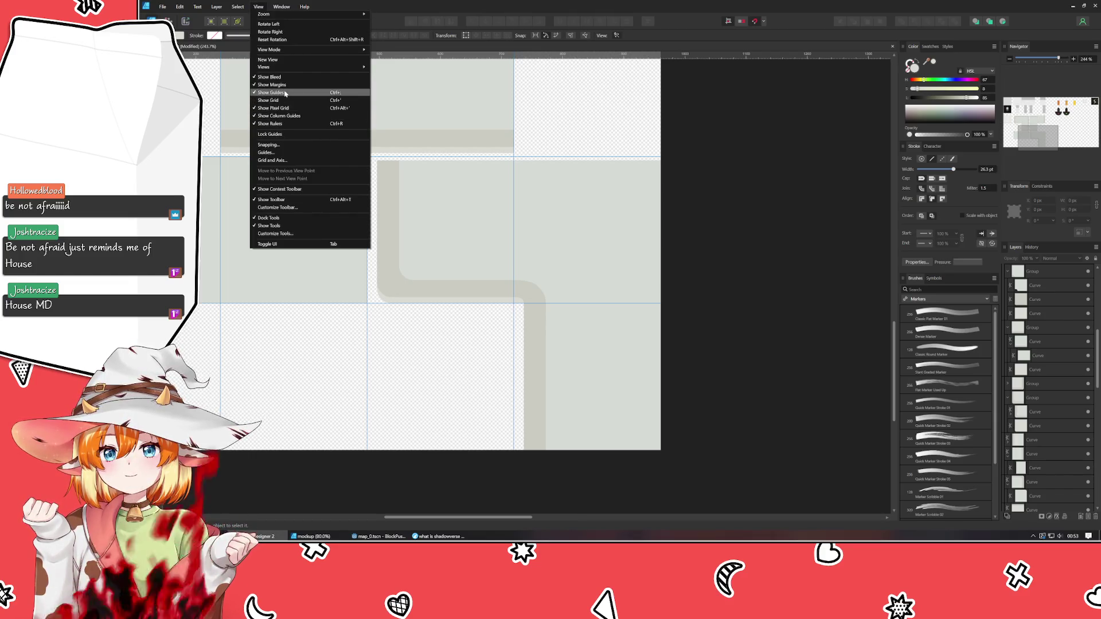
pyautogui.click(273, 93)
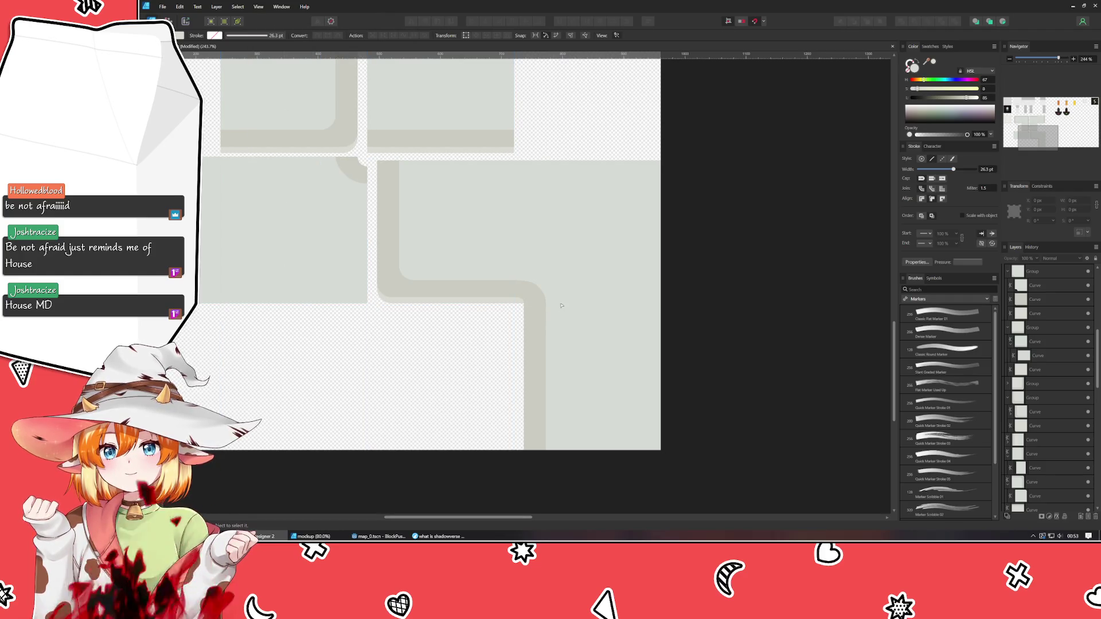
pyautogui.click(485, 313)
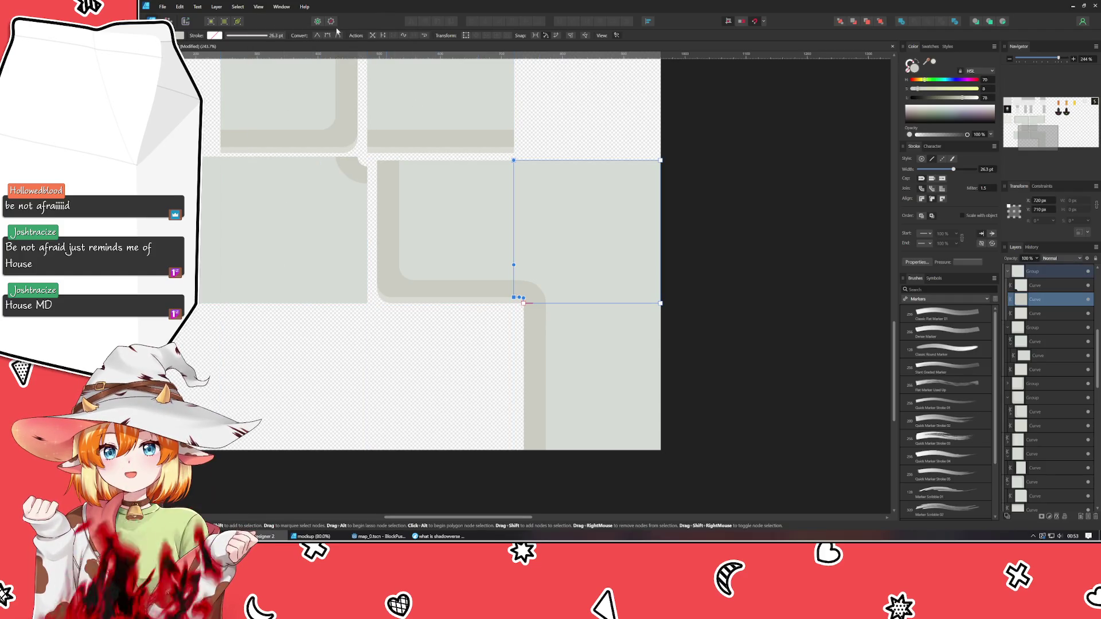
pyautogui.hotkey('ctrl', 'd')
pyautogui.click(258, 6)
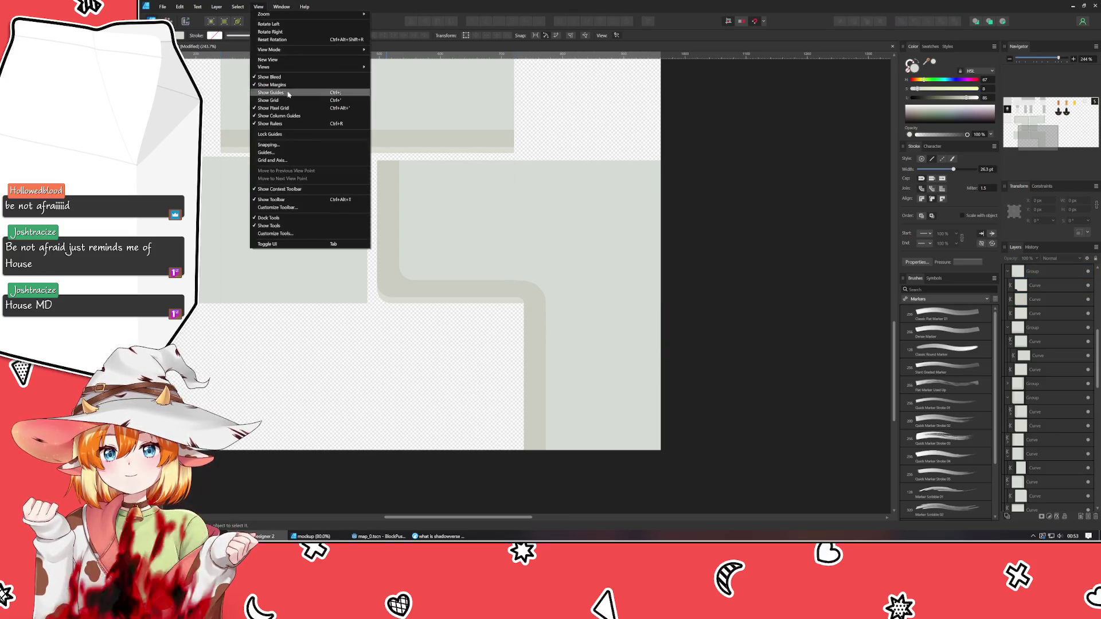
pyautogui.click(274, 99)
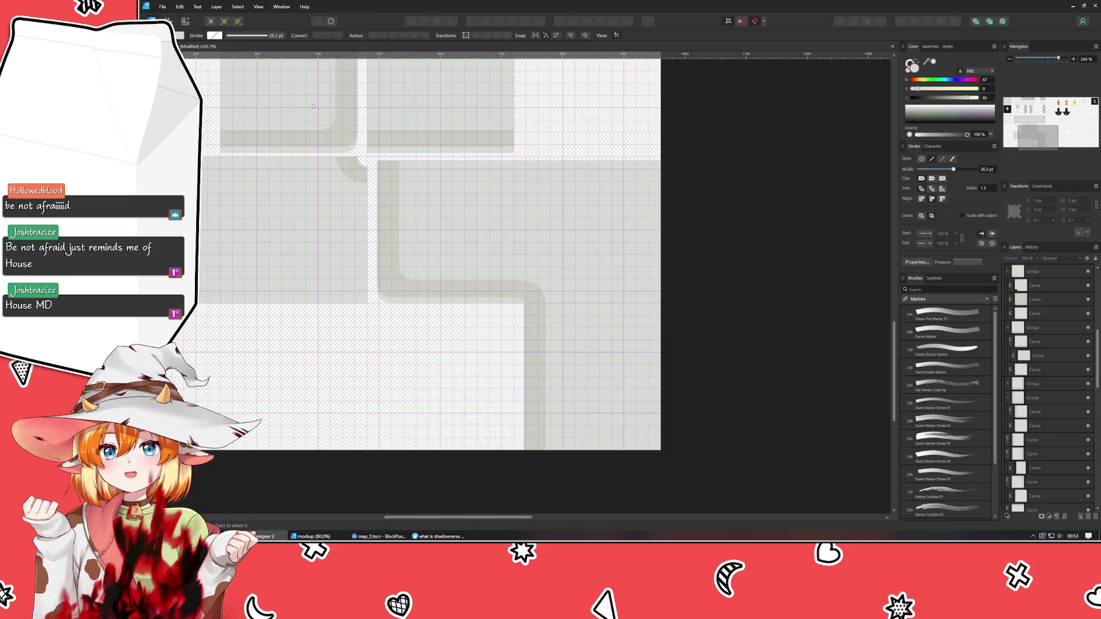
pyautogui.click(258, 6)
pyautogui.click(274, 93)
pyautogui.click(258, 6)
pyautogui.click(281, 93)
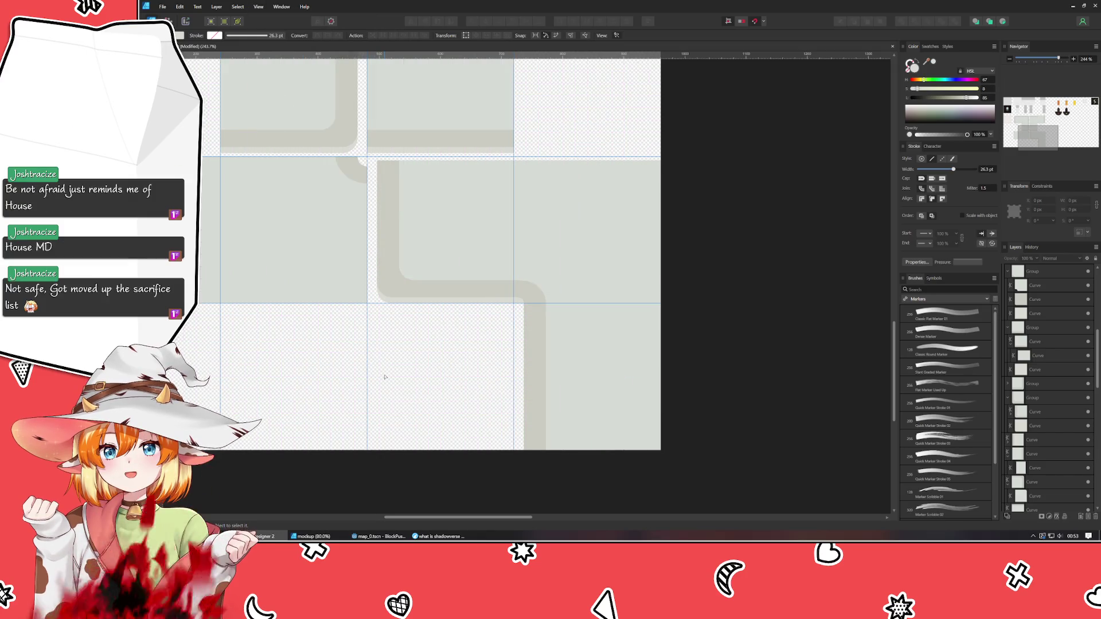
# Swap the plain grey tile into the bottom-left cell and the bottom-left tile into the right-middle cell.
pyautogui.moveTo(384, 377); pyautogui.dragTo(520, 399)
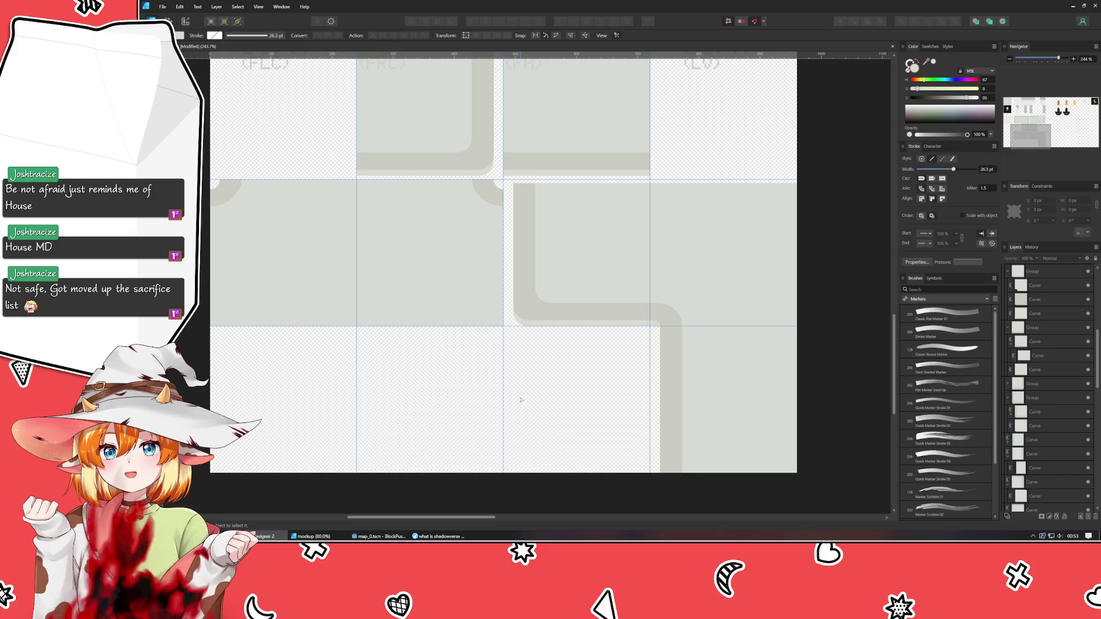
pyautogui.moveTo(520, 399); pyautogui.dragTo(480, 365)
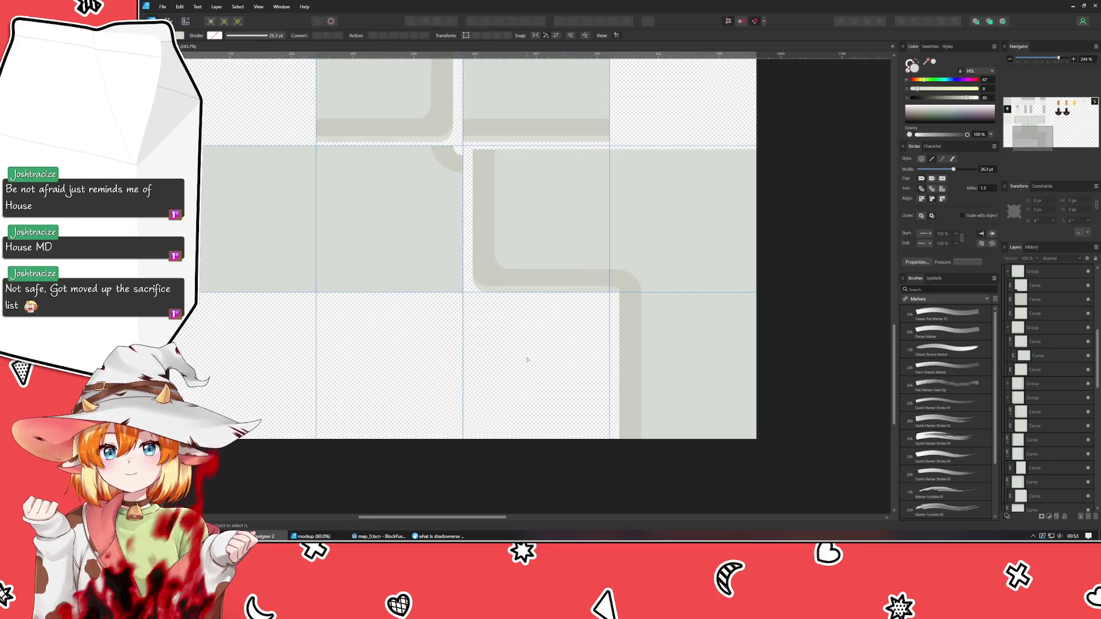
pyautogui.press('v')
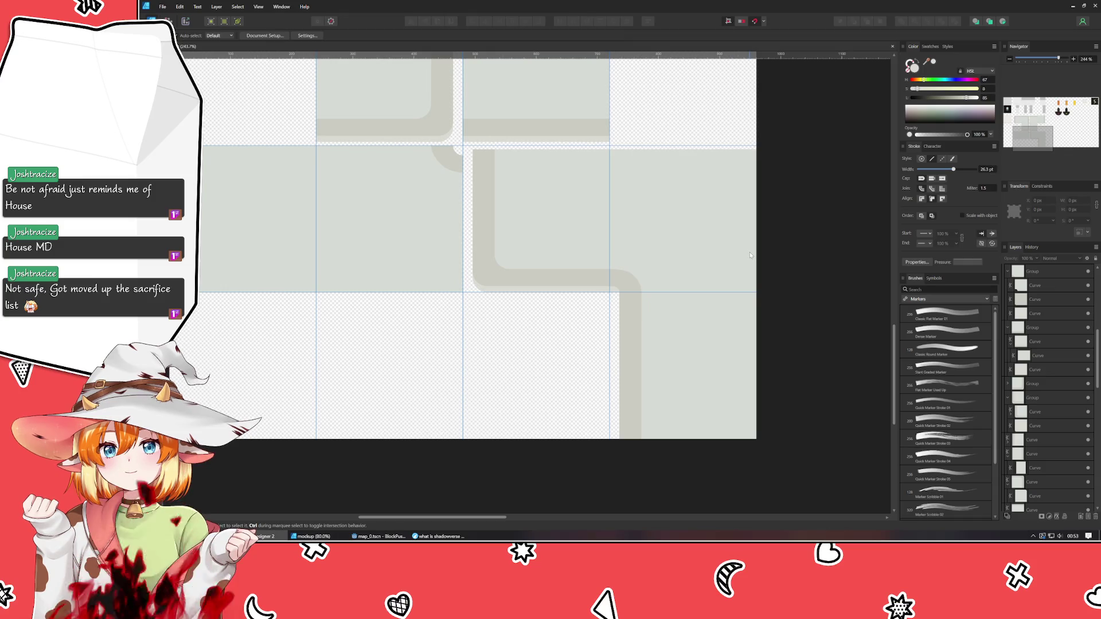
pyautogui.moveTo(750, 255); pyautogui.dragTo(290, 389)
pyautogui.hscroll(-3, 428, 373)
pyautogui.moveTo(427, 373)
pyautogui.mouseDown()
pyautogui.moveTo(843, 252)
pyautogui.moveTo(817, 218)
pyautogui.mouseUp()
pyautogui.scroll(3, 494, 437)
pyautogui.hscroll(3, 493, 436)
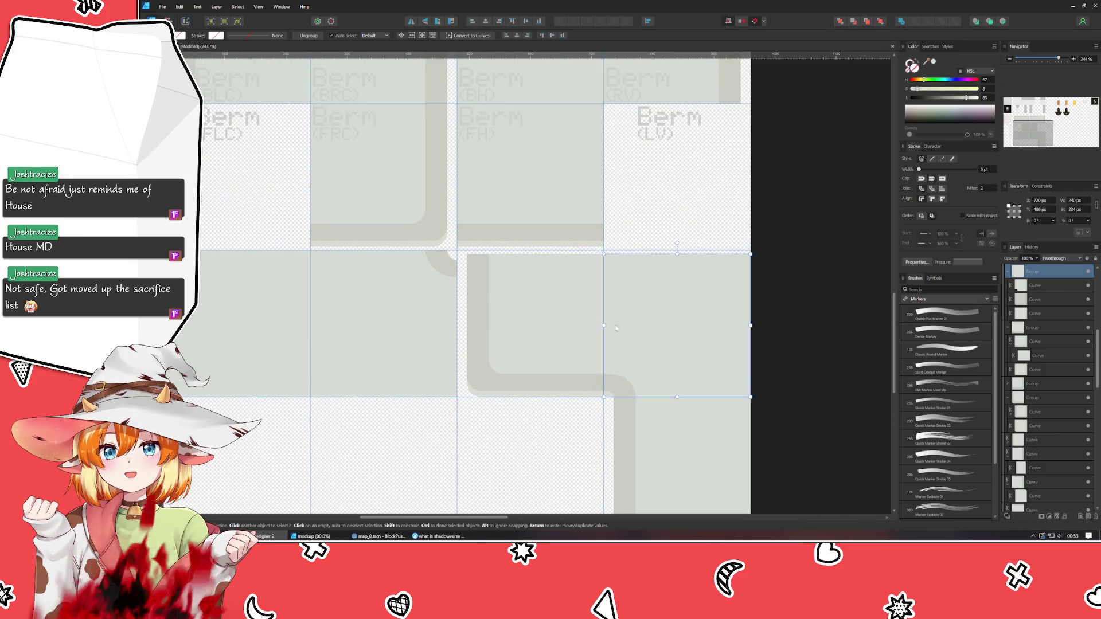
# Nudge the middle-right tile and the L tile into their cells.
pyautogui.moveTo(531, 330); pyautogui.dragTo(531, 323)
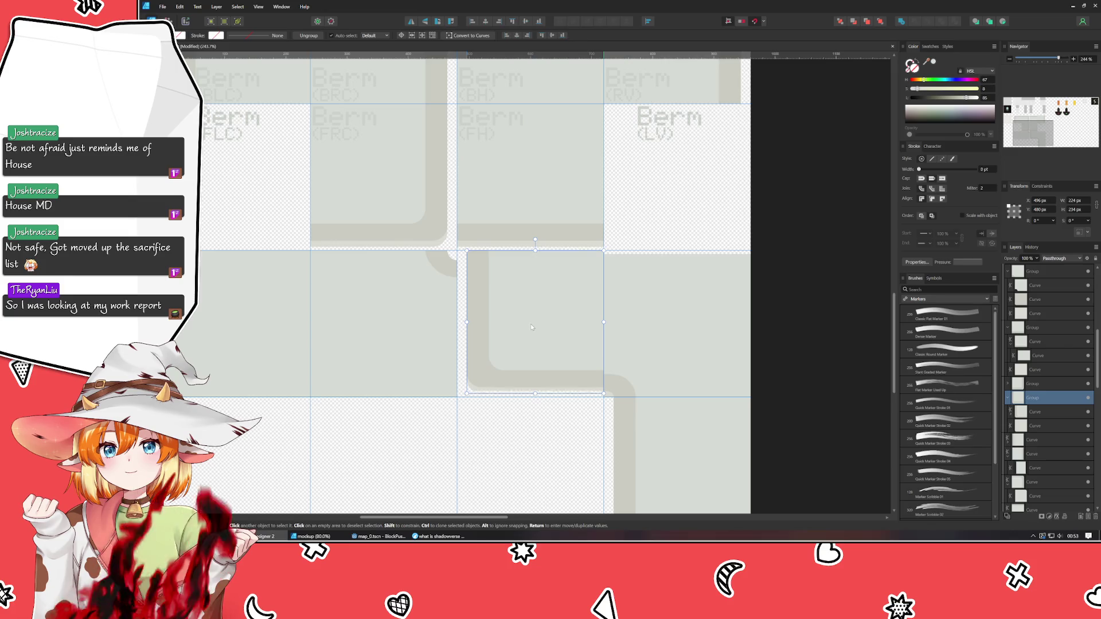
pyautogui.moveTo(638, 323); pyautogui.dragTo(637, 319)
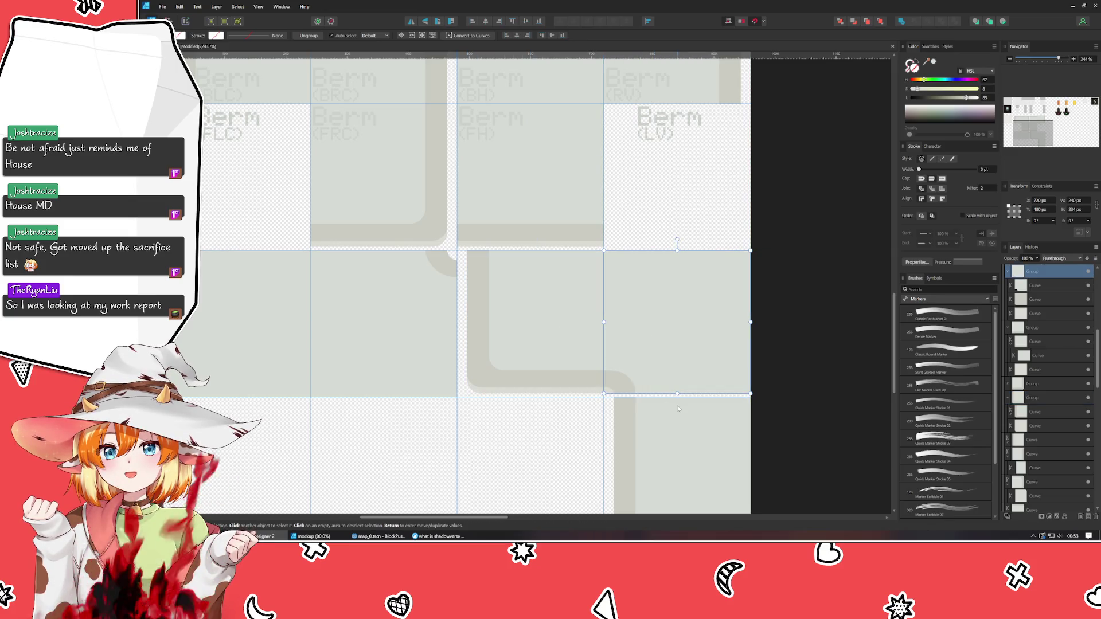
pyautogui.scroll(5, 631, 390)
pyautogui.moveTo(552, 361); pyautogui.dragTo(488, 333)
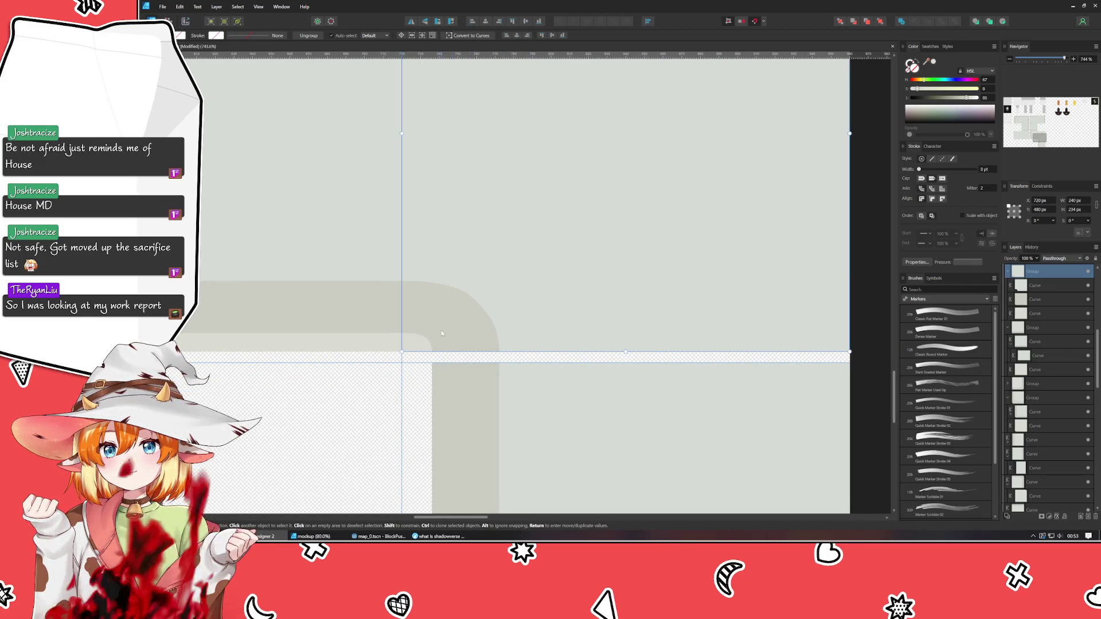
# Lower the bottom-edge nodes of the dark strip and the rounded-corner shape to the cell border.
pyautogui.click(456, 344)
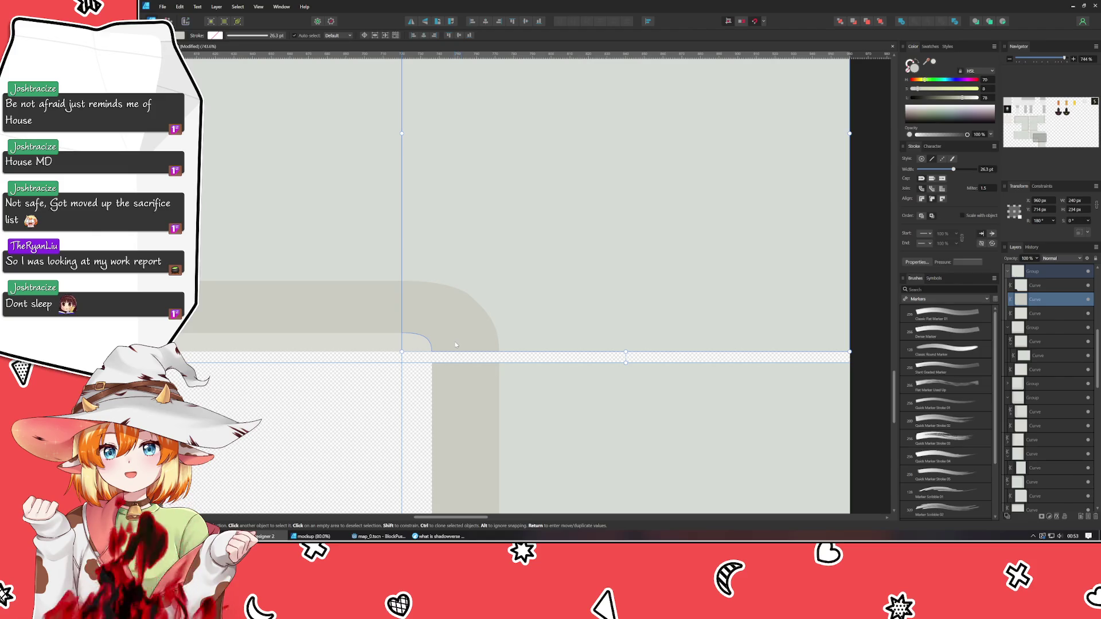
pyautogui.press('a')
pyautogui.hscroll(3, 502, 398)
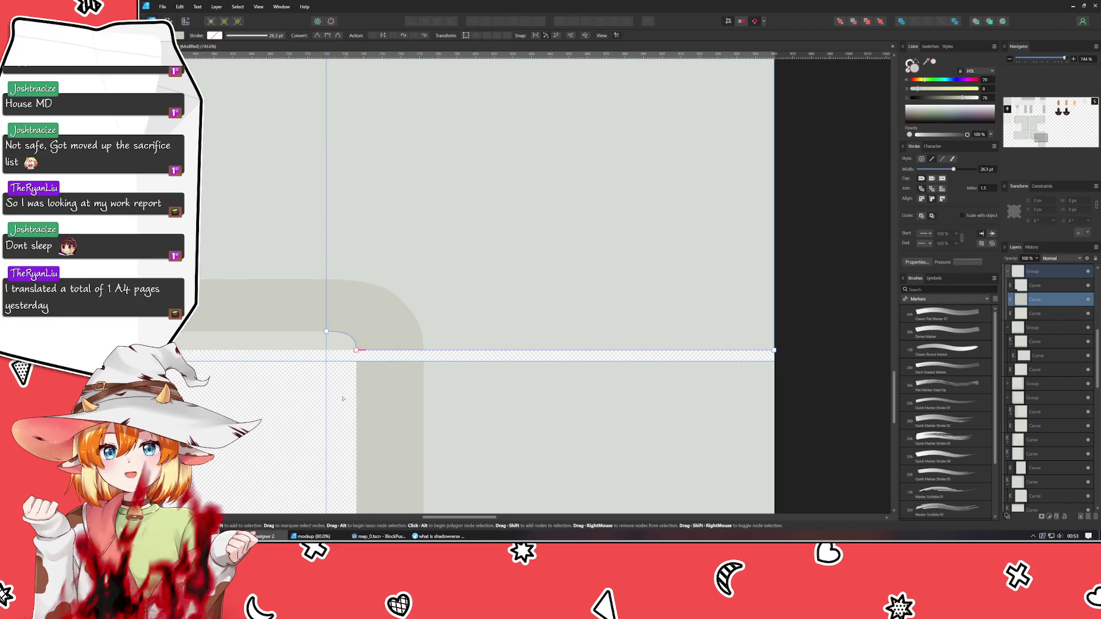
pyautogui.moveTo(335, 376)
pyautogui.mouseDown()
pyautogui.moveTo(805, 303)
pyautogui.moveTo(849, 338)
pyautogui.mouseUp()
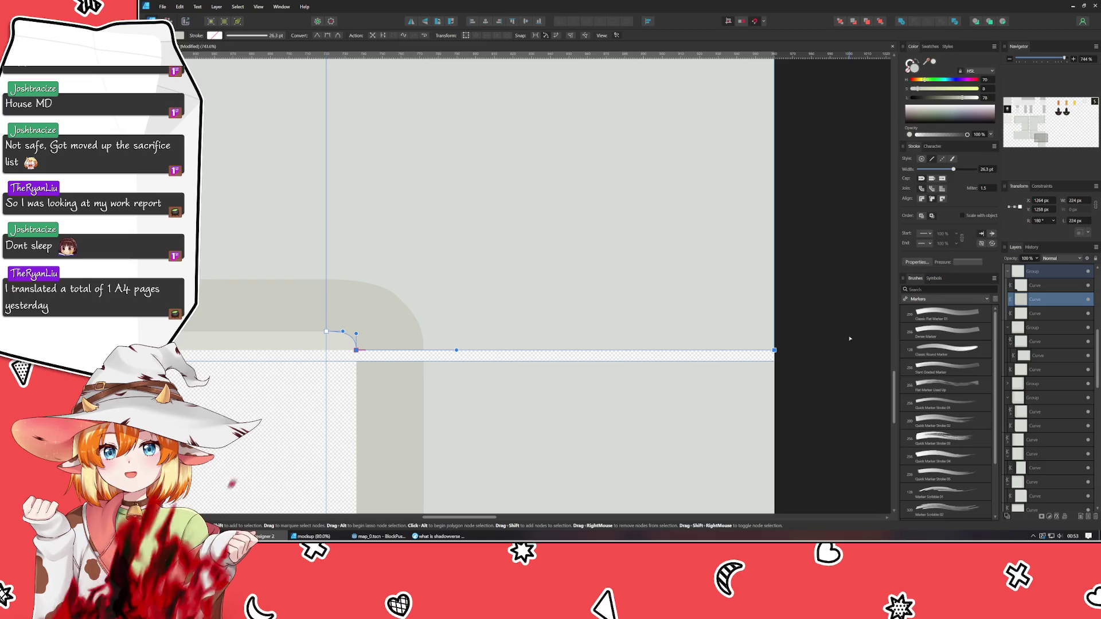
pyautogui.press('Down')
pyautogui.press('Down')
pyautogui.press('Down')
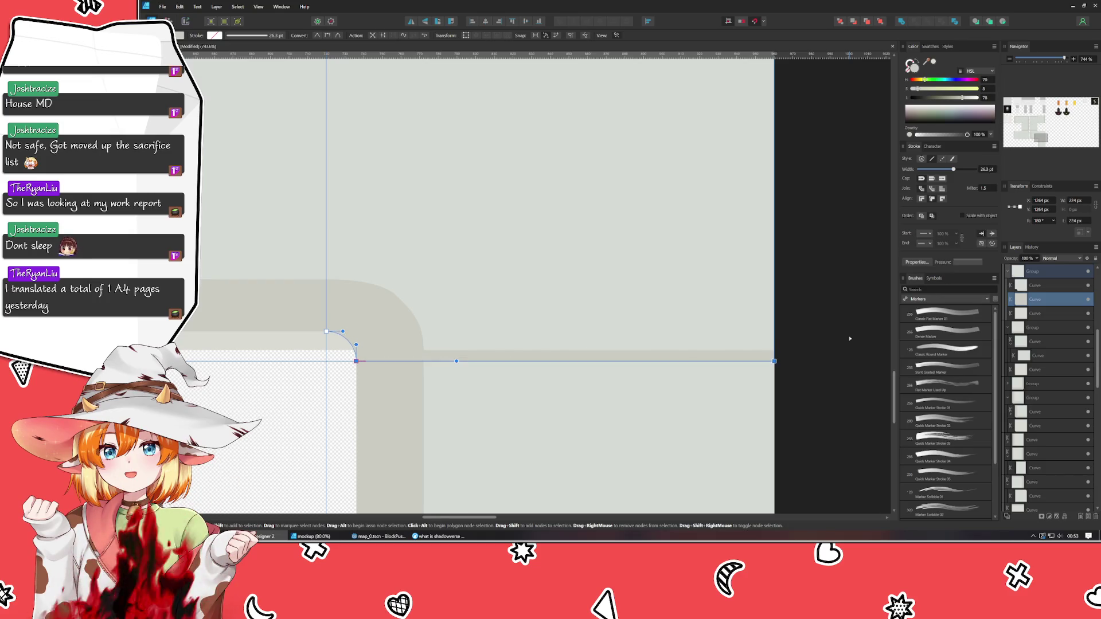
pyautogui.click(689, 308)
pyautogui.moveTo(415, 403)
pyautogui.mouseDown()
pyautogui.moveTo(864, 381)
pyautogui.moveTo(865, 327)
pyautogui.mouseUp()
pyautogui.press('Down')
pyautogui.press('Down')
pyautogui.press('Down')
pyautogui.press('Down')
pyautogui.press('Down')
pyautogui.click(864, 328)
pyautogui.scroll(2, 526, 353)
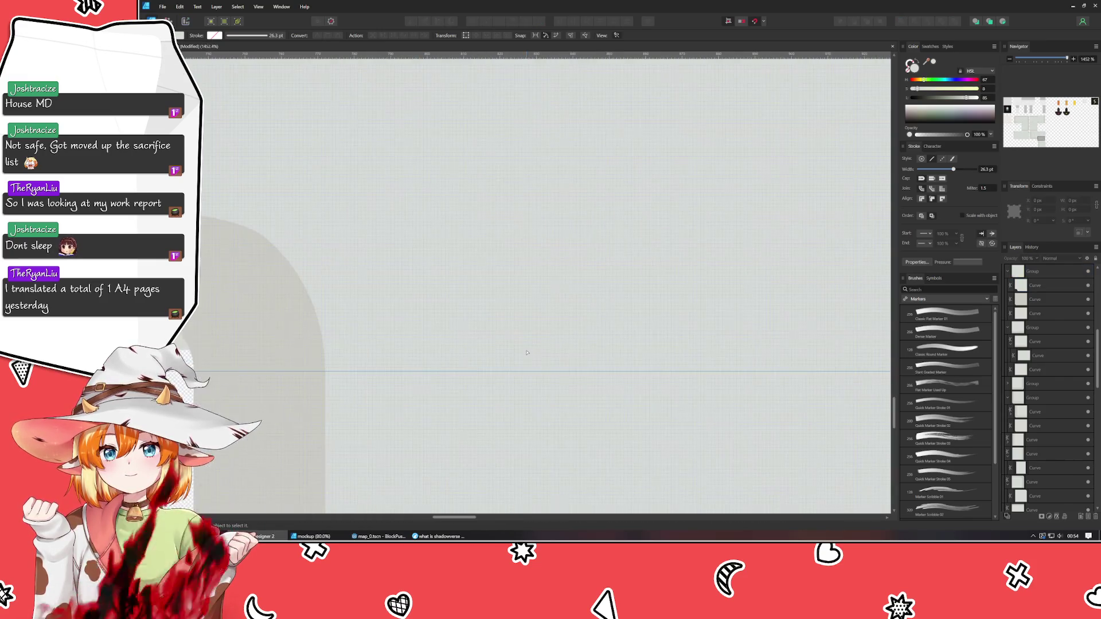
pyautogui.scroll(-1, 491, 358)
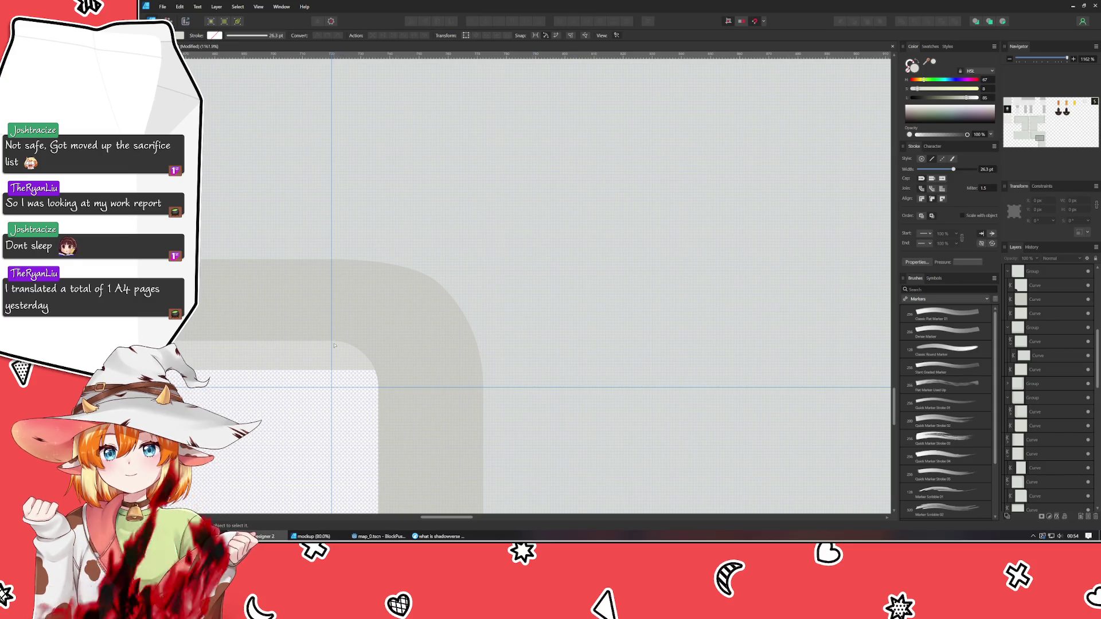
# Round the inner corner node with a 4 px Corner Tool radius and bake it into nodes.
pyautogui.click(347, 369)
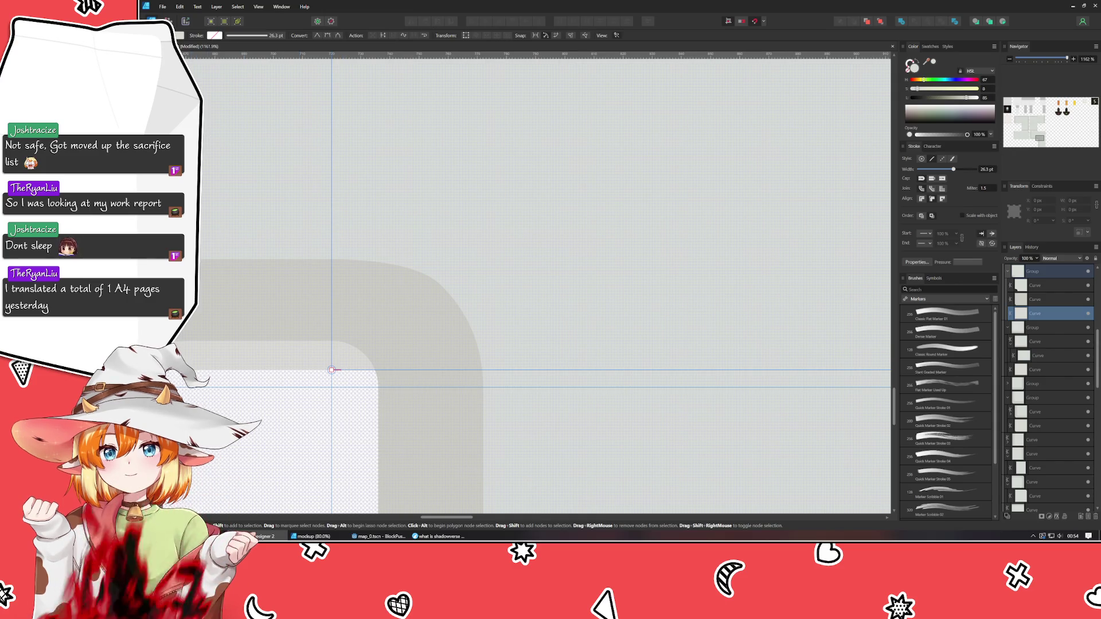
pyautogui.press('c')
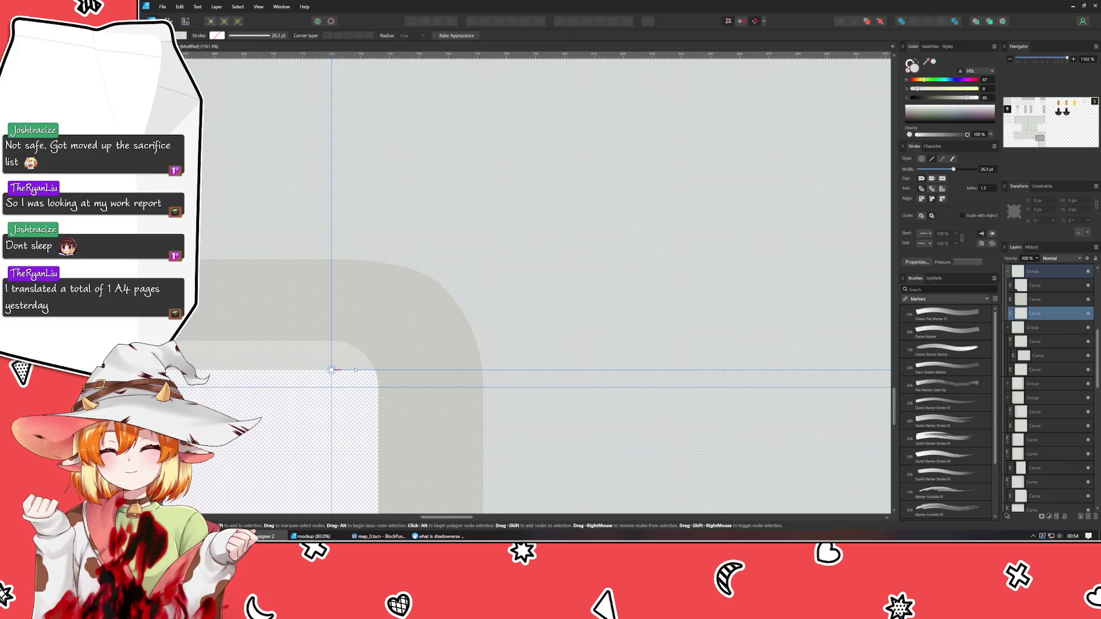
pyautogui.moveTo(331, 370); pyautogui.dragTo(345, 360)
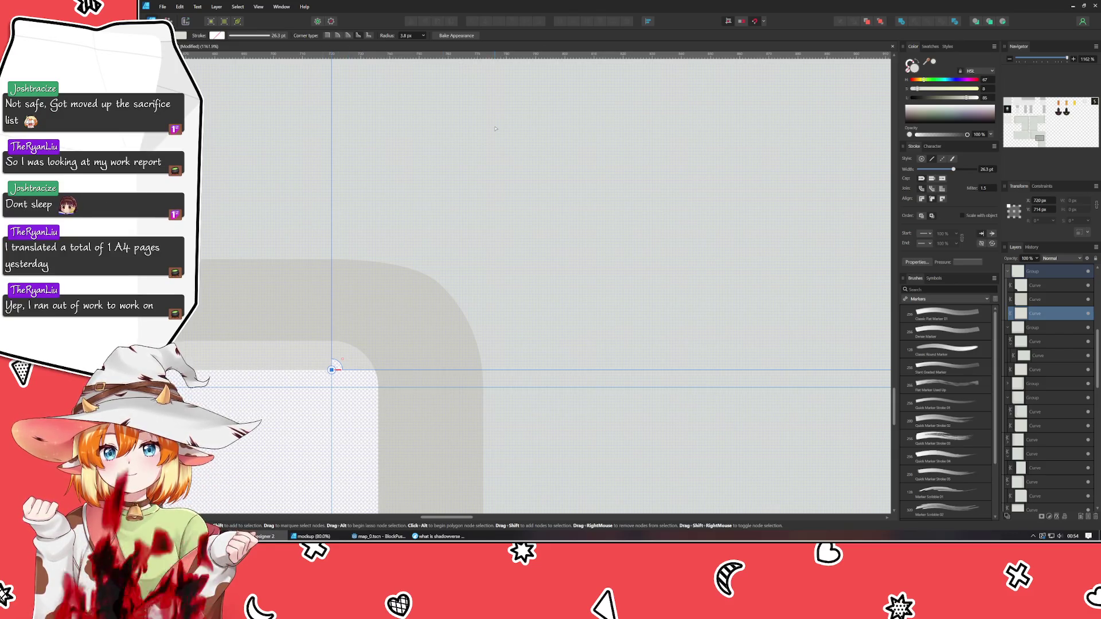
pyautogui.click(455, 35)
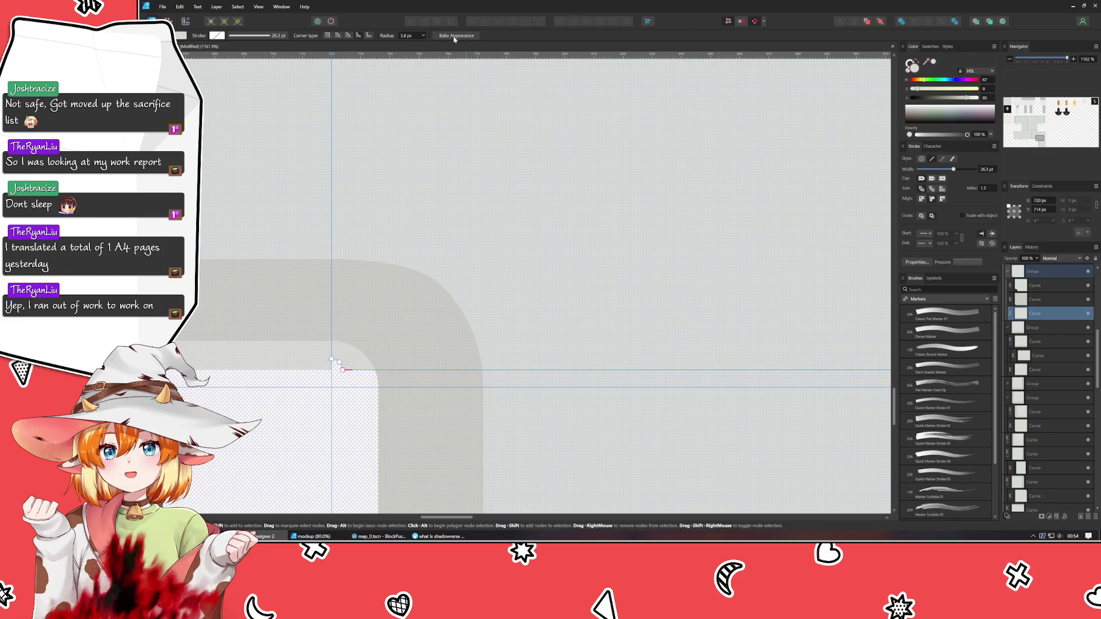
# Delete the extra corner nodes and adjust the remaining node and handles into a smooth curve.
pyautogui.click(339, 363)
pyautogui.press('Delete')
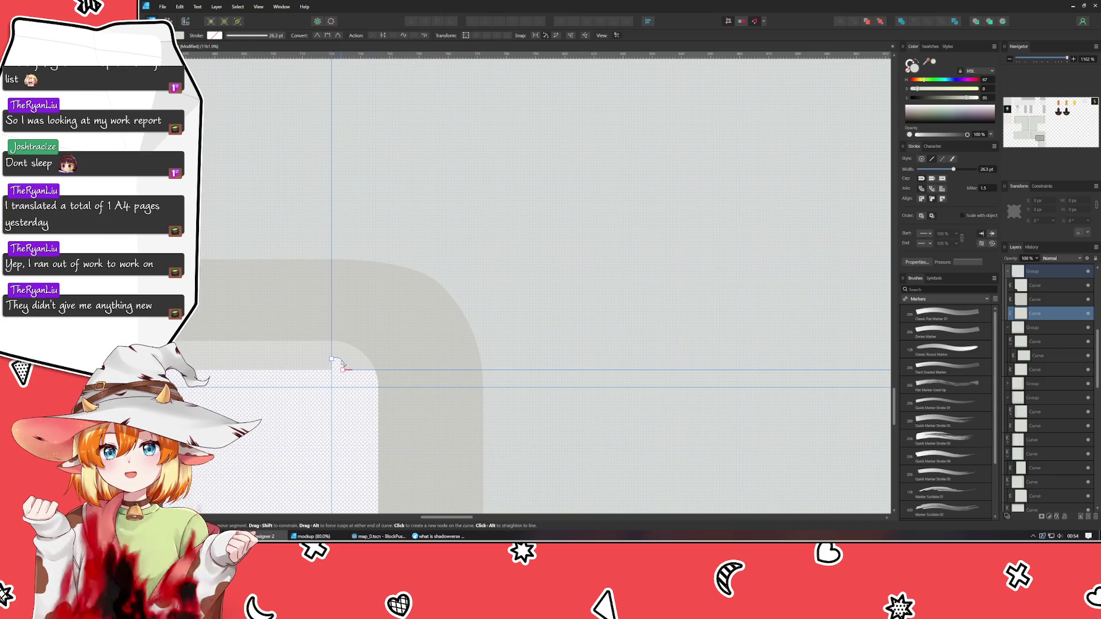
pyautogui.moveTo(342, 367)
pyautogui.mouseDown()
pyautogui.moveTo(382, 386)
pyautogui.moveTo(334, 369)
pyautogui.mouseUp()
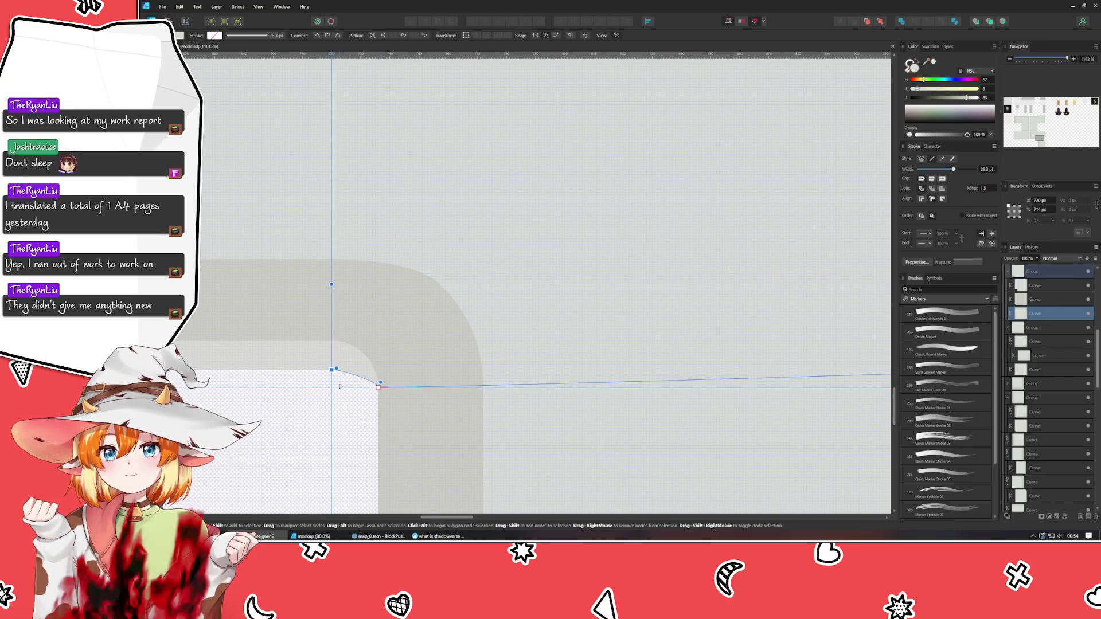
pyautogui.scroll(3, 333, 348)
pyautogui.moveTo(333, 348); pyautogui.dragTo(391, 352)
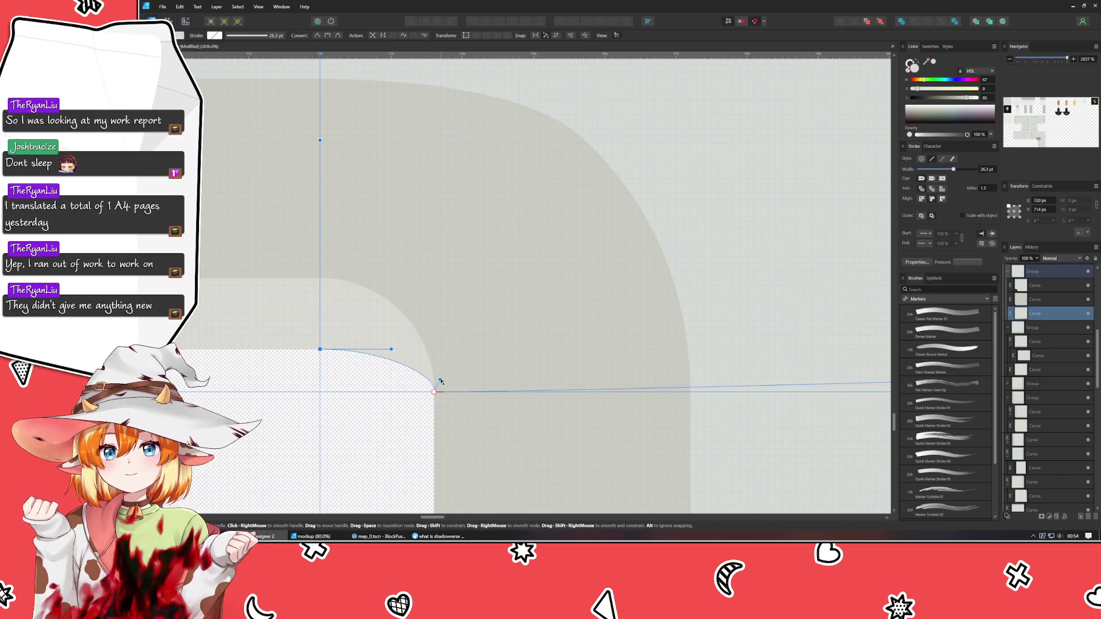
pyautogui.moveTo(440, 380); pyautogui.dragTo(431, 371)
pyautogui.click(338, 422)
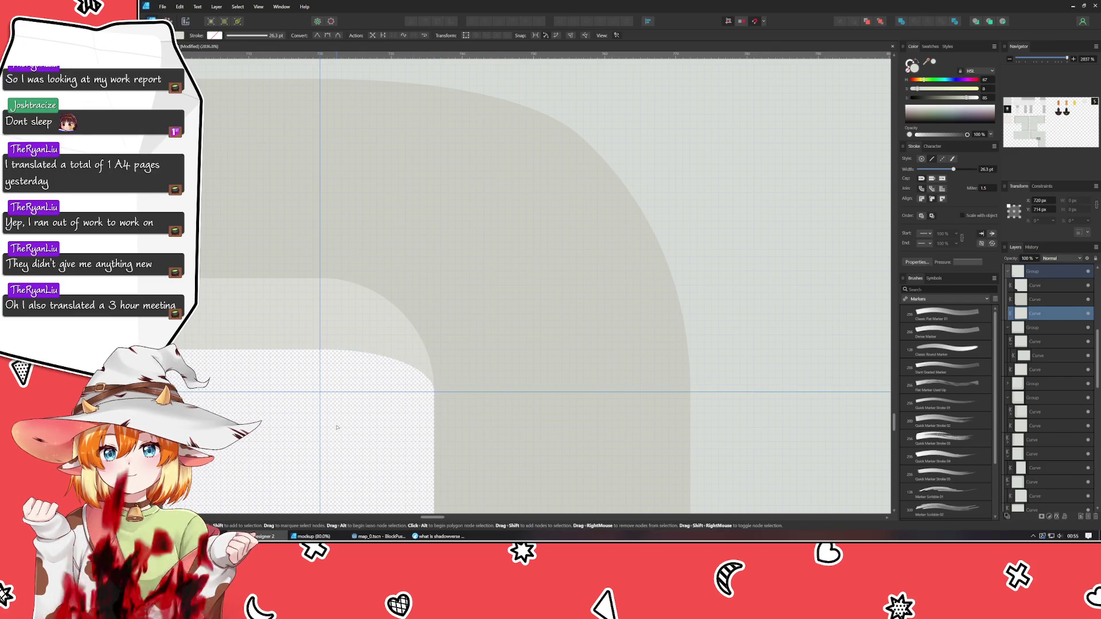
pyautogui.scroll(-6, 315, 447)
pyautogui.scroll(-4, 312, 449)
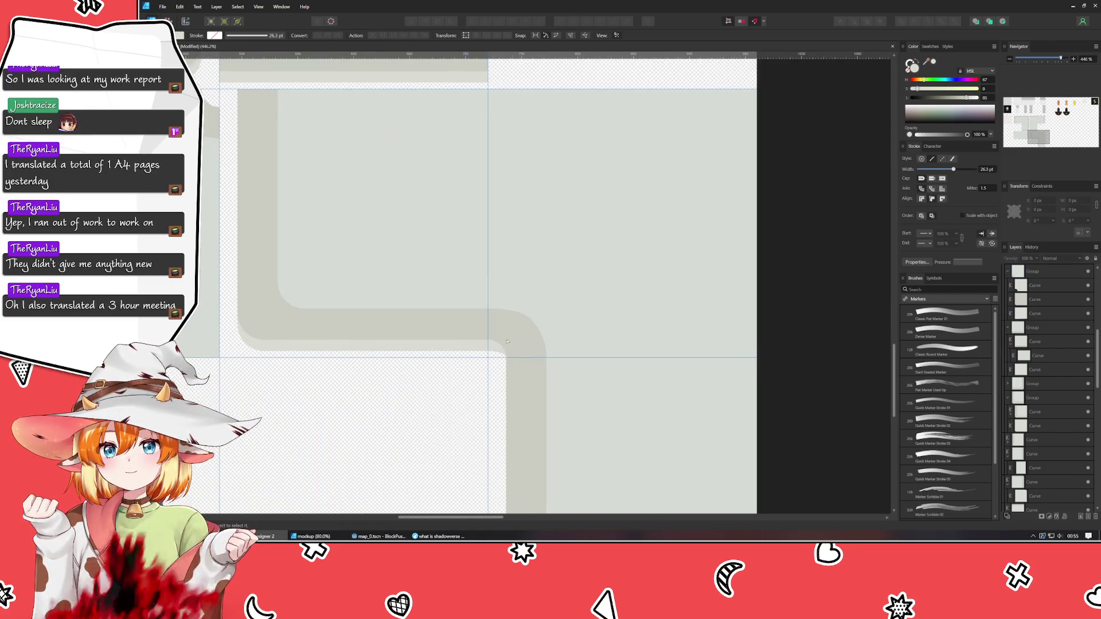
# Rearrange the tile groups: copy one into the bottom-left cell and move others into the top-left and top-right cells.
pyautogui.scroll(3, 422, 394)
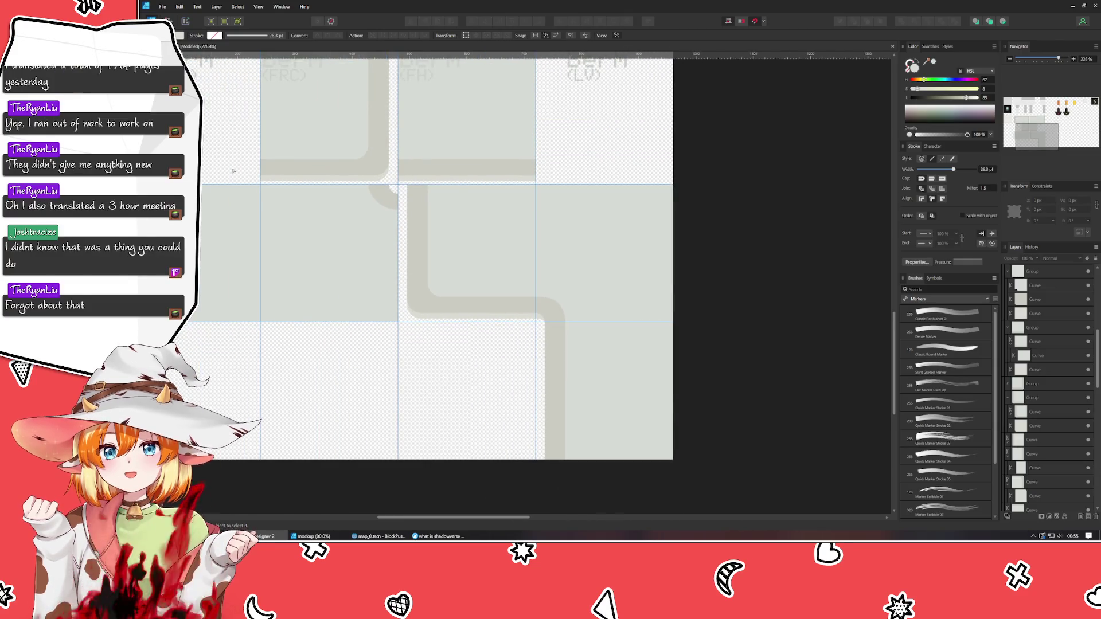
pyautogui.press('v')
pyautogui.click(576, 262)
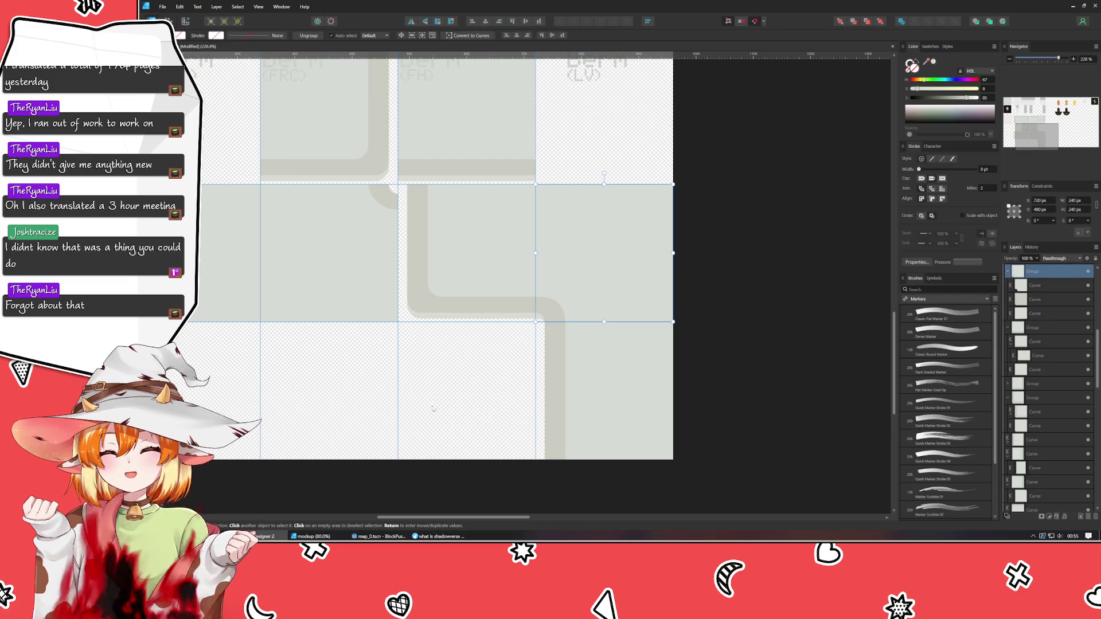
pyautogui.moveTo(706, 315)
pyautogui.mouseDown()
pyautogui.moveTo(395, 453)
pyautogui.moveTo(292, 452)
pyautogui.mouseUp()
pyautogui.click(663, 300)
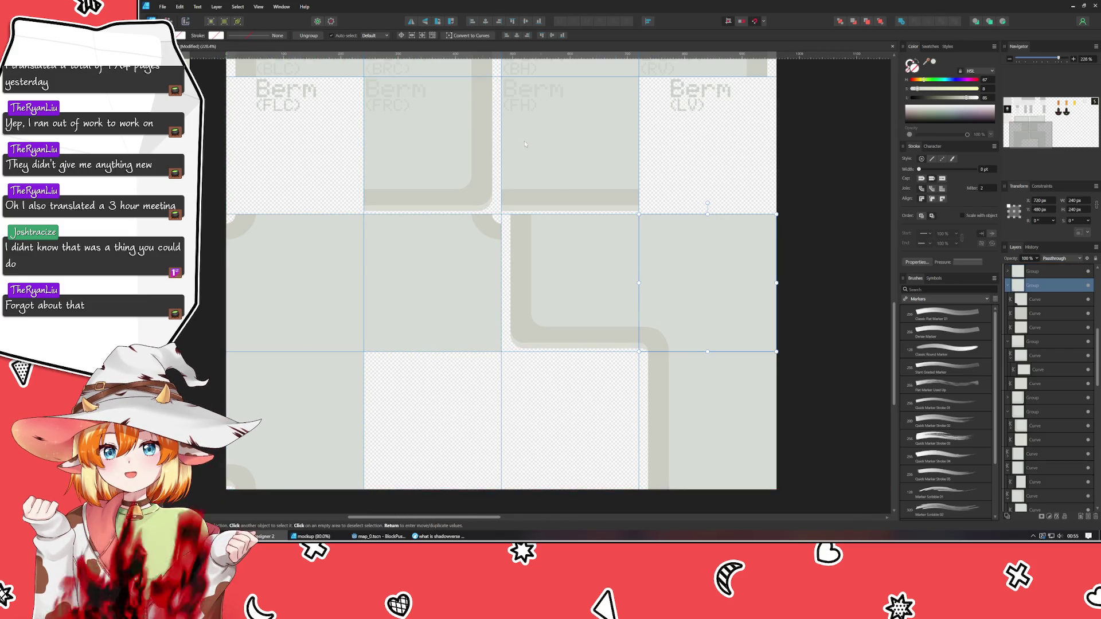
pyautogui.moveTo(660, 288)
pyautogui.mouseDown()
pyautogui.moveTo(600, 256)
pyautogui.moveTo(283, 167)
pyautogui.moveTo(402, 422)
pyautogui.moveTo(447, 451)
pyautogui.mouseUp()
pyautogui.click(592, 289)
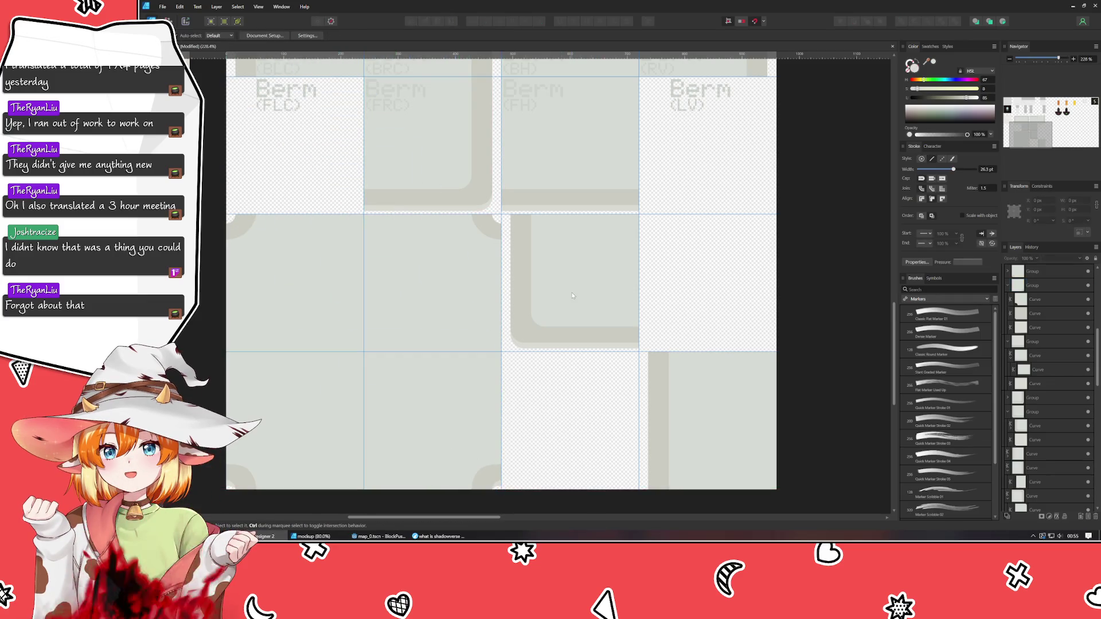
pyautogui.moveTo(593, 289)
pyautogui.mouseDown()
pyautogui.moveTo(310, 180)
pyautogui.moveTo(298, 155)
pyautogui.moveTo(315, 150)
pyautogui.mouseUp()
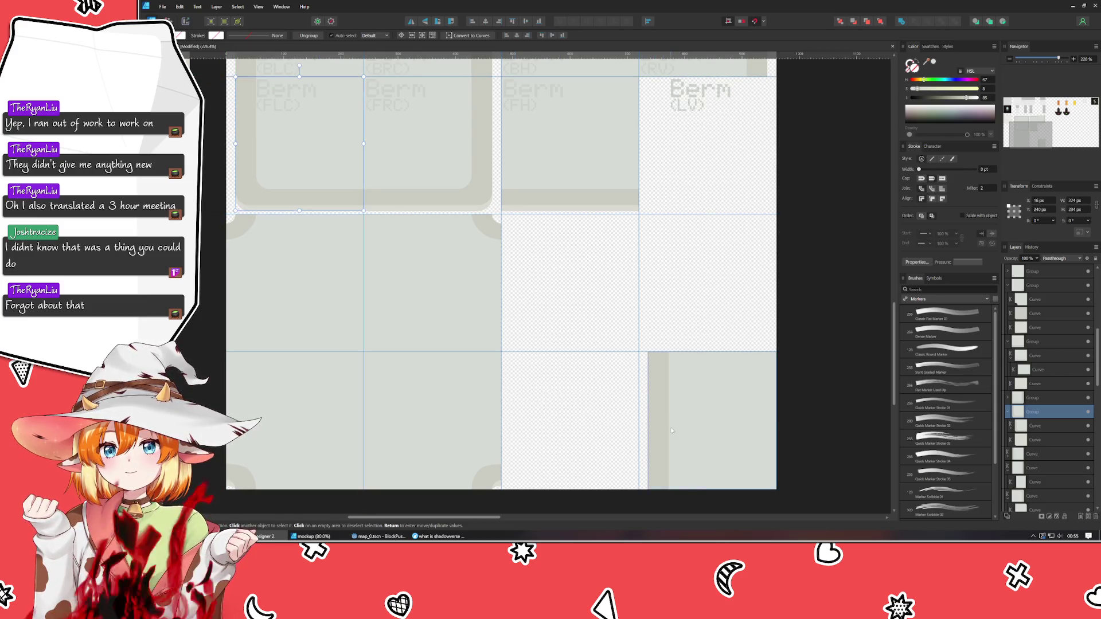
pyautogui.click(703, 405)
pyautogui.moveTo(704, 404)
pyautogui.mouseDown()
pyautogui.moveTo(663, 166)
pyautogui.moveTo(692, 149)
pyautogui.mouseUp()
pyautogui.click(674, 256)
# Clear the selection and save the berm tile sheet with Ctrl+S.
pyautogui.scroll(3, 516, 264)
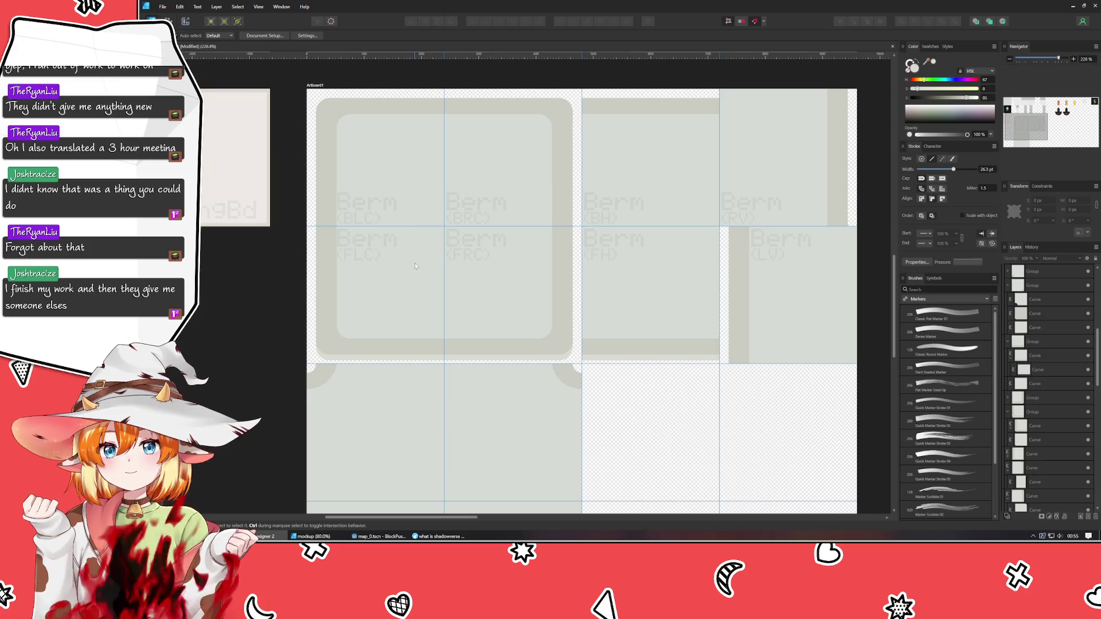
pyautogui.click(402, 270)
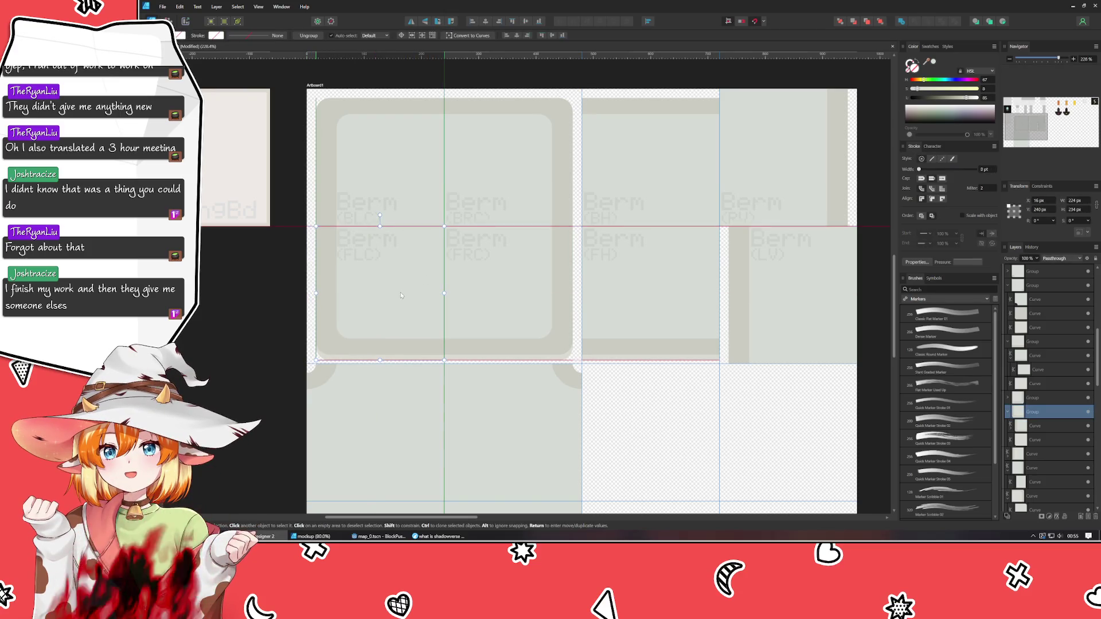
pyautogui.click(629, 438)
pyautogui.moveTo(628, 438); pyautogui.dragTo(551, 390)
pyautogui.hotkey('ctrl', 's')
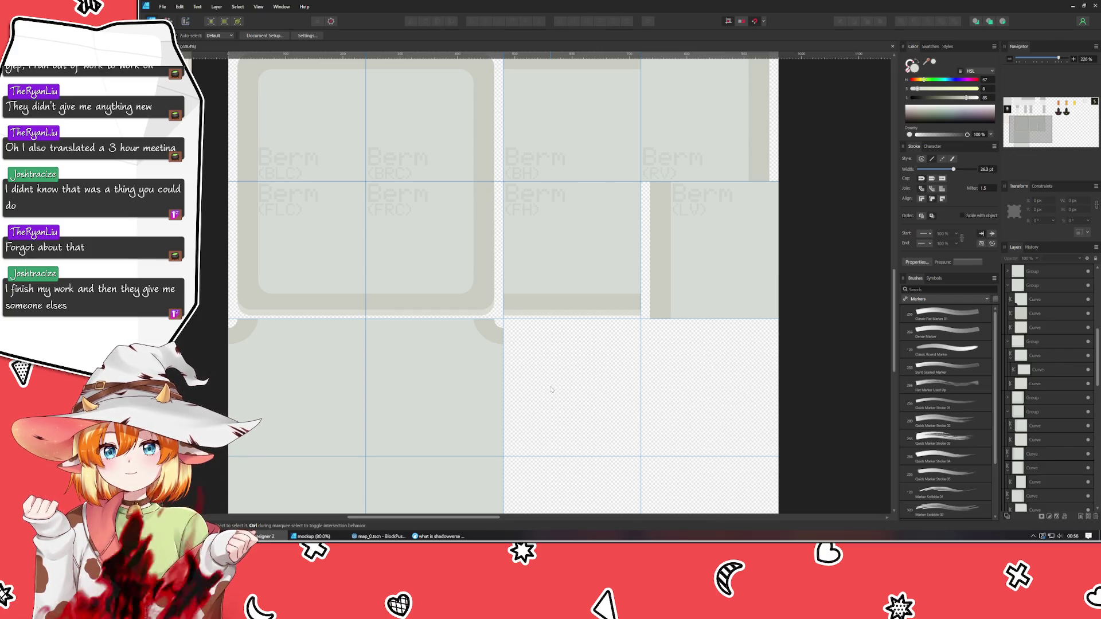
pyautogui.moveTo(551, 389)
pyautogui.mouseDown()
pyautogui.moveTo(592, 369)
pyautogui.moveTo(626, 376)
pyautogui.mouseUp()
# Duplicate the Berm (FLC) label onto the lower tiles and nudge it slightly left.
pyautogui.click(373, 195)
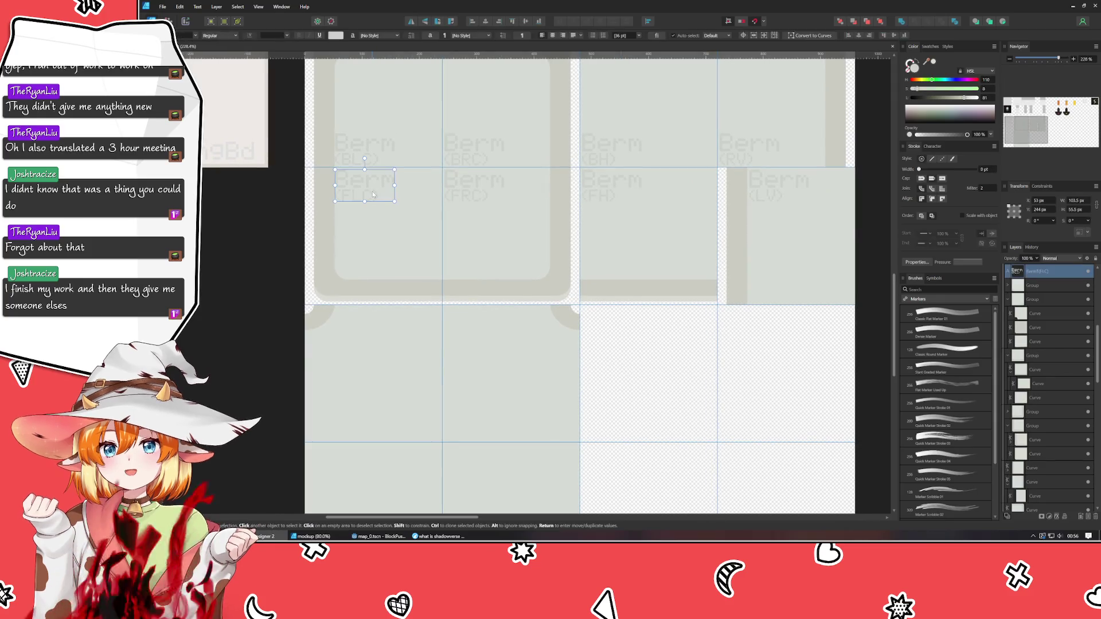
pyautogui.moveTo(373, 195)
pyautogui.mouseDown()
pyautogui.moveTo(375, 382)
pyautogui.moveTo(387, 409)
pyautogui.moveTo(423, 432)
pyautogui.mouseUp()
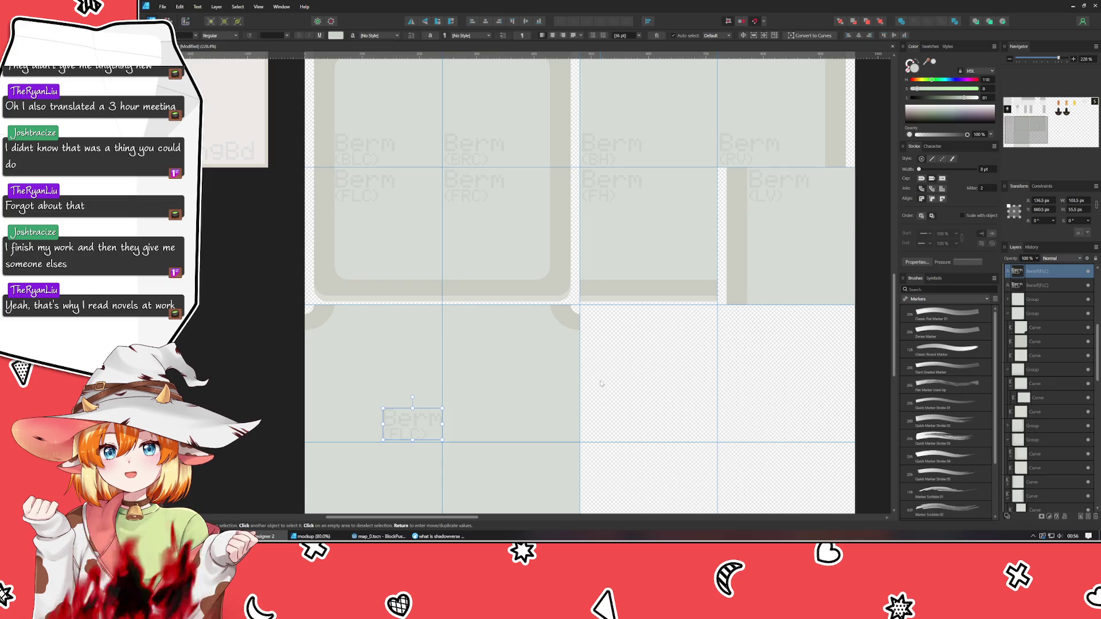
pyautogui.press('Left')
pyautogui.press('Left')
pyautogui.press('Left')
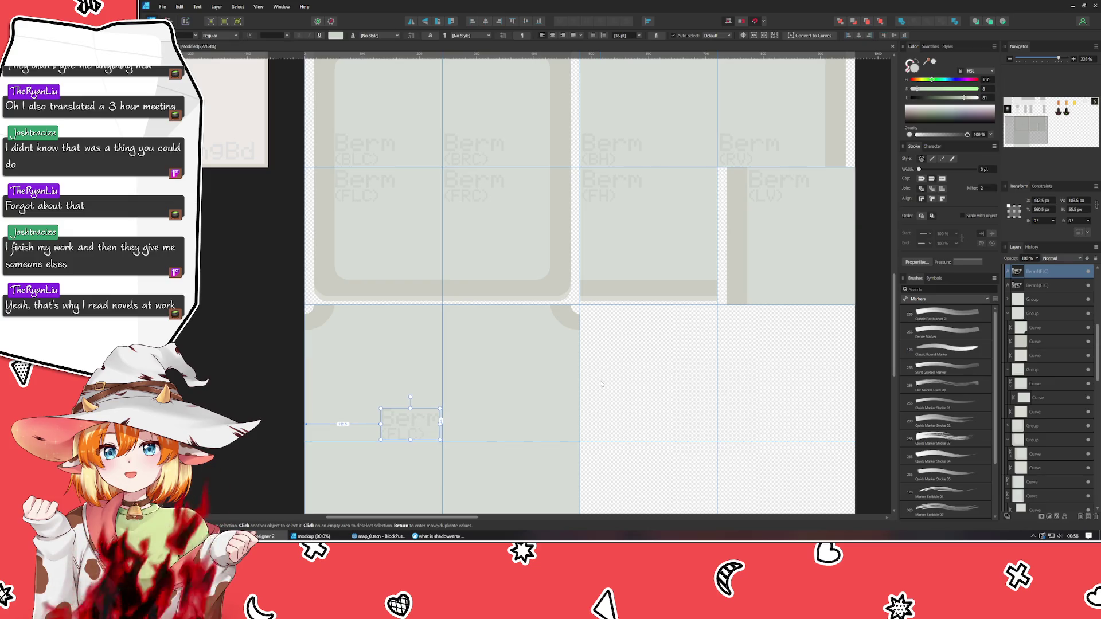
pyautogui.scroll(-2, 600, 384)
pyautogui.click(514, 393)
# Copy the label twice more to complete a two-by-two grid of four labels.
pyautogui.click(428, 363)
pyautogui.moveTo(427, 362)
pyautogui.mouseDown()
pyautogui.moveTo(533, 364)
pyautogui.moveTo(493, 365)
pyautogui.moveTo(493, 432)
pyautogui.moveTo(418, 419)
pyautogui.moveTo(430, 392)
pyautogui.mouseUp()
pyautogui.hotkey('ctrl', 'j')
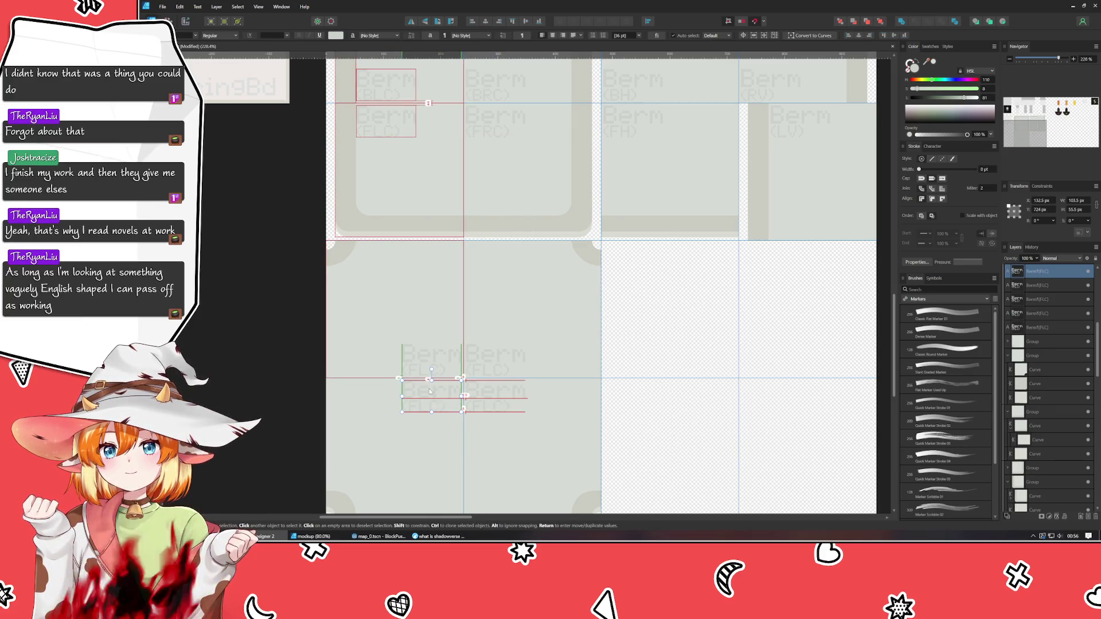
pyautogui.moveTo(430, 392); pyautogui.dragTo(430, 391)
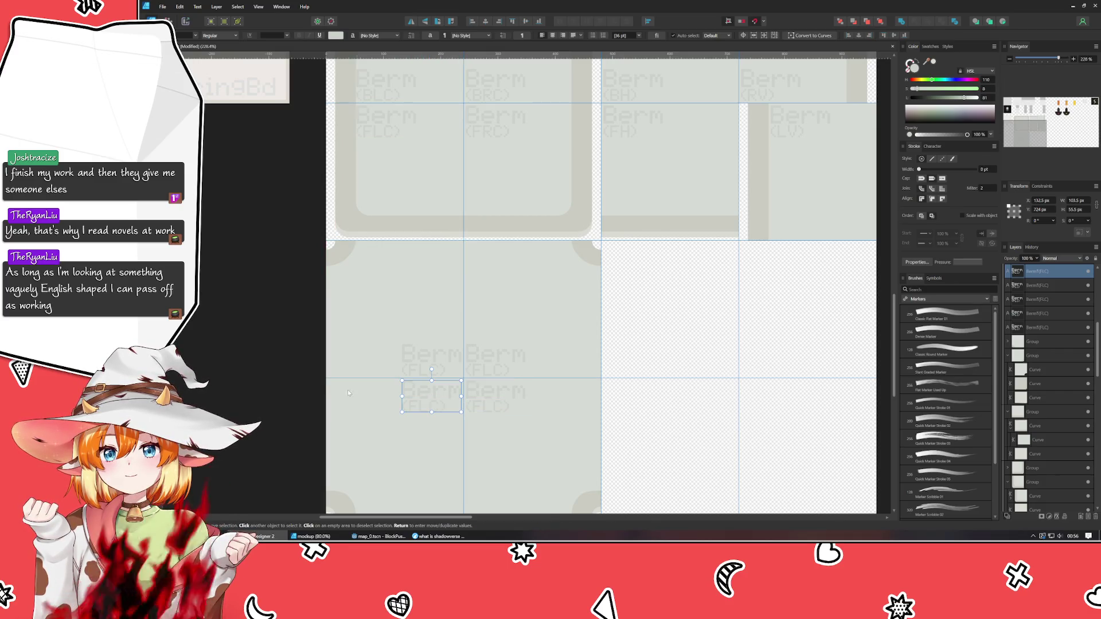
pyautogui.click(305, 387)
pyautogui.scroll(-2, 305, 344)
pyautogui.scroll(2, 310, 283)
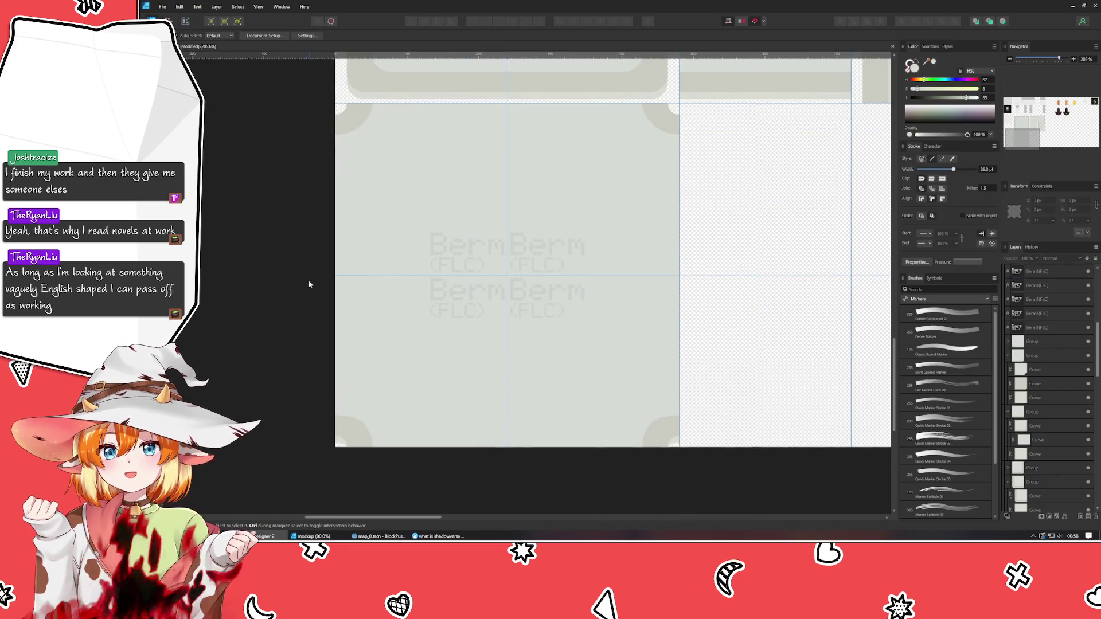
pyautogui.moveTo(297, 339); pyautogui.dragTo(276, 289)
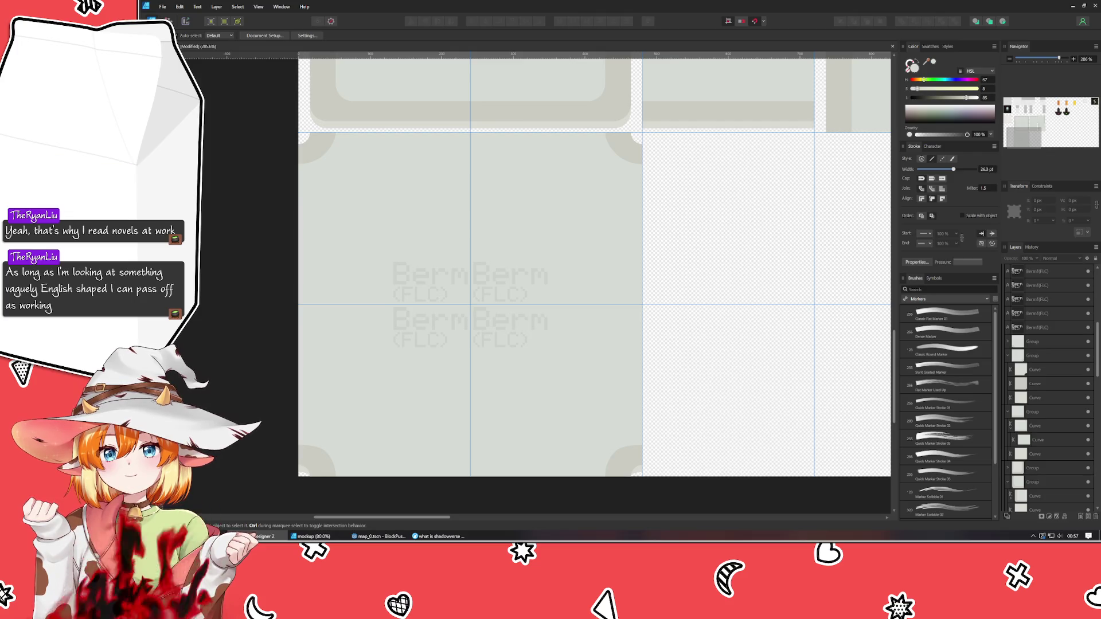
pyautogui.click(312, 536)
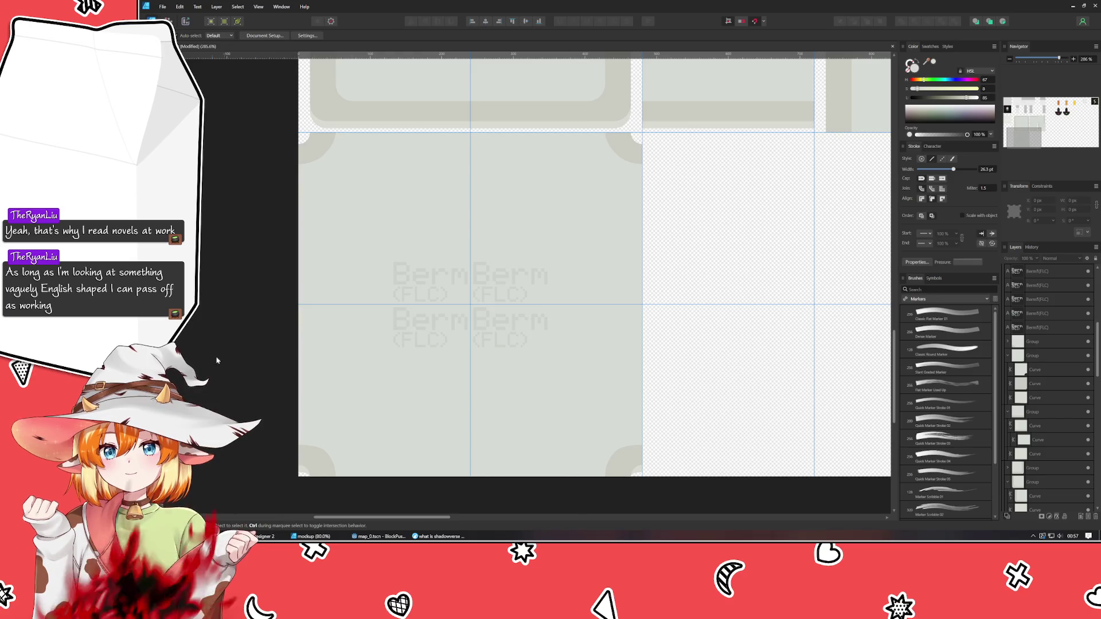
# Retype the top-left label copy's code as BLC.
pyautogui.doubleClick(420, 292)
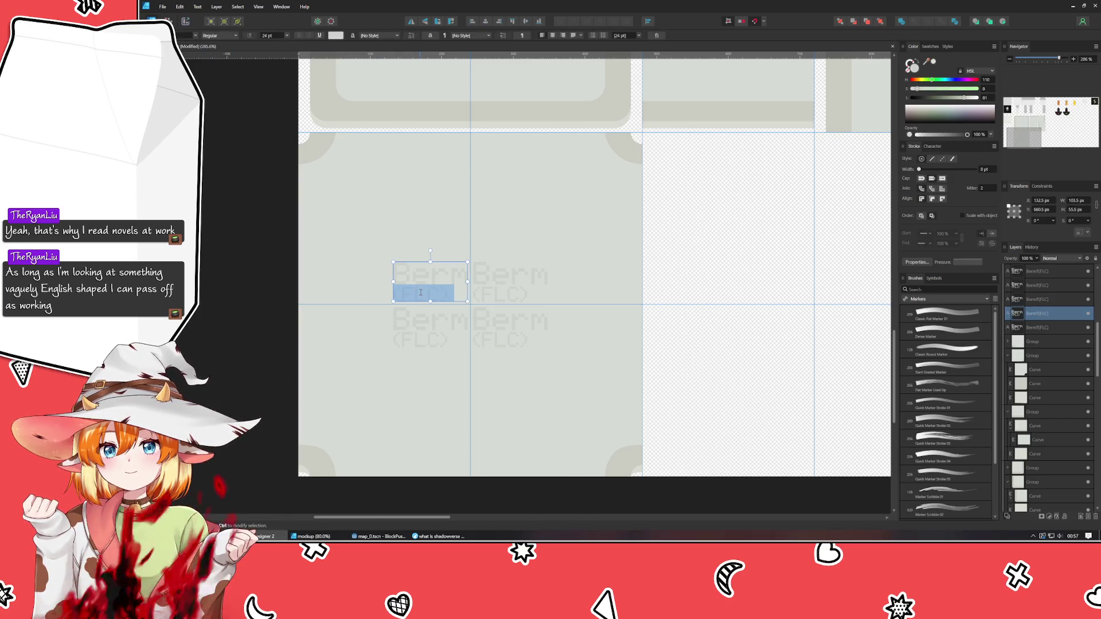
pyautogui.click(411, 295)
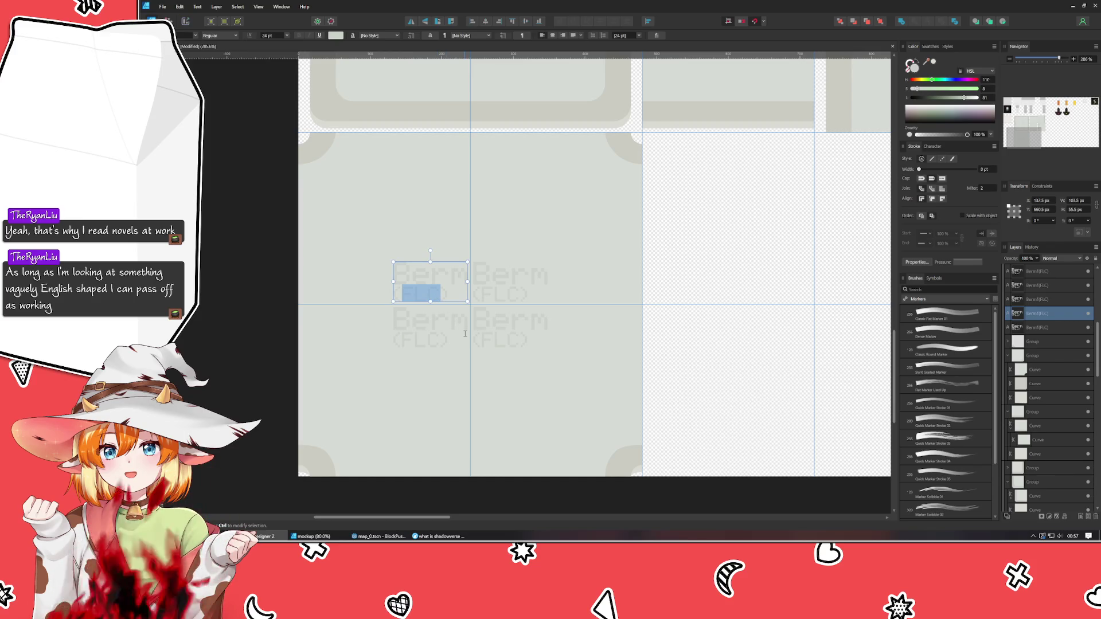
pyautogui.write('B')
pyautogui.write('L')
pyautogui.write('C')
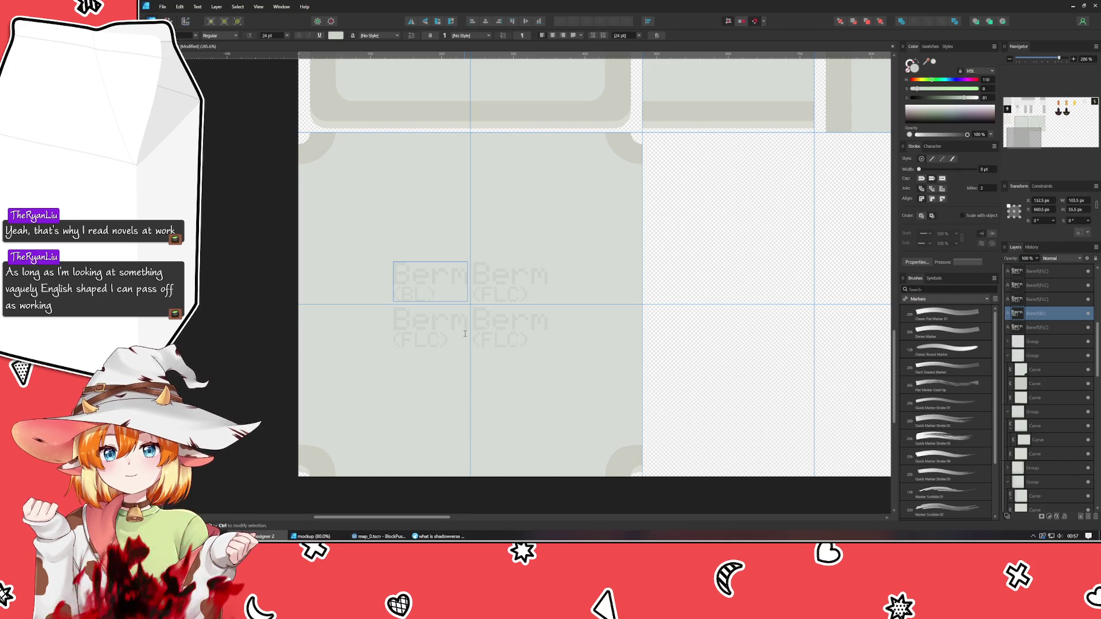
pyautogui.press('Escape')
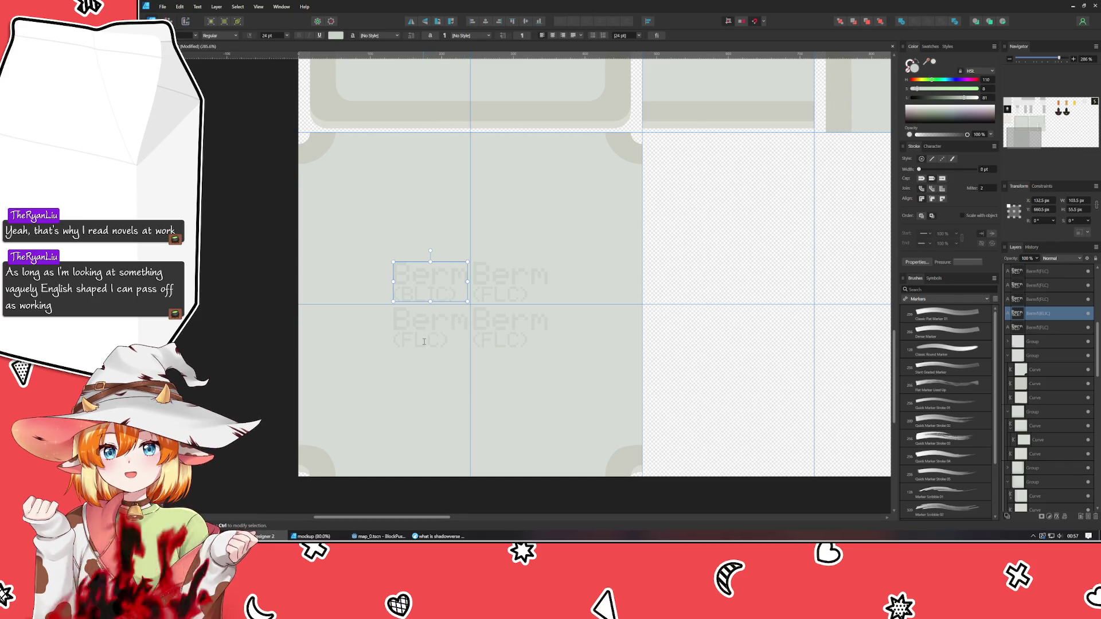
# Retype the lower-right label copy's code as FRC.
pyautogui.click(423, 342)
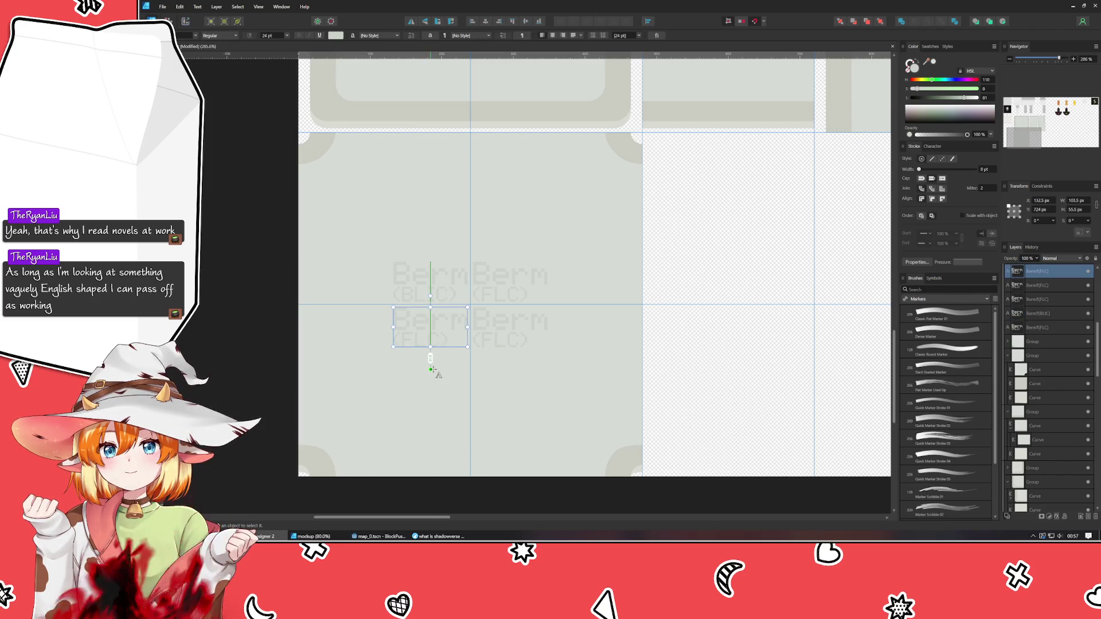
pyautogui.click(506, 292)
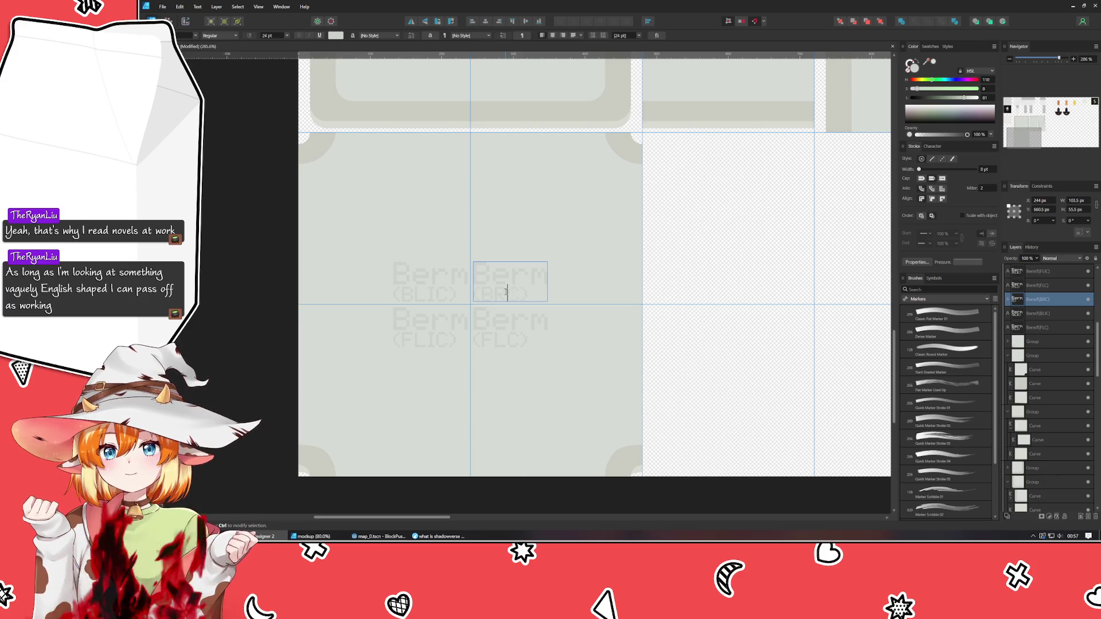
pyautogui.click(510, 342)
pyautogui.doubleClick(510, 342)
pyautogui.write('FRC')
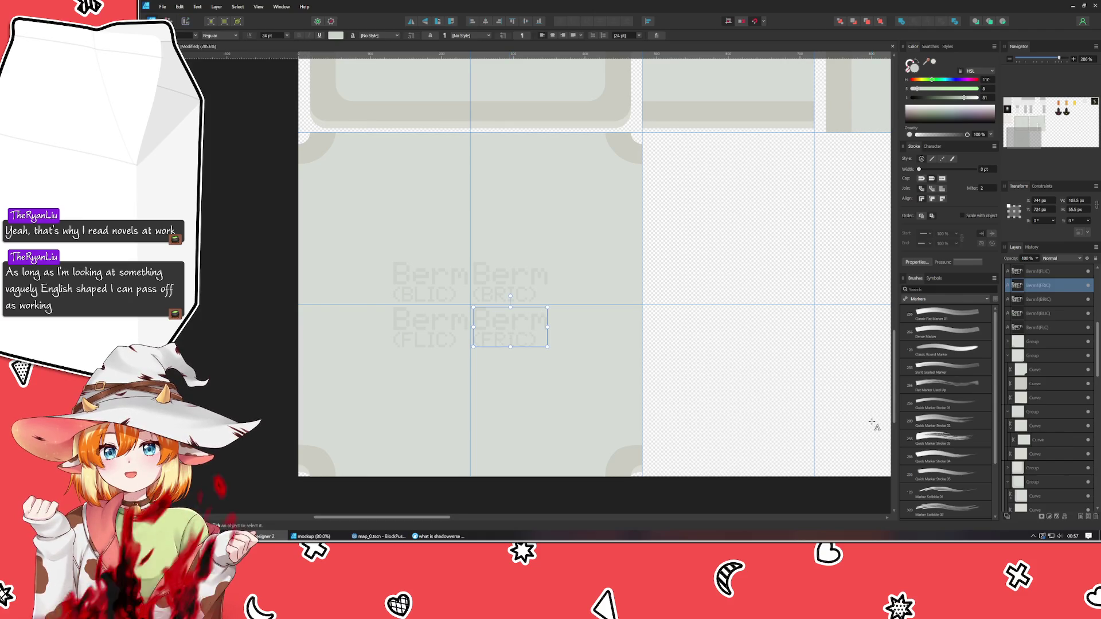
pyautogui.press('Escape')
pyautogui.press('Escape')
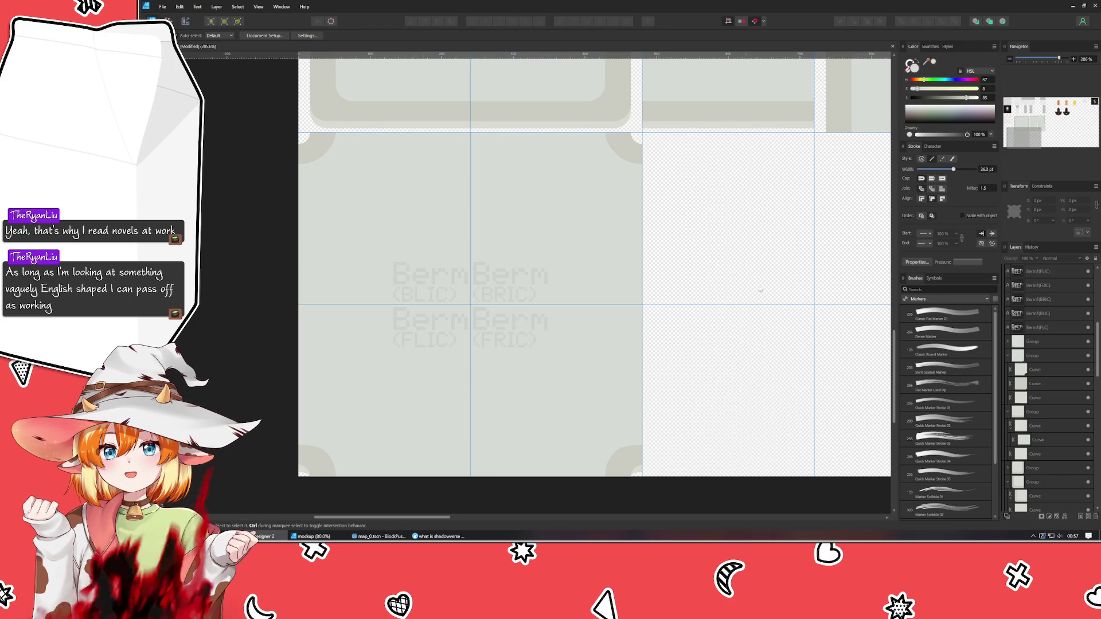
pyautogui.scroll(-3, 676, 450)
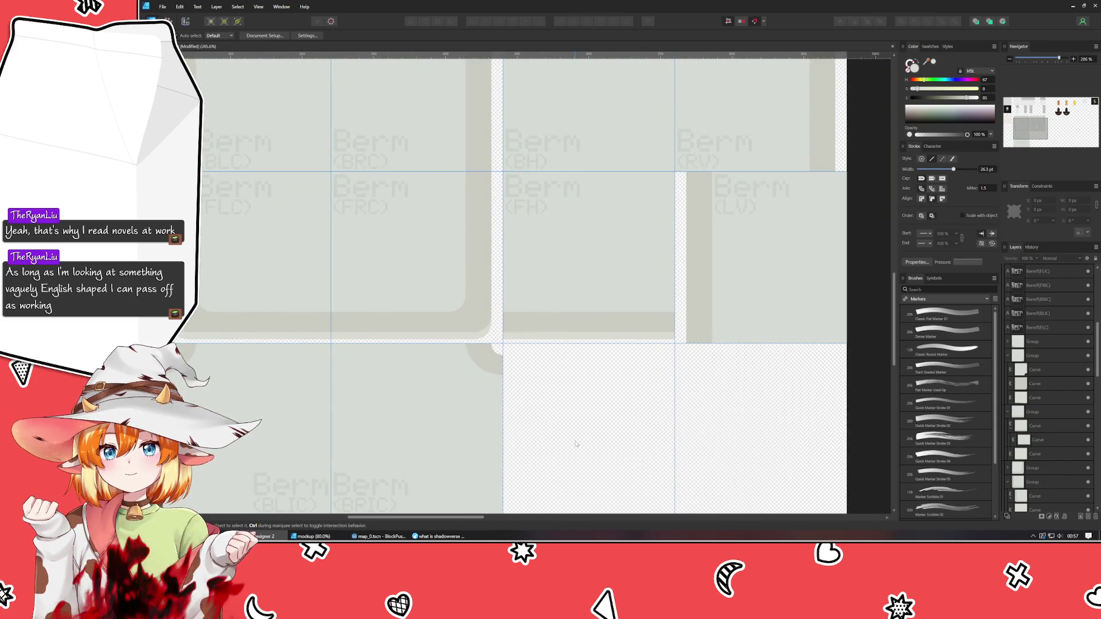
# Move a grey-green square from the lower row into the third column.
pyautogui.scroll(-1, 577, 442)
pyautogui.moveTo(576, 443); pyautogui.dragTo(548, 348)
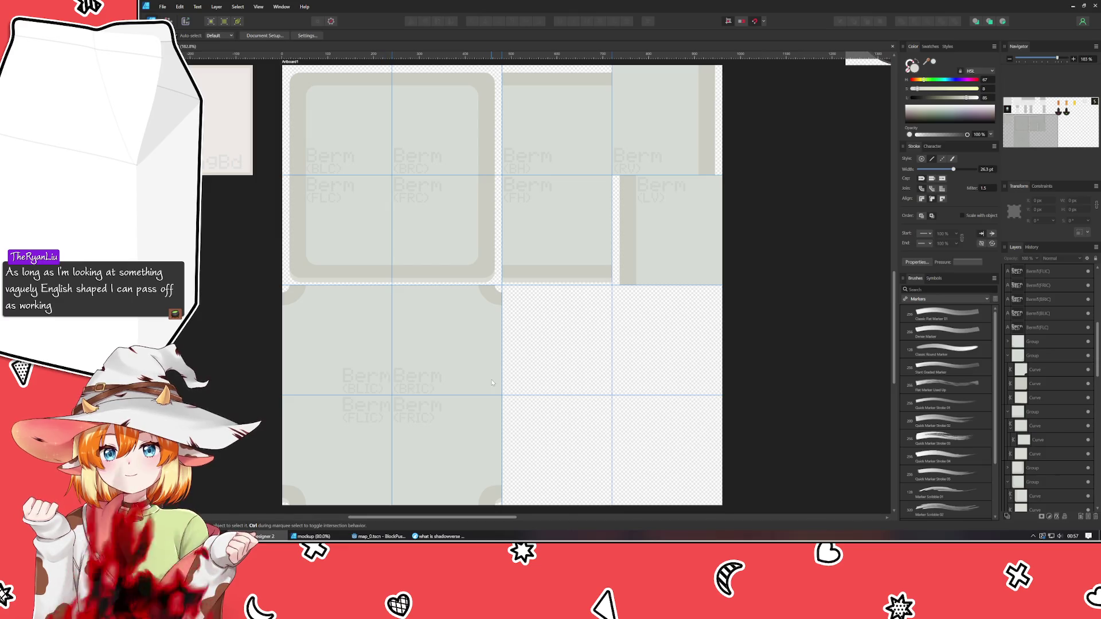
pyautogui.click(457, 328)
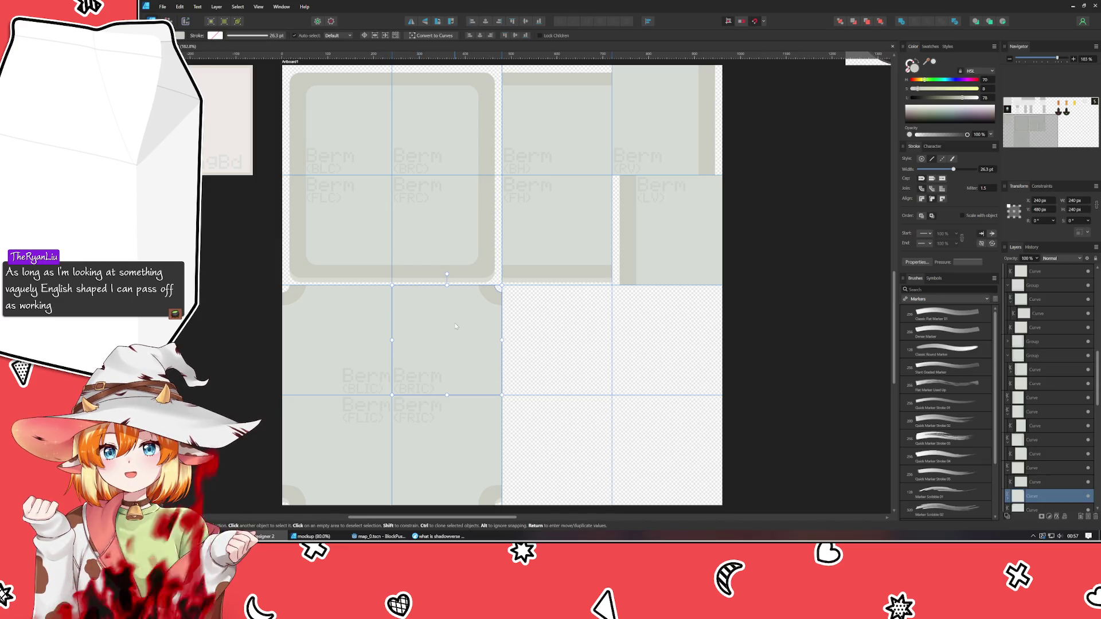
pyautogui.moveTo(452, 333)
pyautogui.mouseDown()
pyautogui.moveTo(562, 336)
pyautogui.moveTo(544, 343)
pyautogui.mouseUp()
pyautogui.hotkey('ctrl', 'd')
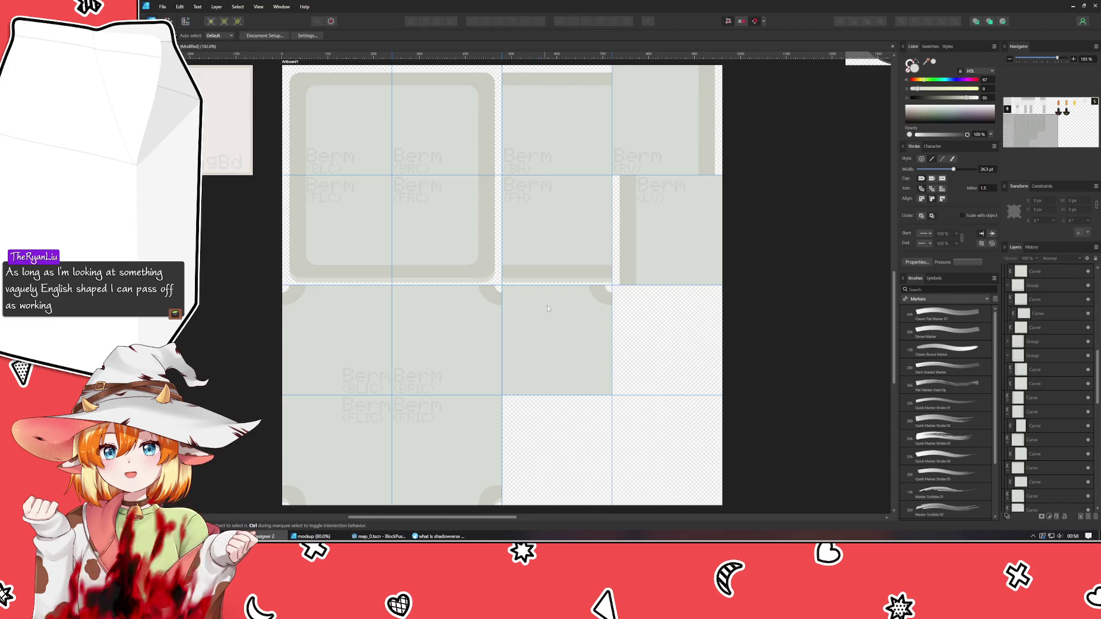
# Move the lower-left tile square over toward the third column.
pyautogui.scroll(2, 544, 309)
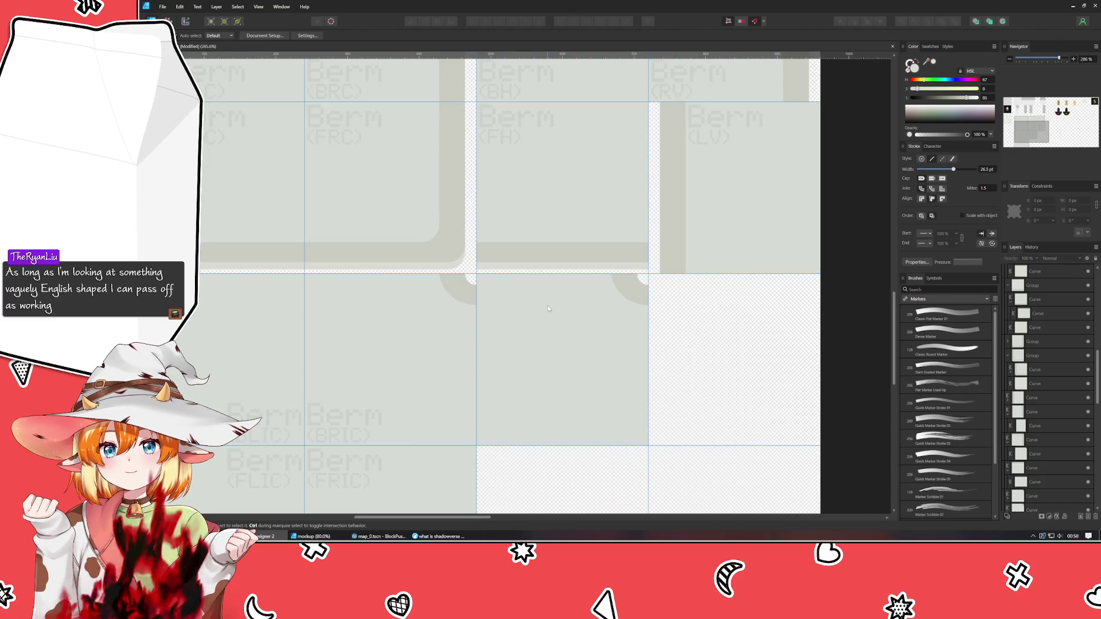
pyautogui.hscroll(-3, 548, 308)
pyautogui.scroll(-1, 548, 308)
pyautogui.click(302, 278)
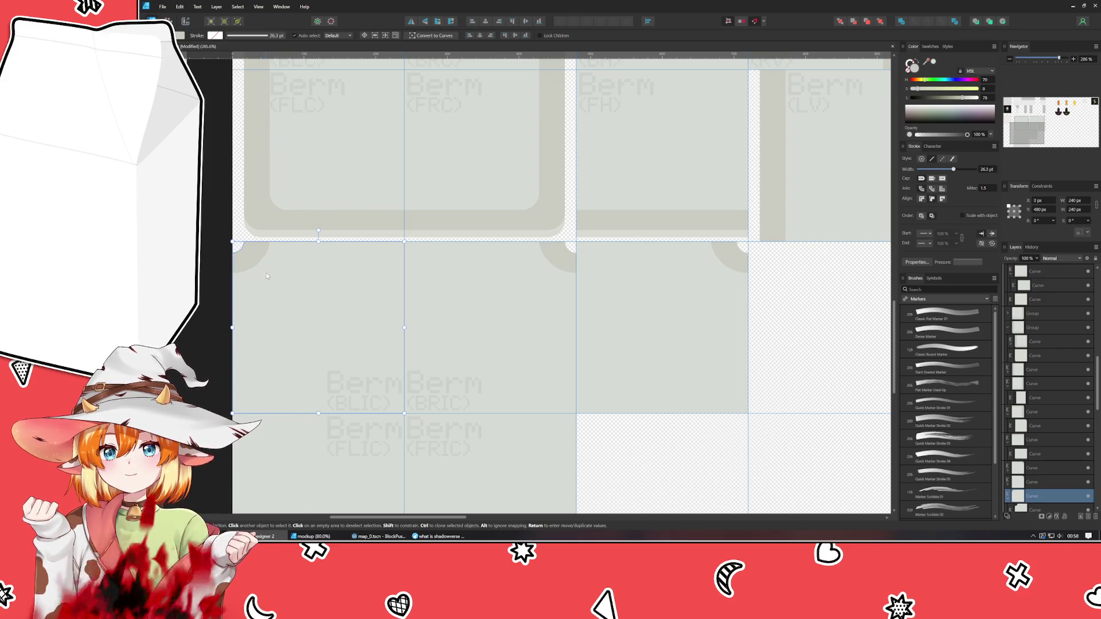
pyautogui.moveTo(294, 293)
pyautogui.mouseDown()
pyautogui.moveTo(506, 313)
pyautogui.moveTo(632, 295)
pyautogui.mouseUp()
pyautogui.hotkey('ctrl', 'z')
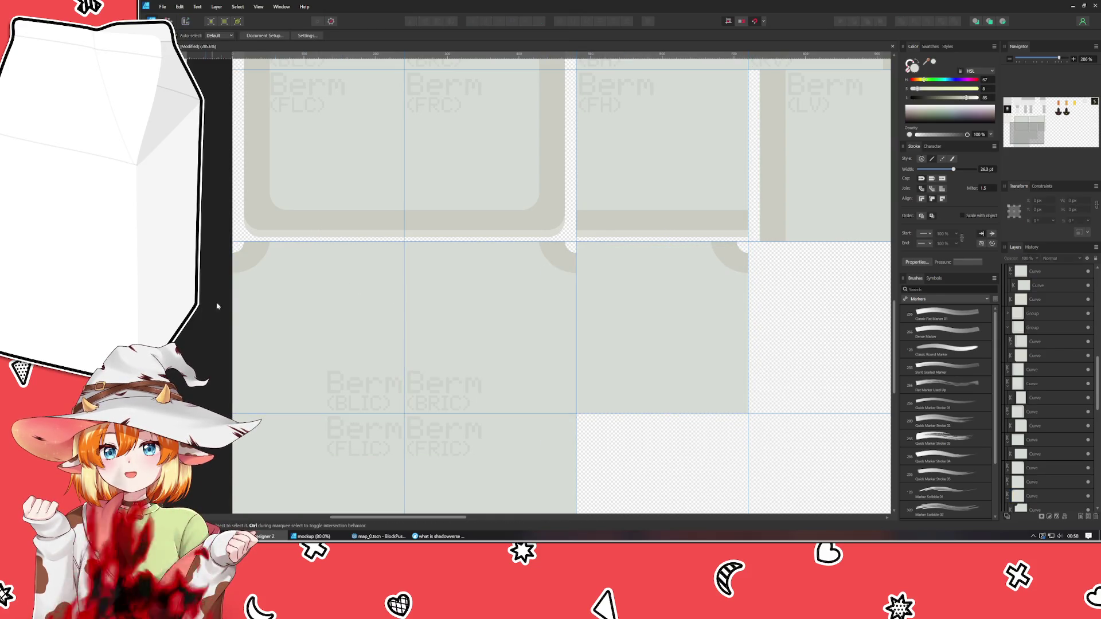
pyautogui.keyDown('shift'); pyautogui.click(264, 274); pyautogui.keyUp('shift')
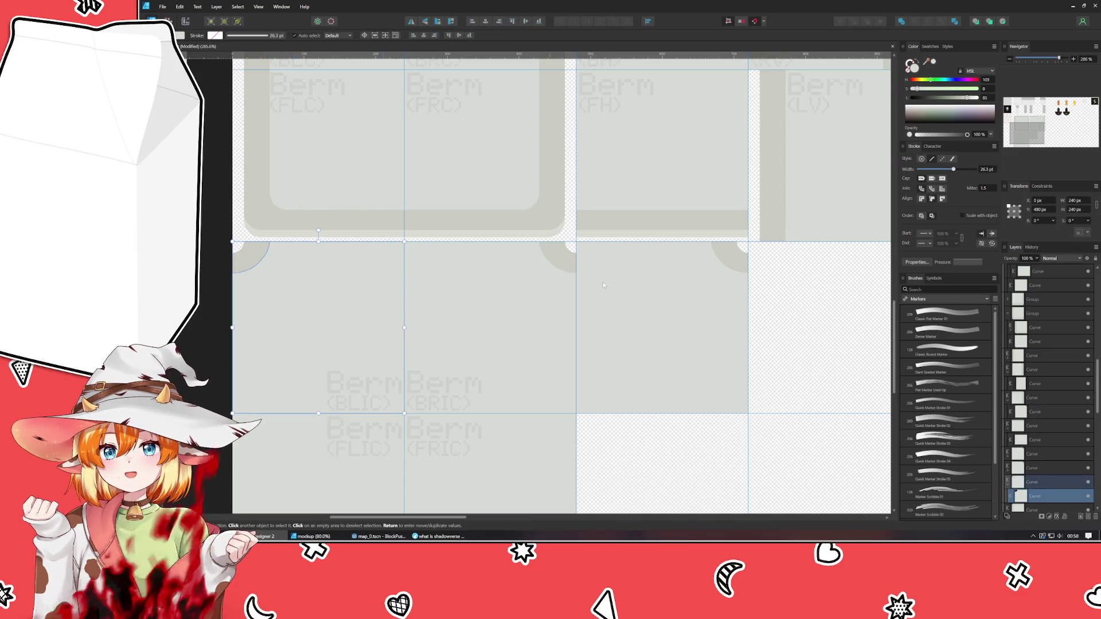
pyautogui.click(1038, 399)
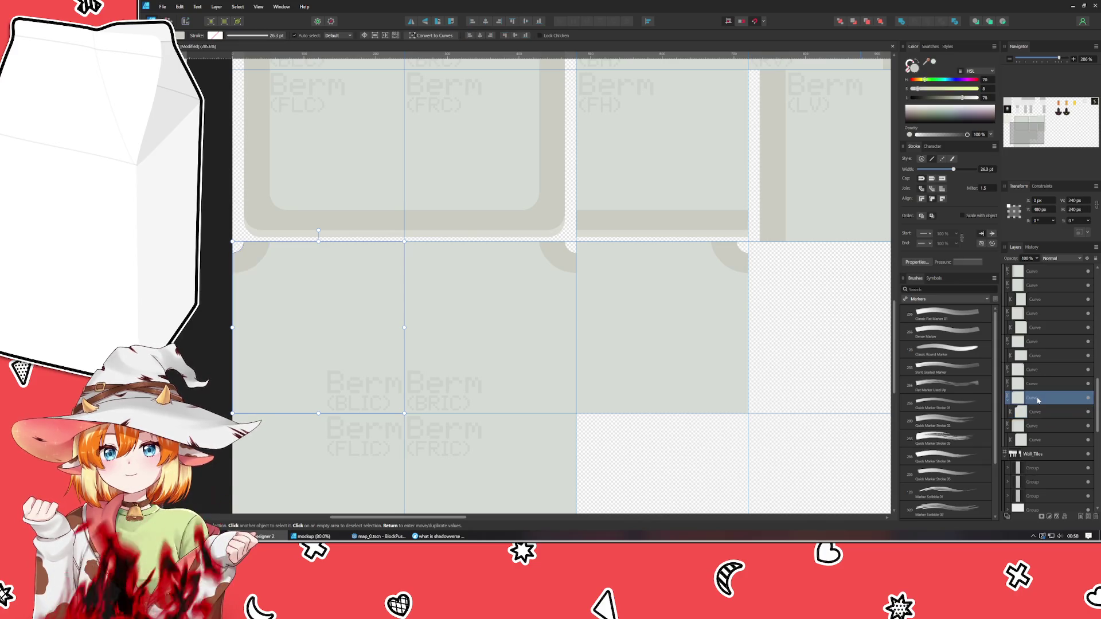
pyautogui.moveTo(290, 321)
pyautogui.mouseDown()
pyautogui.moveTo(394, 357)
pyautogui.moveTo(671, 344)
pyautogui.moveTo(639, 317)
pyautogui.moveTo(646, 378)
pyautogui.moveTo(640, 340)
pyautogui.moveTo(803, 344)
pyautogui.moveTo(634, 326)
pyautogui.mouseUp()
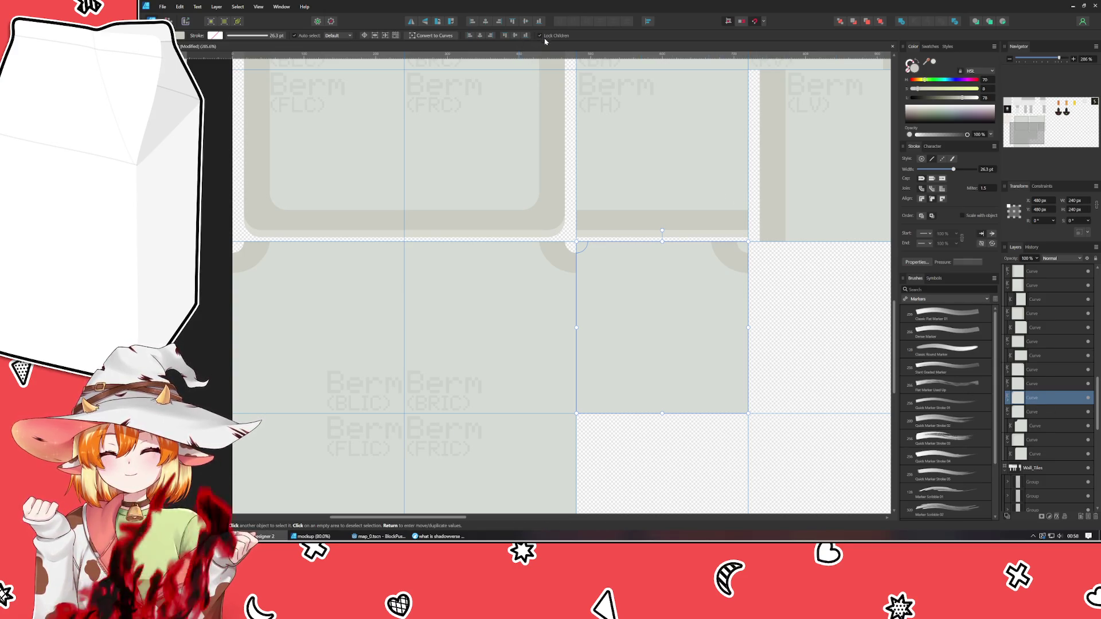
# Narrow the squares to 128 px and 120 px wide from their side handles.
pyautogui.moveTo(749, 327); pyautogui.dragTo(665, 325)
pyautogui.click(645, 303)
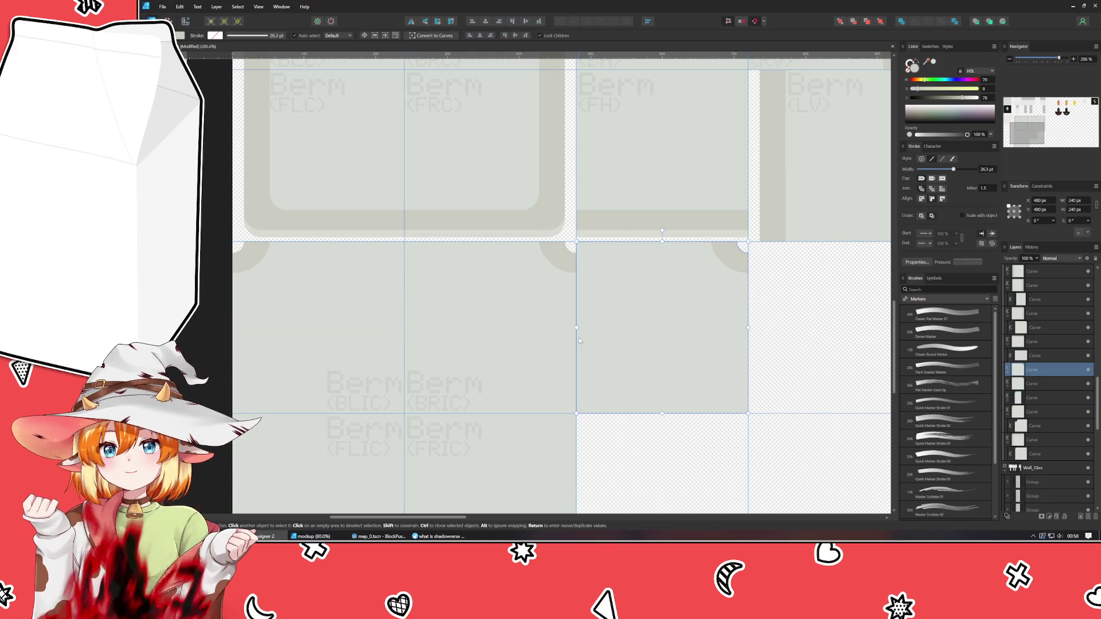
pyautogui.moveTo(576, 328)
pyautogui.mouseDown()
pyautogui.moveTo(676, 330)
pyautogui.moveTo(662, 331)
pyautogui.mouseUp()
pyautogui.click(769, 332)
pyautogui.moveTo(769, 332)
pyautogui.mouseDown()
pyautogui.moveTo(672, 324)
pyautogui.moveTo(687, 327)
pyautogui.mouseUp()
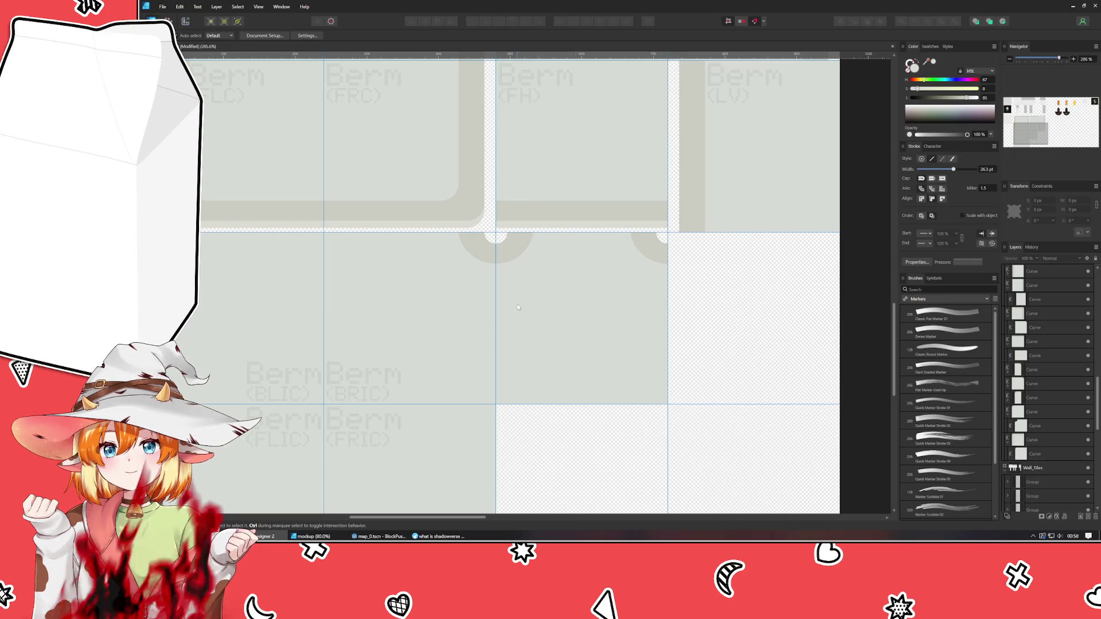
# Duplicate the FH tile group and move the copy into the empty cell below.
pyautogui.scroll(2, 533, 254)
pyautogui.click(526, 207)
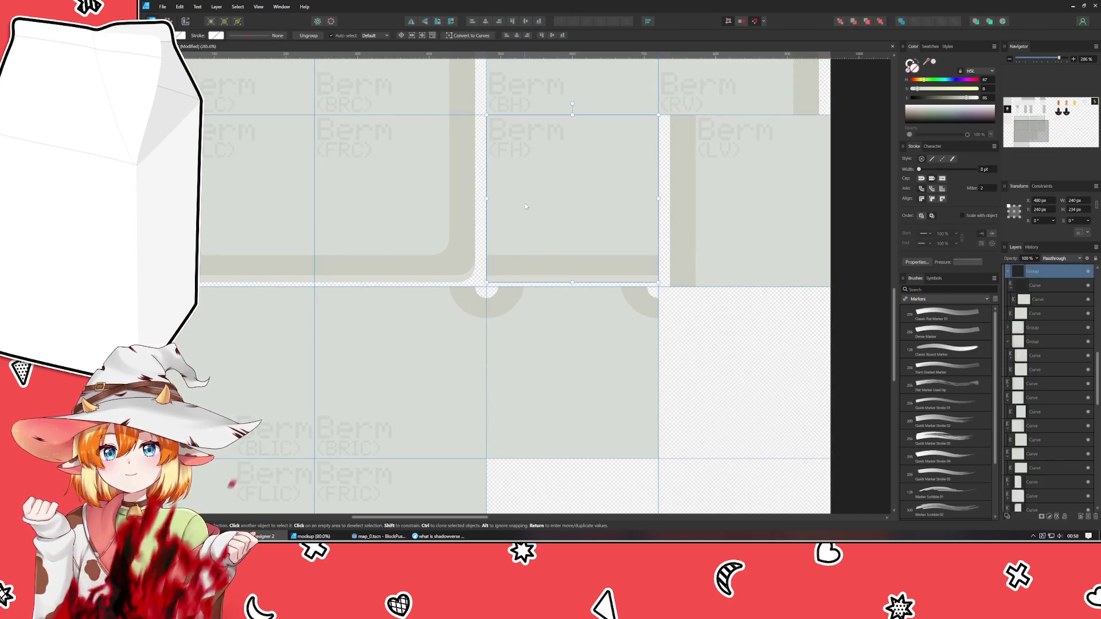
pyautogui.hotkey('ctrl', 'g')
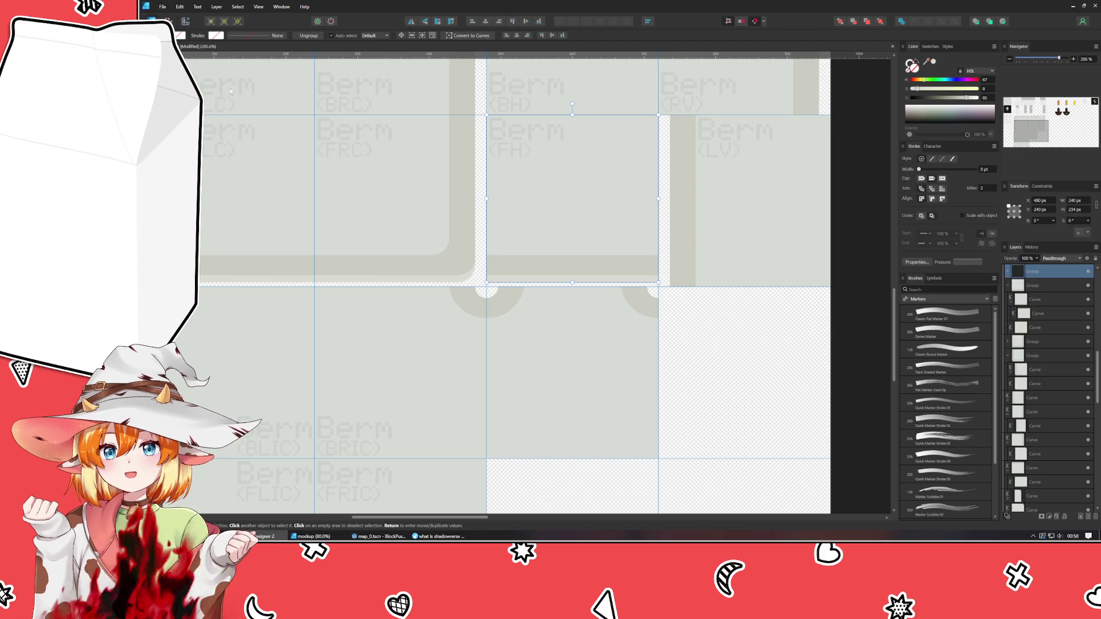
pyautogui.moveTo(559, 220)
pyautogui.keyDown('ctrl'); pyautogui.mouseDown()
pyautogui.moveTo(633, 307)
pyautogui.moveTo(579, 412)
pyautogui.moveTo(557, 391)
pyautogui.mouseUp(); pyautogui.keyUp('ctrl')
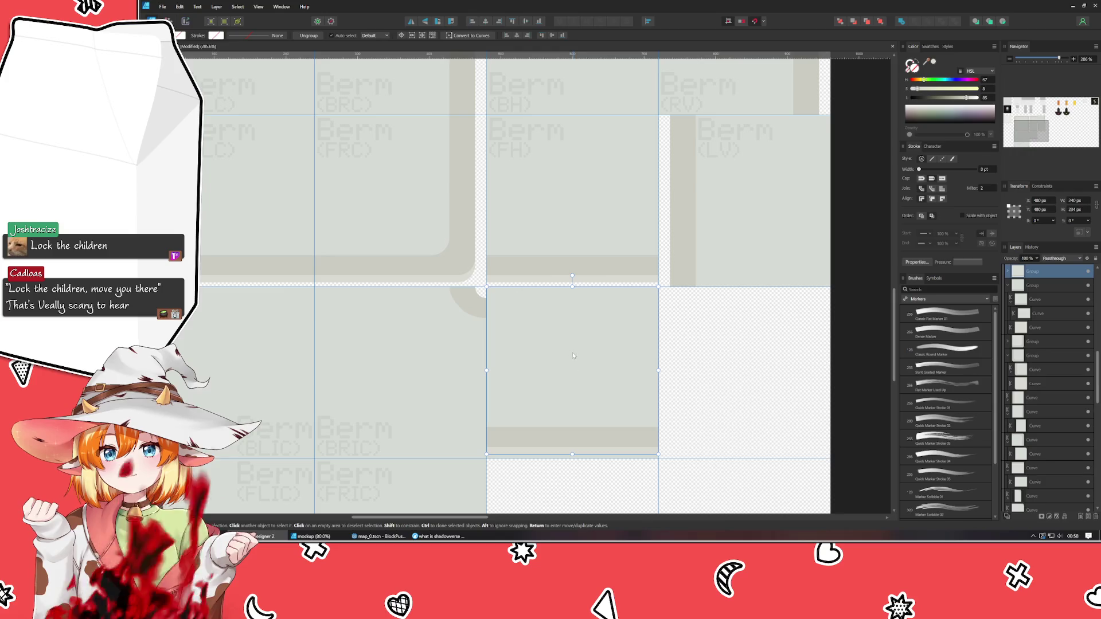
# Lower the top edges of the copied tile's two inner shapes.
pyautogui.moveTo(573, 298); pyautogui.dragTo(579, 326)
pyautogui.doubleClick(579, 322)
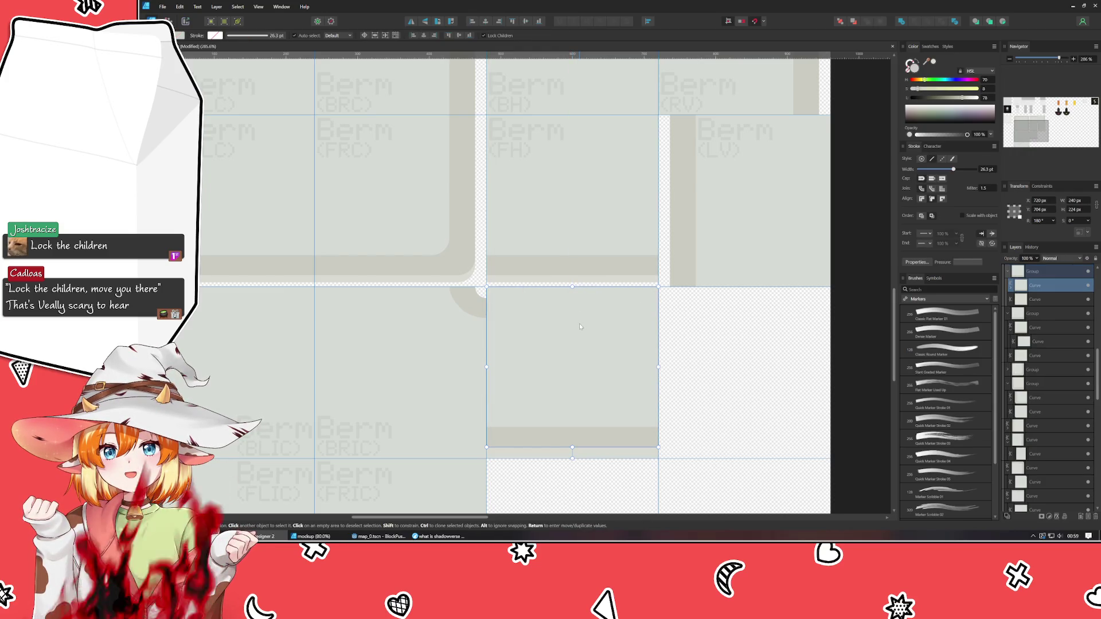
pyautogui.moveTo(573, 286); pyautogui.dragTo(567, 347)
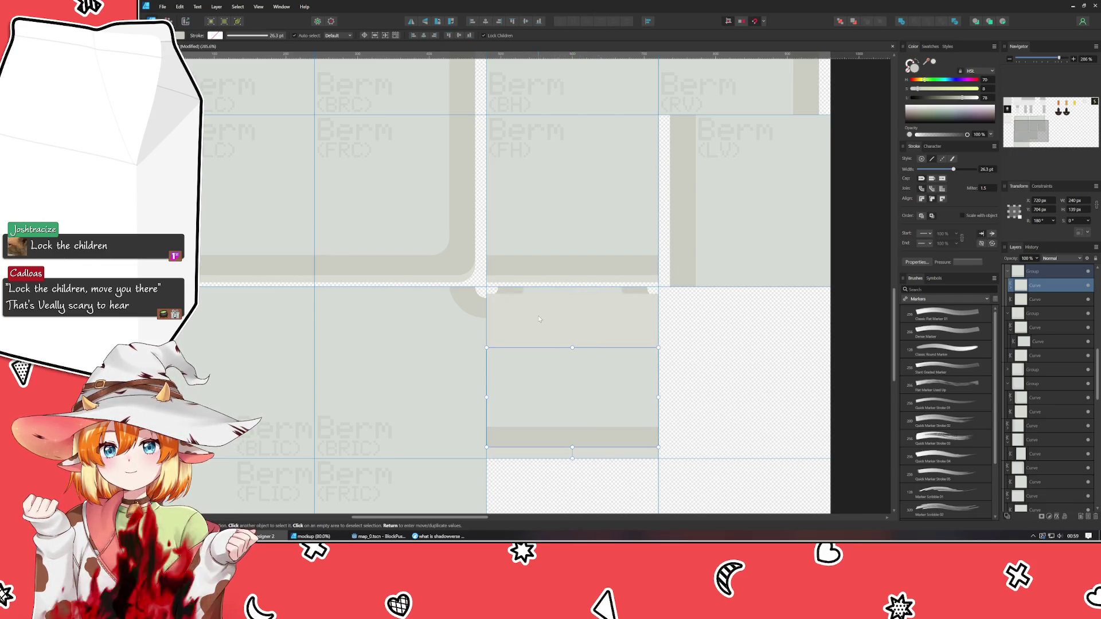
pyautogui.click(560, 295)
pyautogui.moveTo(572, 294); pyautogui.dragTo(572, 343)
pyautogui.click(700, 363)
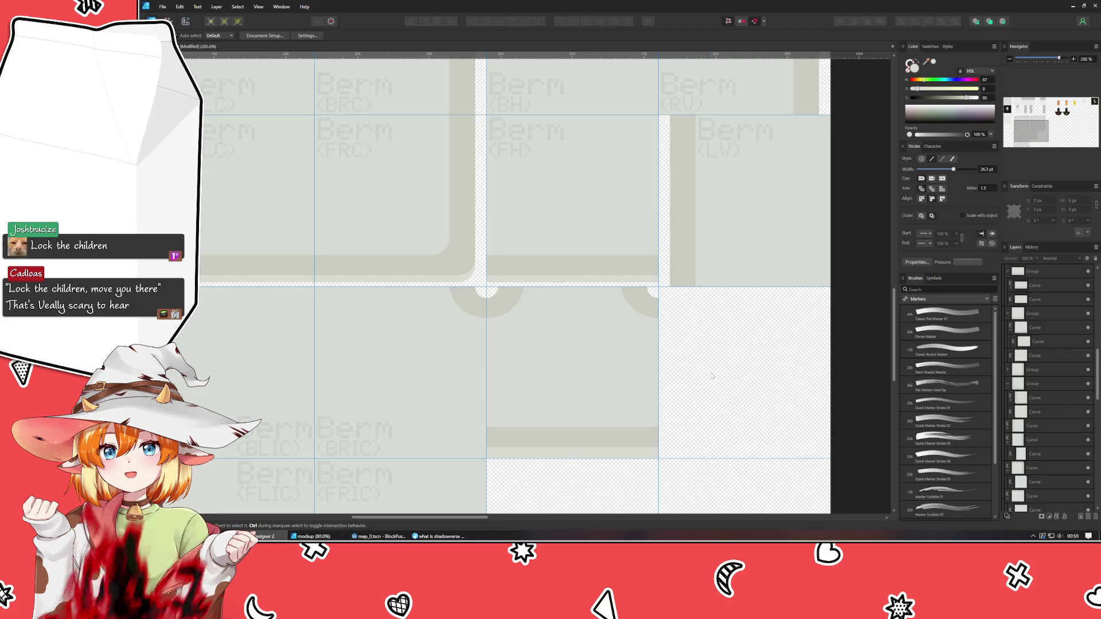
pyautogui.moveTo(781, 381); pyautogui.dragTo(781, 293)
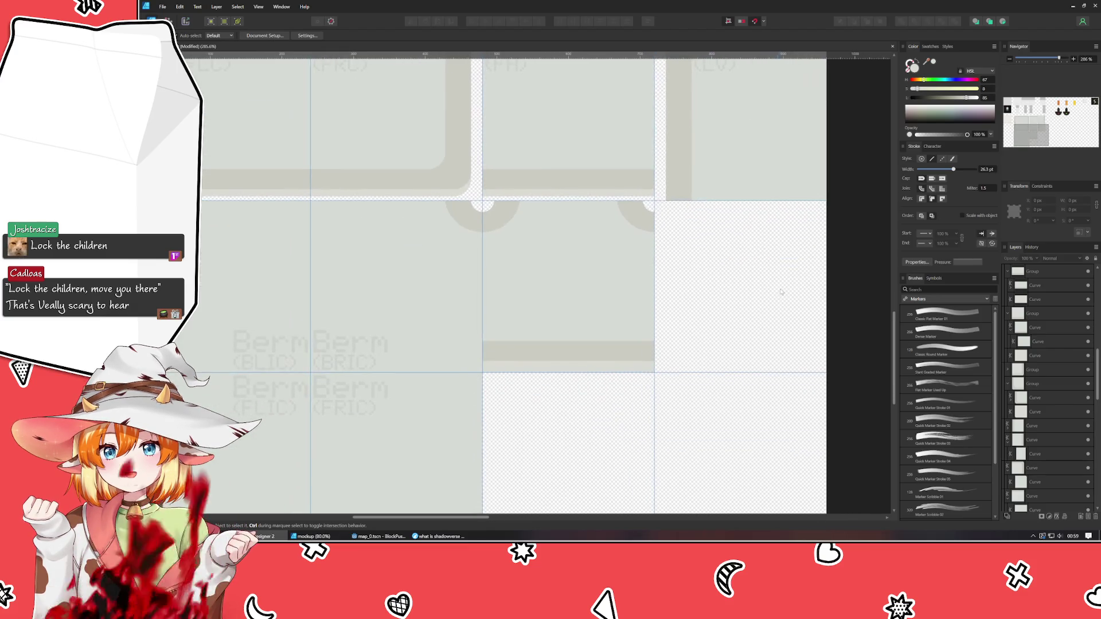
# Raise the bottom edges of the copied tile's left and right inner shapes.
pyautogui.click(602, 269)
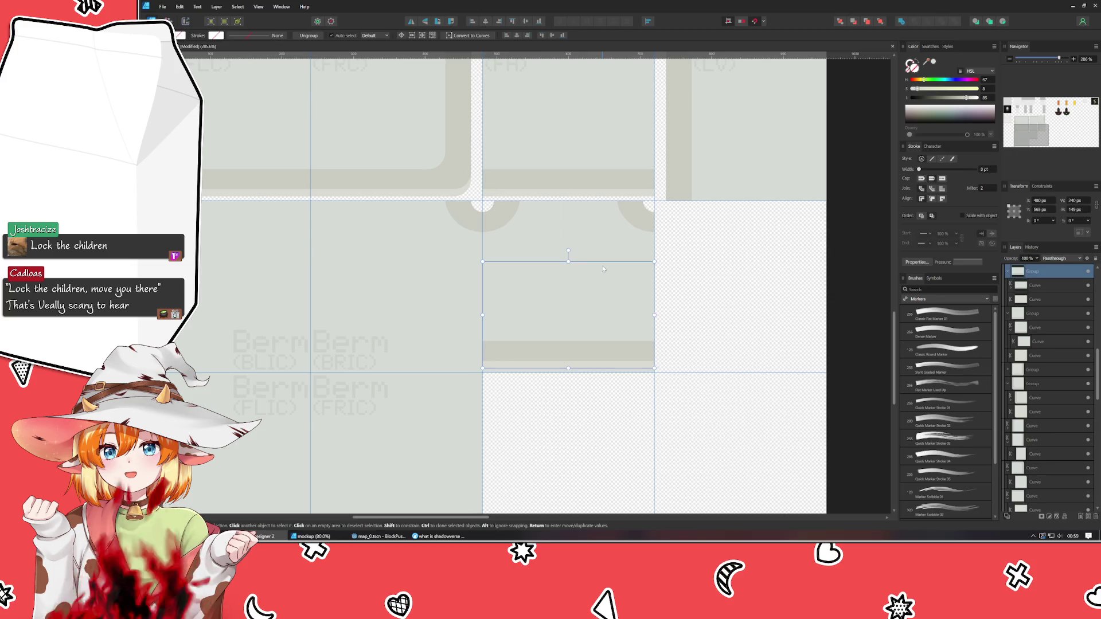
pyautogui.doubleClick(559, 236)
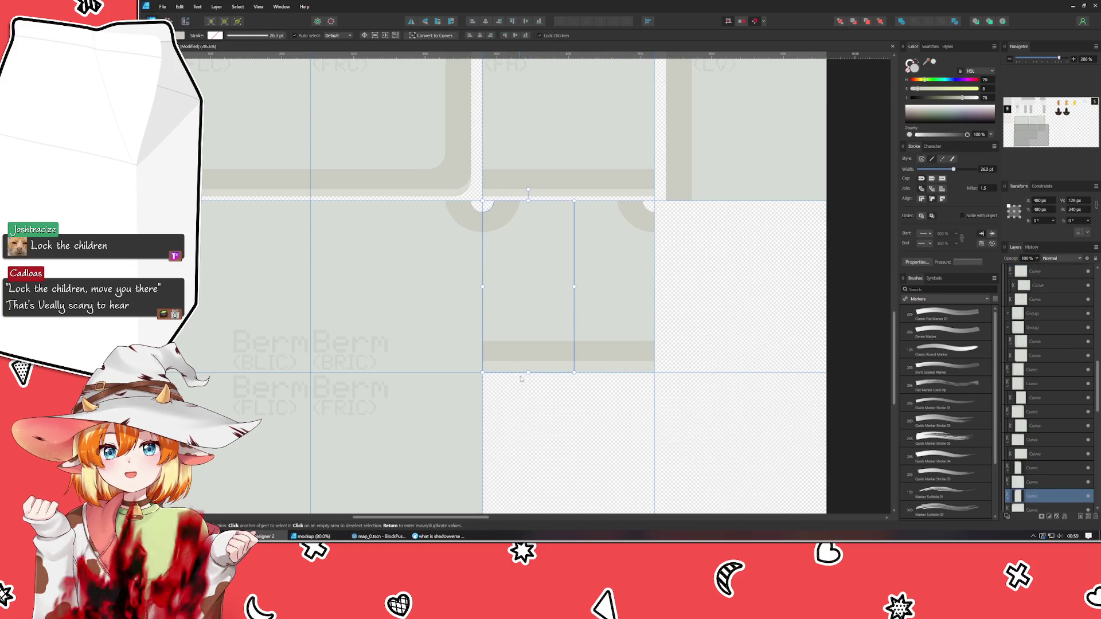
pyautogui.moveTo(528, 372)
pyautogui.mouseDown()
pyautogui.moveTo(531, 331)
pyautogui.moveTo(528, 342)
pyautogui.mouseUp()
pyautogui.click(604, 235)
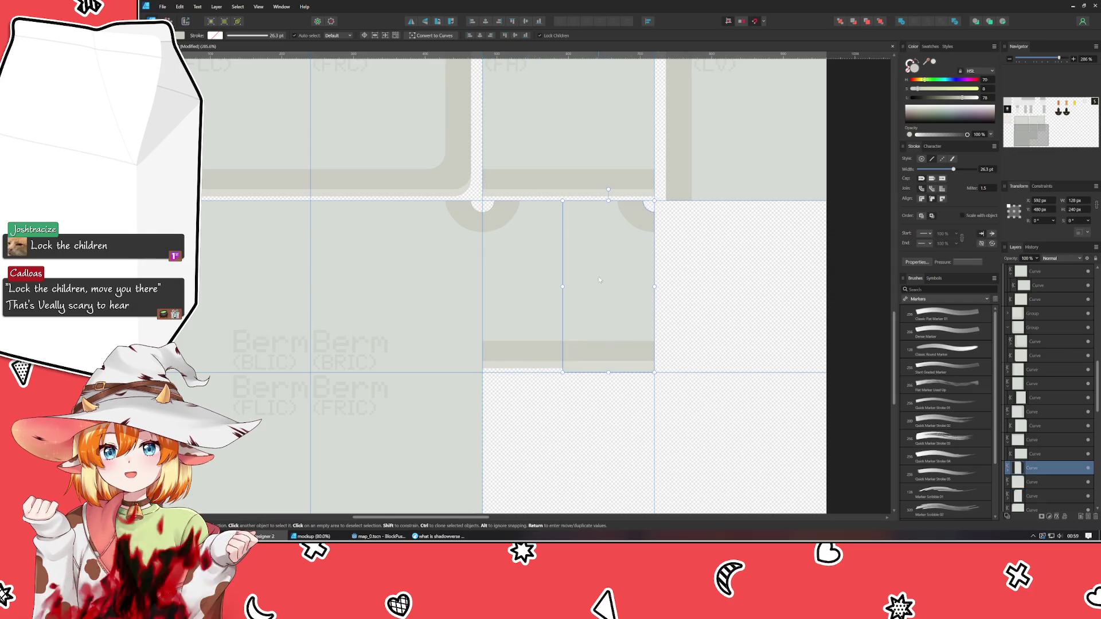
pyautogui.moveTo(608, 372); pyautogui.dragTo(600, 330)
pyautogui.click(517, 331)
pyautogui.scroll(2, 518, 330)
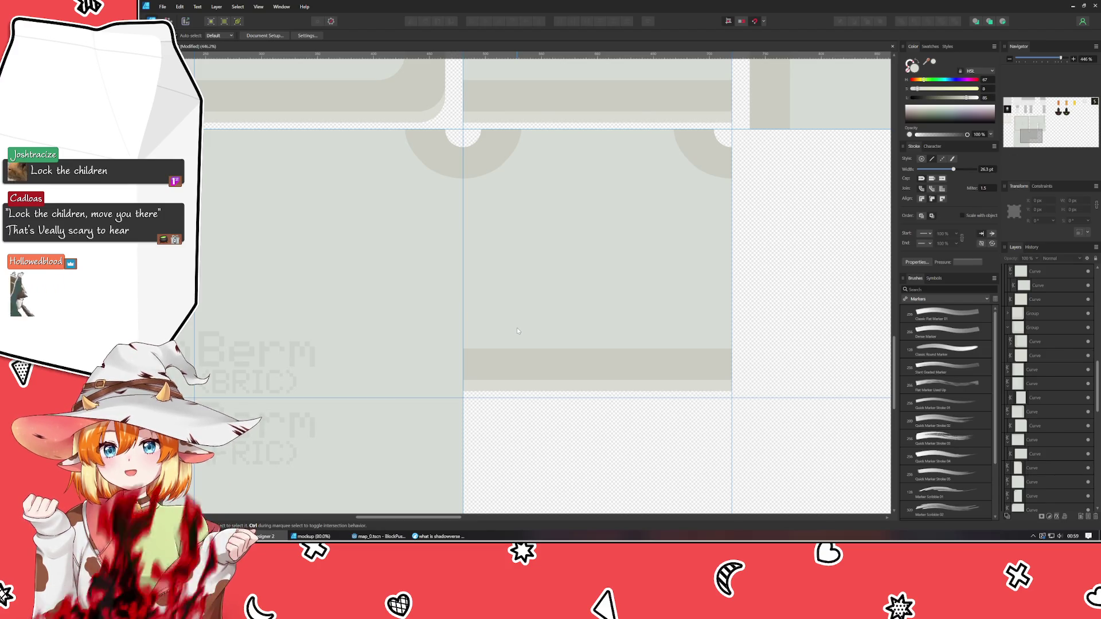
pyautogui.scroll(-4, 622, 287)
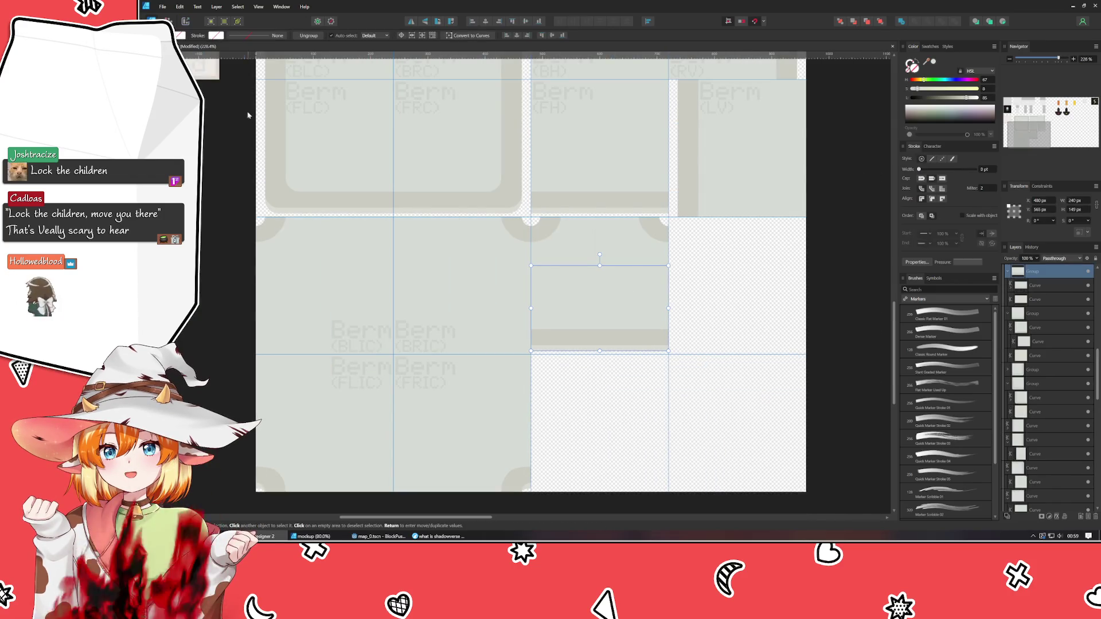
# Drop the trimmed edge tile into the bottom row and clone a corner tile 480 px right.
pyautogui.click(566, 261)
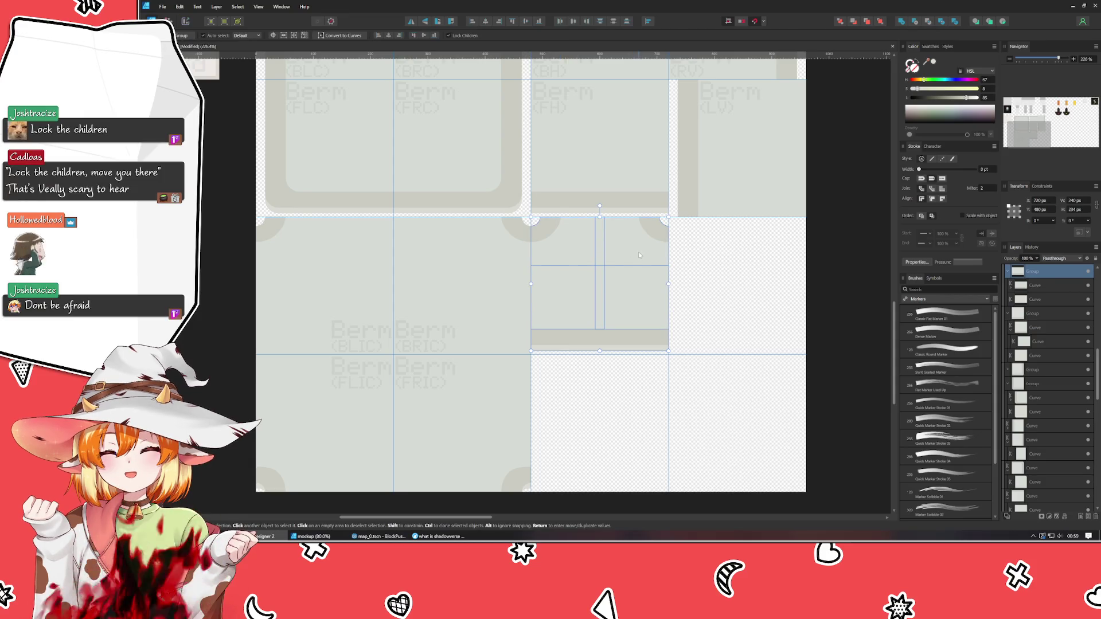
pyautogui.click(611, 278)
pyautogui.moveTo(611, 277); pyautogui.dragTo(609, 414)
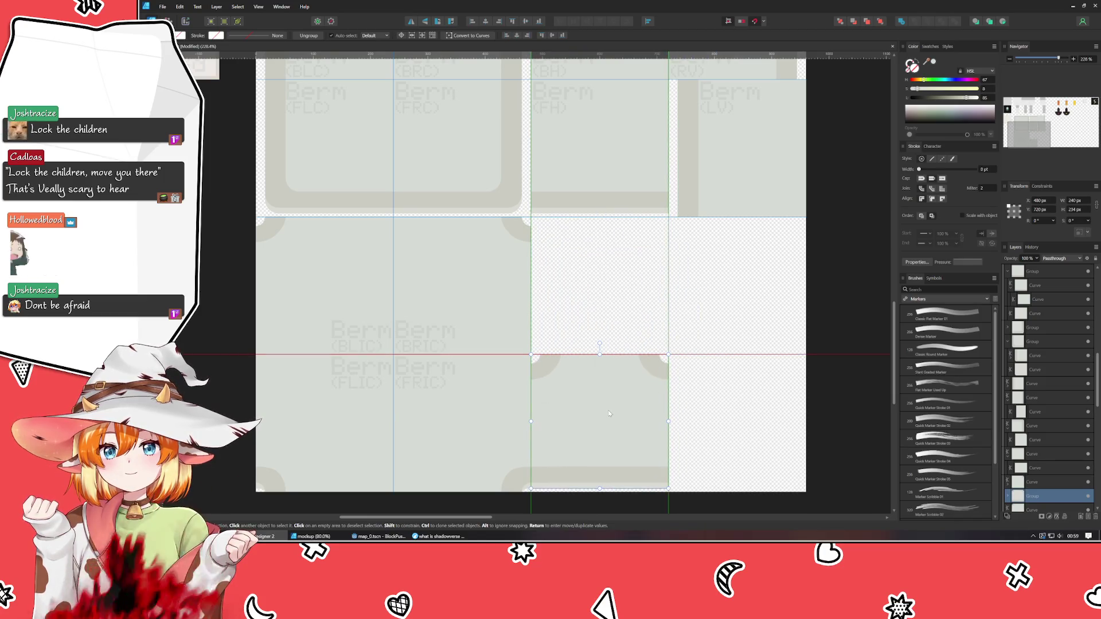
pyautogui.click(702, 421)
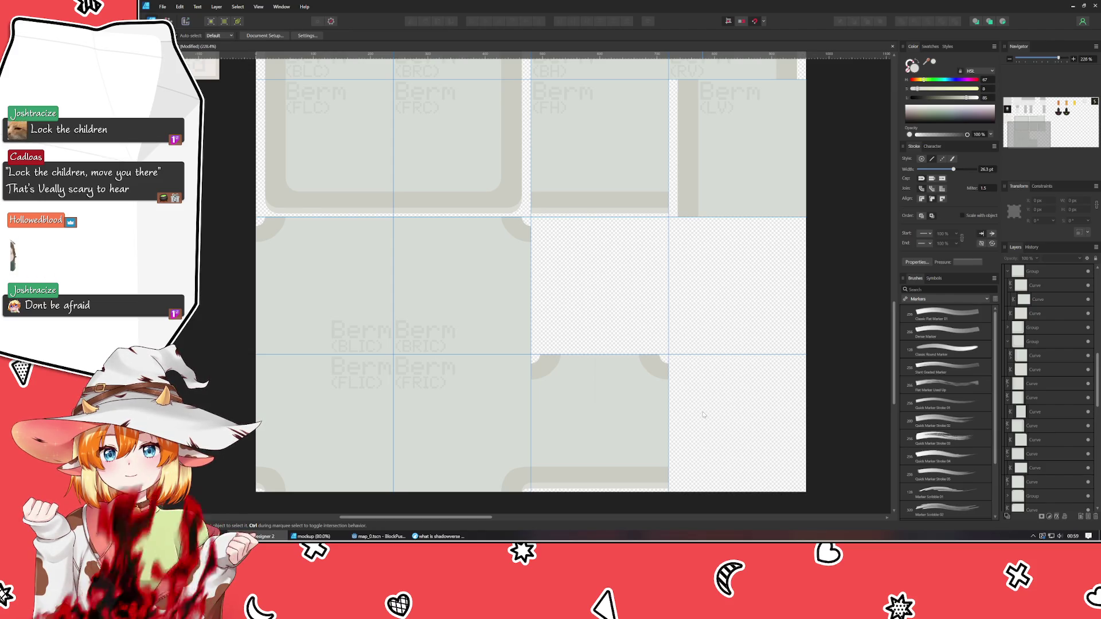
pyautogui.click(454, 451)
pyautogui.moveTo(454, 451)
pyautogui.mouseDown()
pyautogui.moveTo(686, 442)
pyautogui.moveTo(729, 452)
pyautogui.mouseUp()
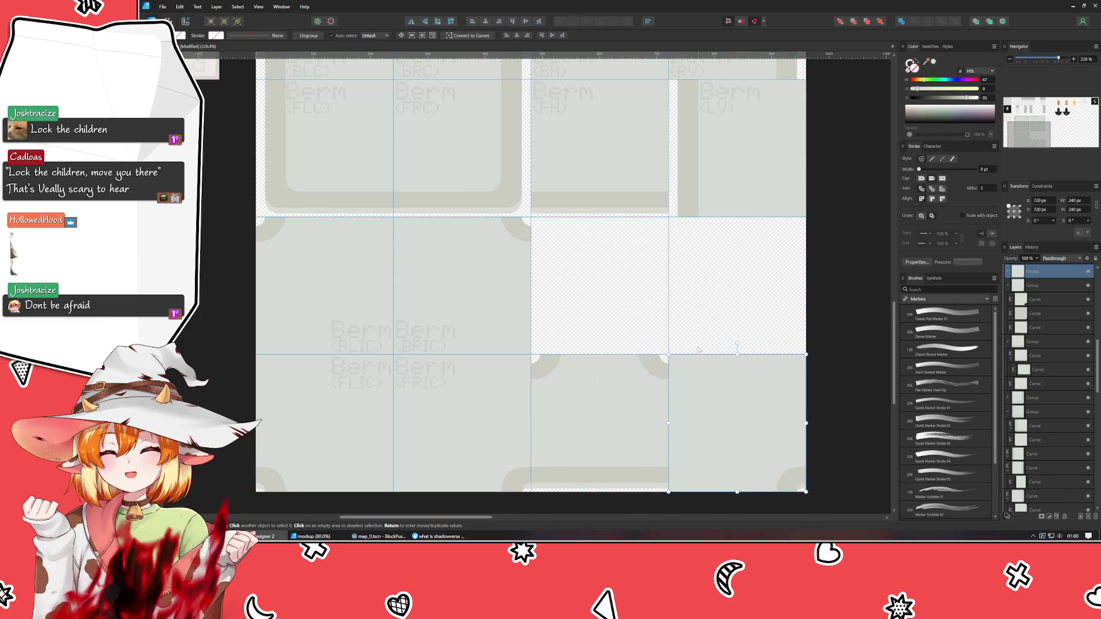
# Move a plain square into the empty middle-row cell and snap it flush.
pyautogui.hotkey('ctrl', 'd')
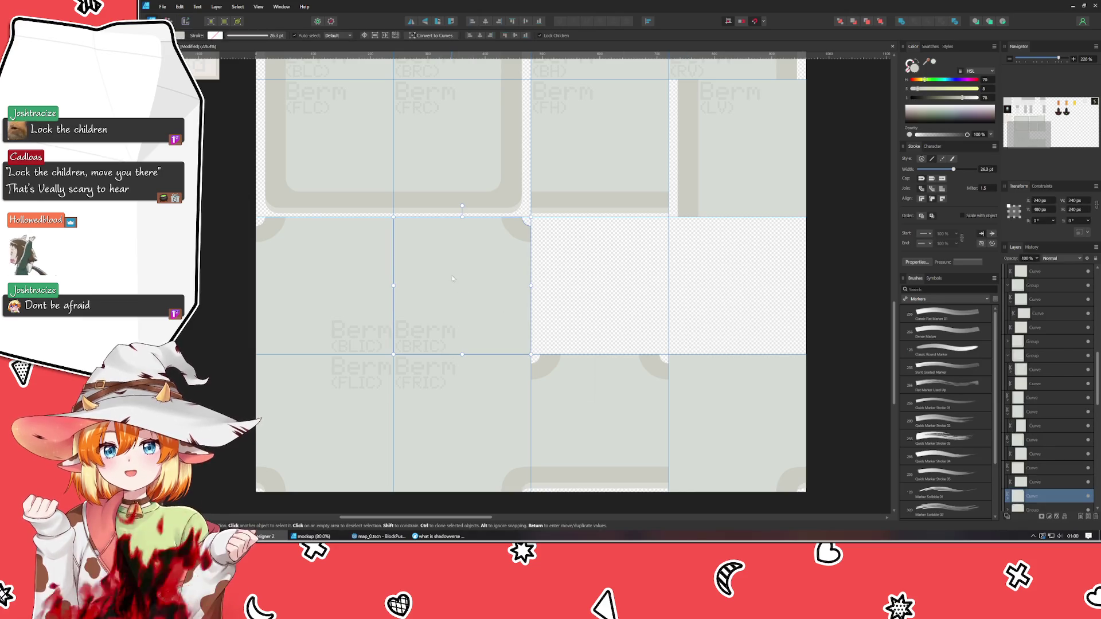
pyautogui.moveTo(453, 271)
pyautogui.mouseDown()
pyautogui.moveTo(713, 377)
pyautogui.moveTo(614, 273)
pyautogui.moveTo(455, 277)
pyautogui.mouseUp()
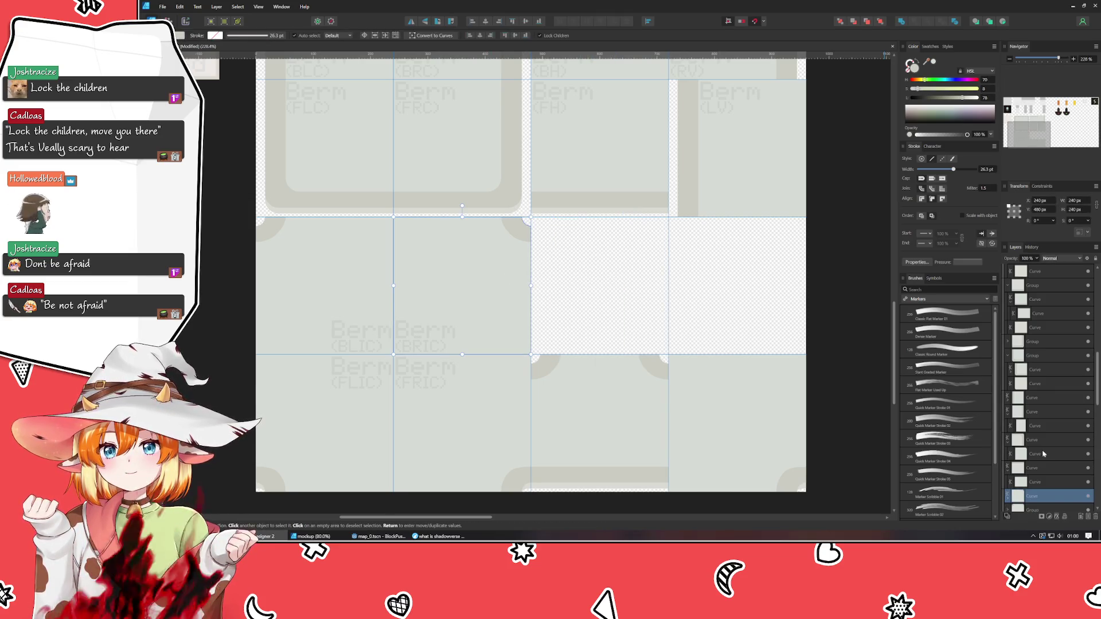
pyautogui.scroll(-1, 1032, 453)
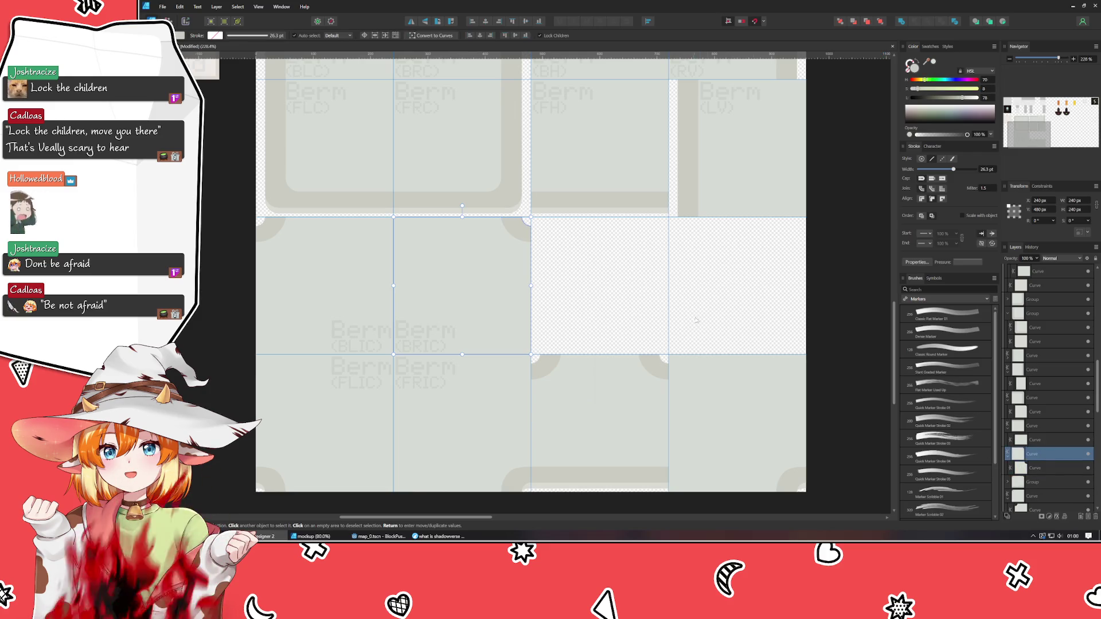
pyautogui.moveTo(408, 252)
pyautogui.mouseDown()
pyautogui.moveTo(524, 283)
pyautogui.moveTo(623, 284)
pyautogui.moveTo(682, 258)
pyautogui.moveTo(567, 256)
pyautogui.mouseUp()
pyautogui.moveTo(587, 297); pyautogui.dragTo(586, 291)
# Duplicate a neighbouring tile shape into the cell and reorder the shapes in the Layers panel.
pyautogui.click(460, 294)
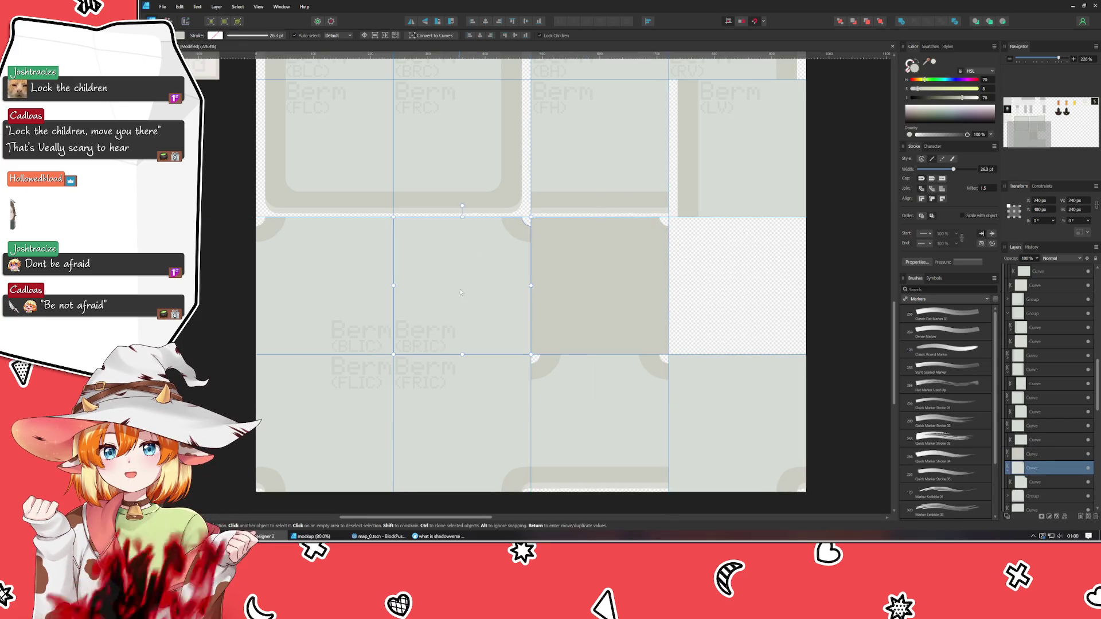
pyautogui.keyDown('shift'); pyautogui.click(460, 292); pyautogui.keyUp('shift')
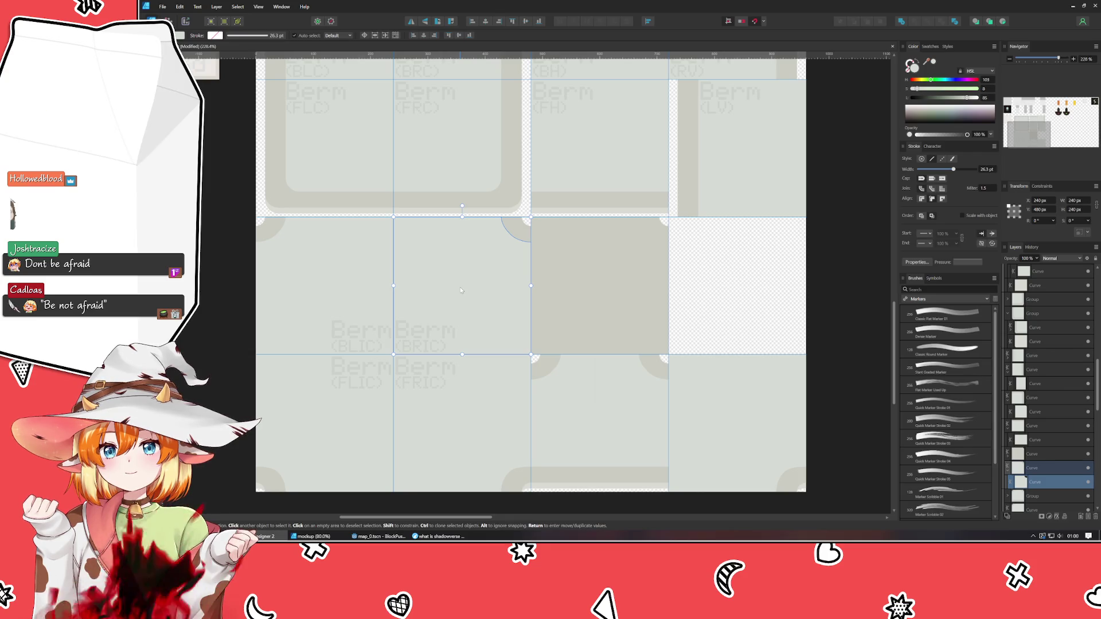
pyautogui.click(494, 285)
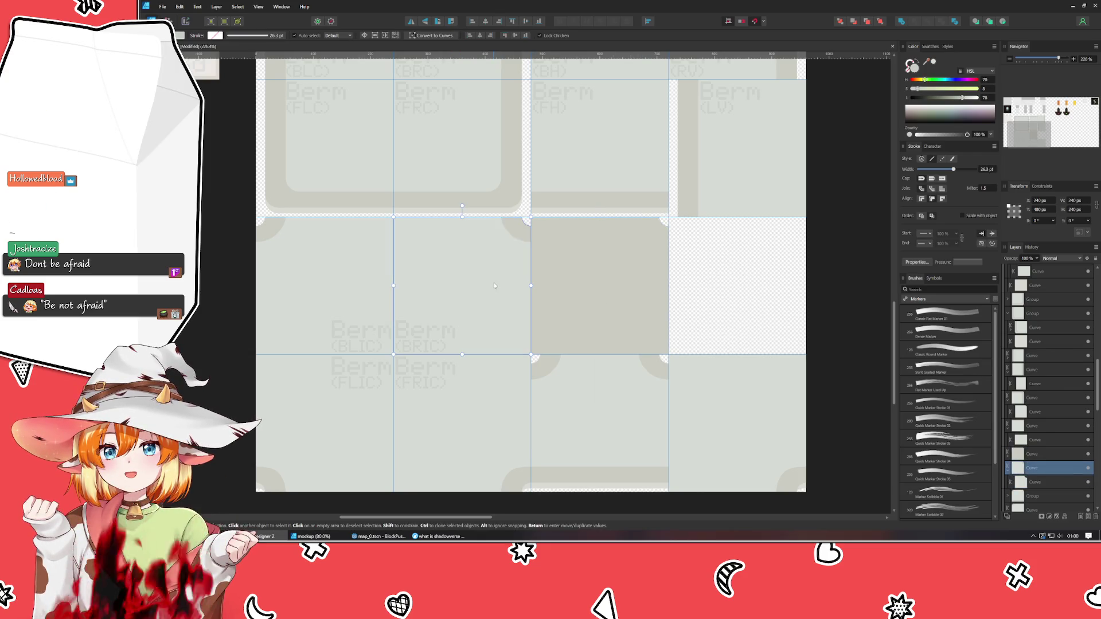
pyautogui.hotkey('ctrl', 'j')
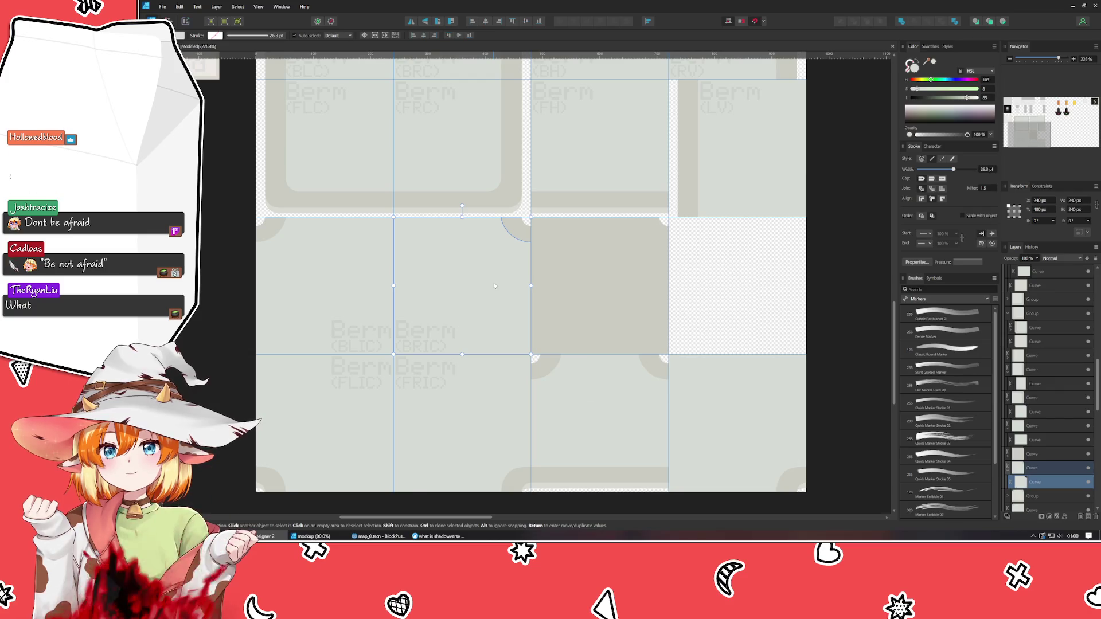
pyautogui.moveTo(494, 285)
pyautogui.mouseDown()
pyautogui.moveTo(665, 308)
pyautogui.moveTo(617, 281)
pyautogui.mouseUp()
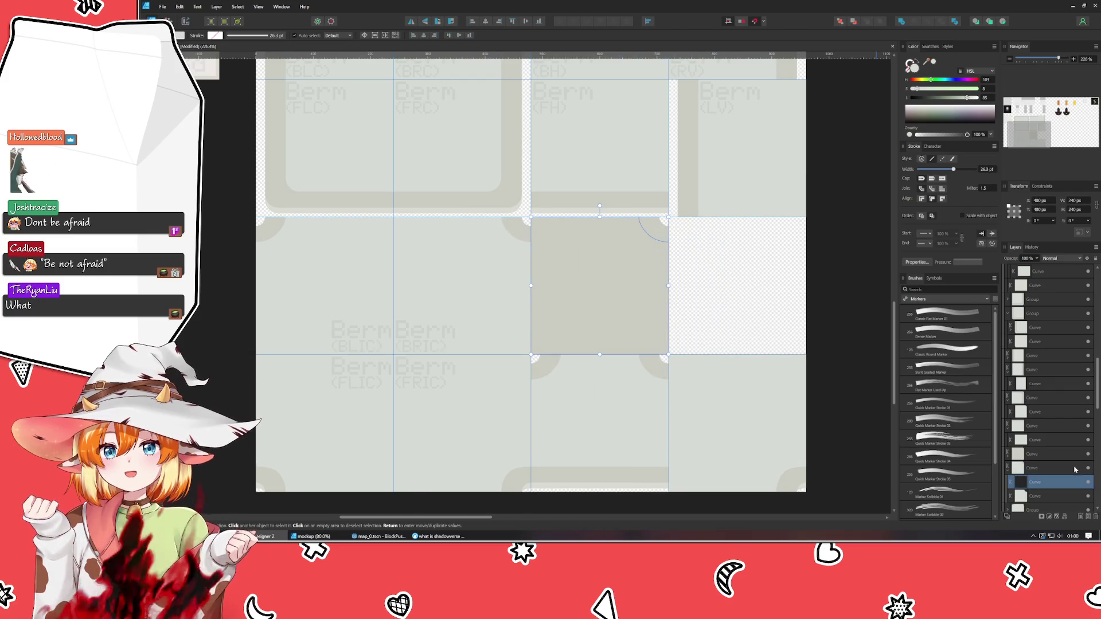
pyautogui.moveTo(1052, 454); pyautogui.dragTo(1032, 454)
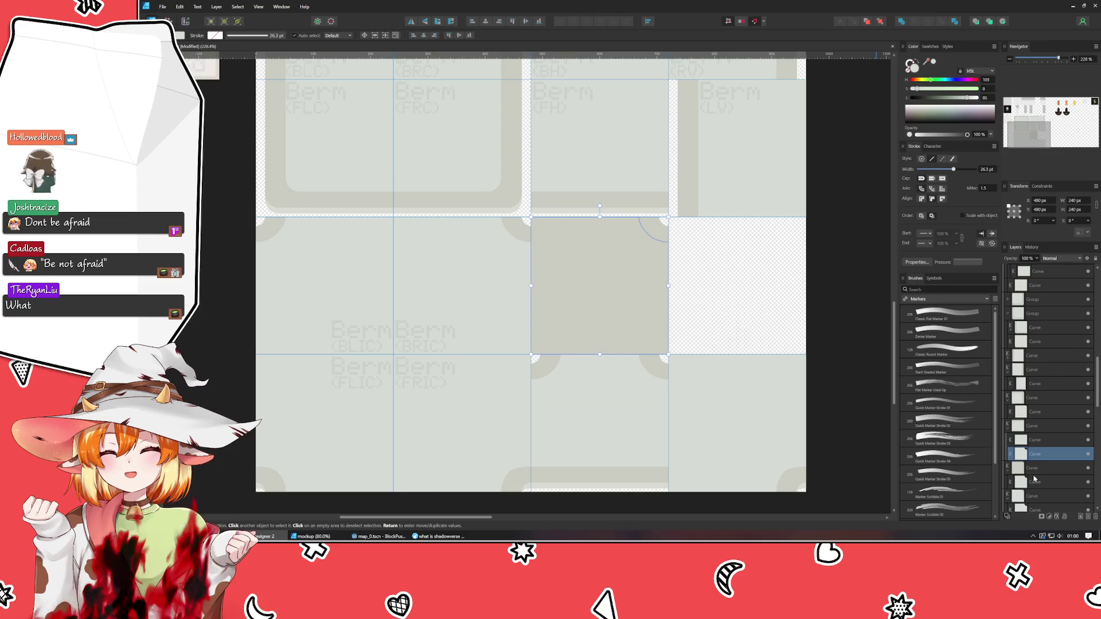
pyautogui.click(1027, 468)
pyautogui.keyDown('shift'); pyautogui.click(1031, 482); pyautogui.keyUp('shift')
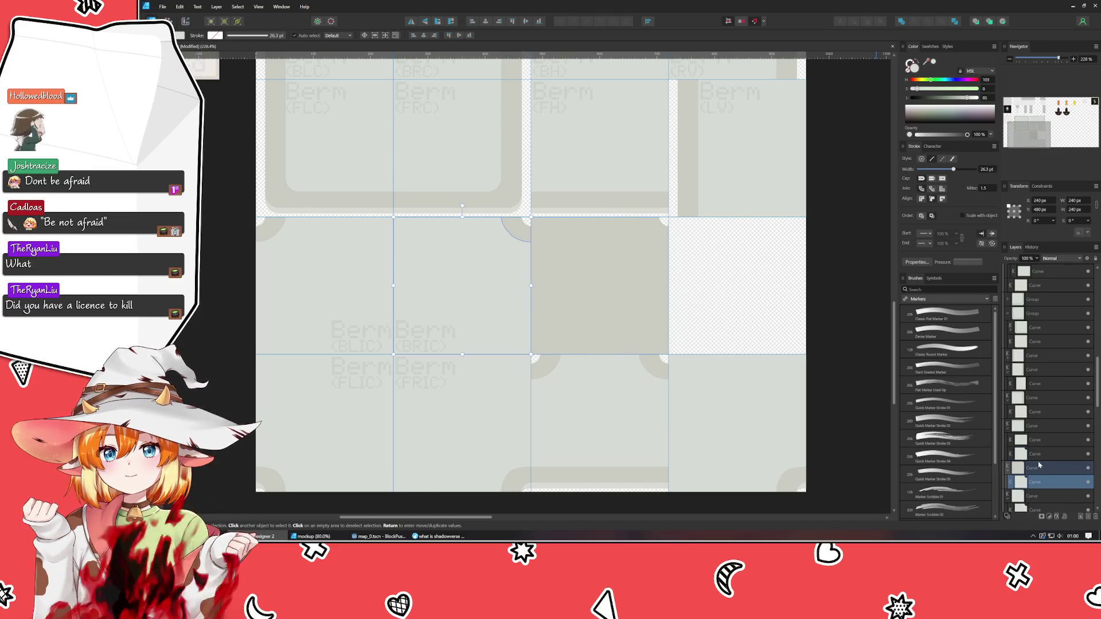
pyautogui.hotkey('ctrl', 'j')
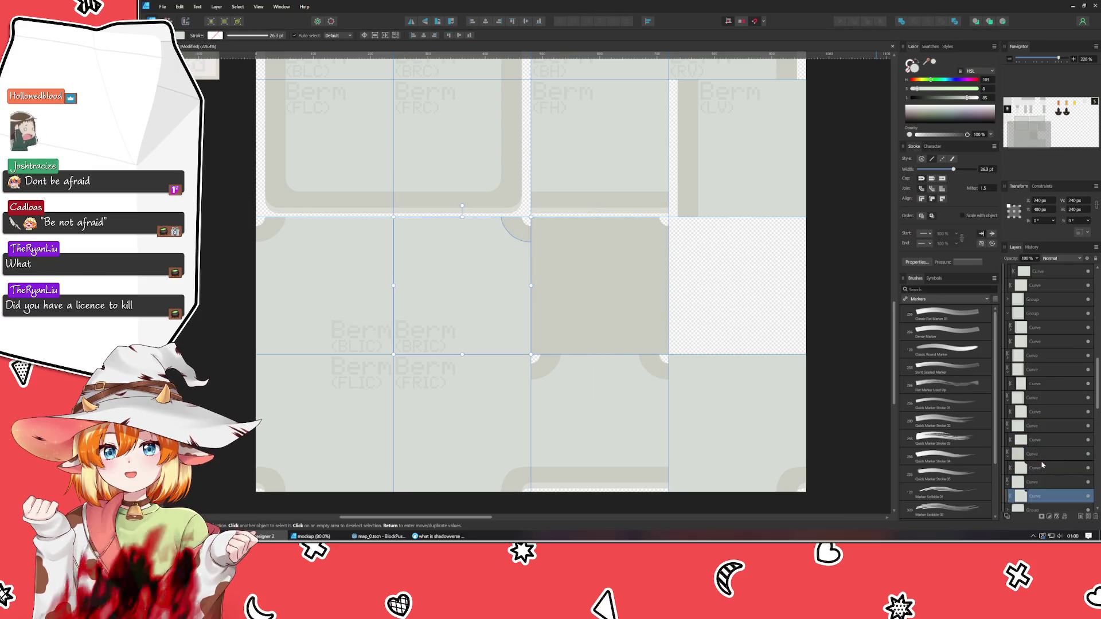
# Hide the dark middle-cell square and seat the plain light square in the bottom-right cell.
pyautogui.hotkey('ctrl', 'z')
pyautogui.hotkey('ctrl', 'z')
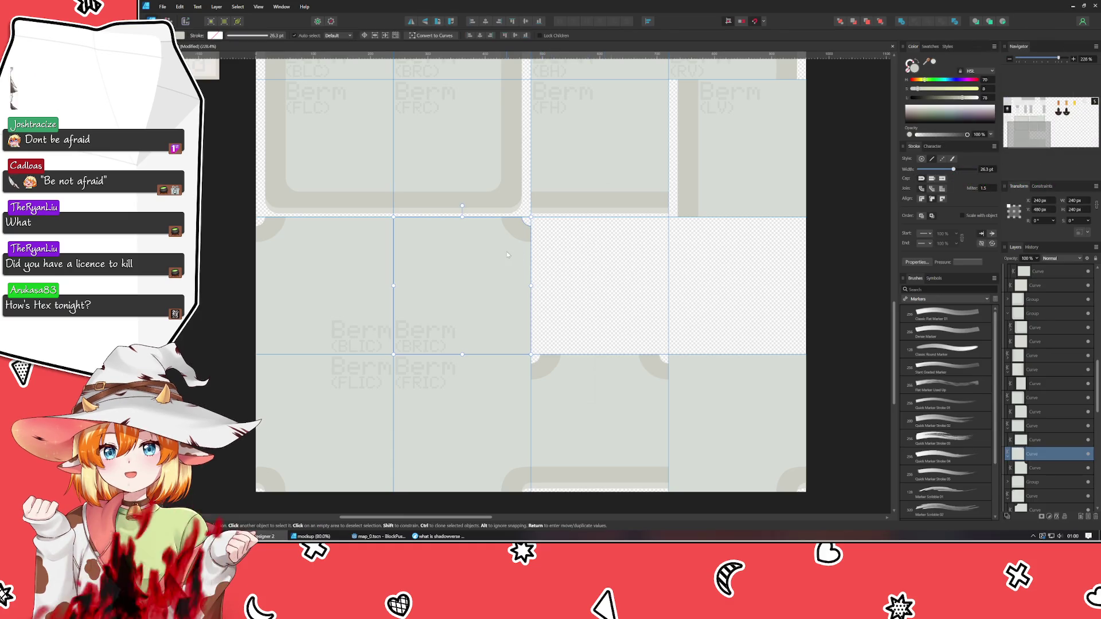
pyautogui.moveTo(506, 253)
pyautogui.mouseDown()
pyautogui.moveTo(605, 268)
pyautogui.moveTo(745, 265)
pyautogui.moveTo(764, 387)
pyautogui.moveTo(595, 336)
pyautogui.mouseUp()
pyautogui.scroll(3, 668, 355)
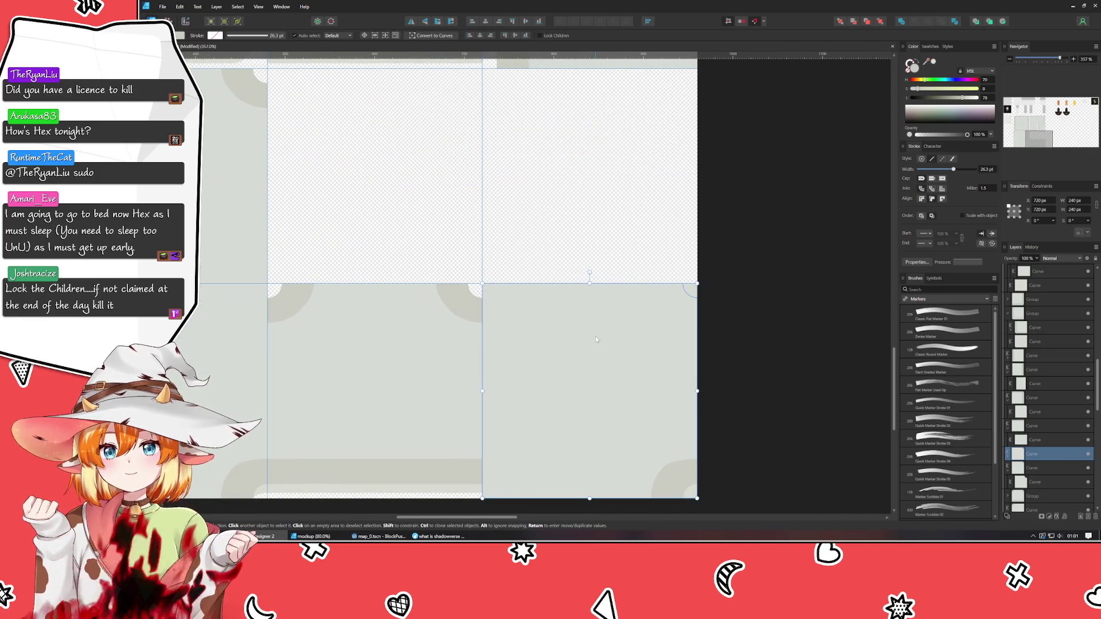